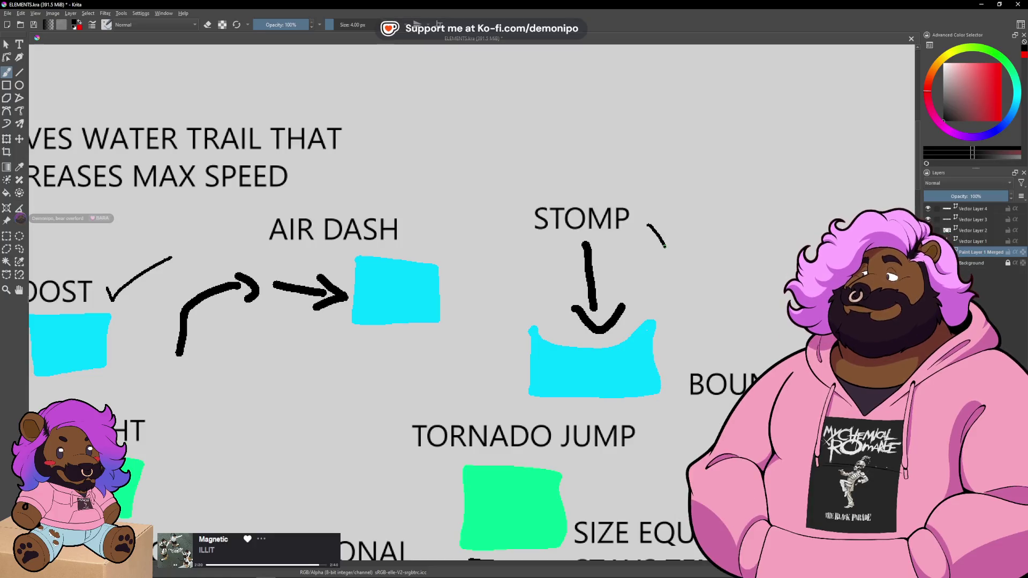
# - Draw a check mark beside FLIGHT on the ELEMENTS.kra ability chart, zooming around the canvas
pyautogui.scroll(-4, 627, 115)
pyautogui.scroll(-3, 471, 300)
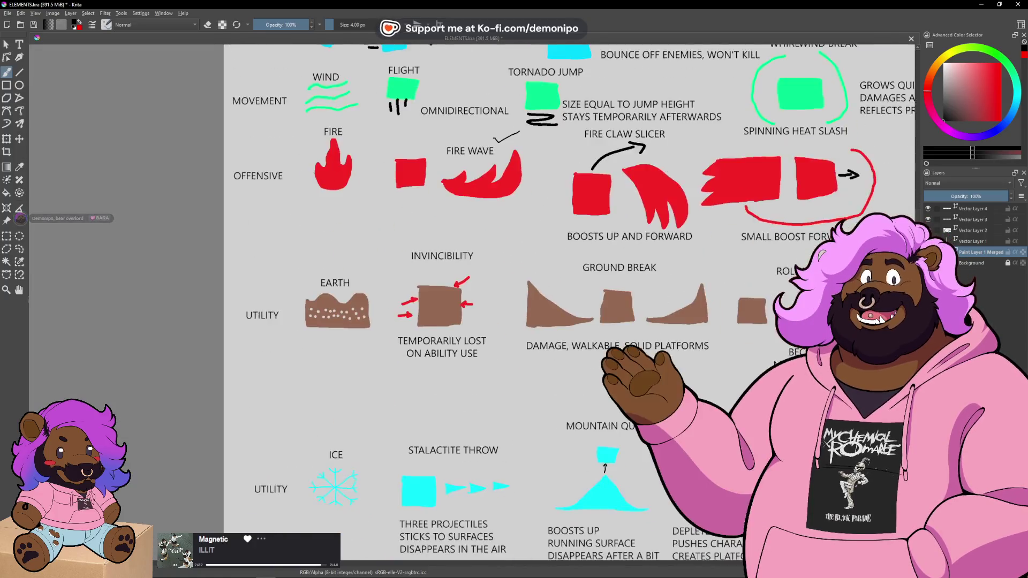
pyautogui.scroll(2, 471, 300)
pyautogui.hscroll(5, 471, 299)
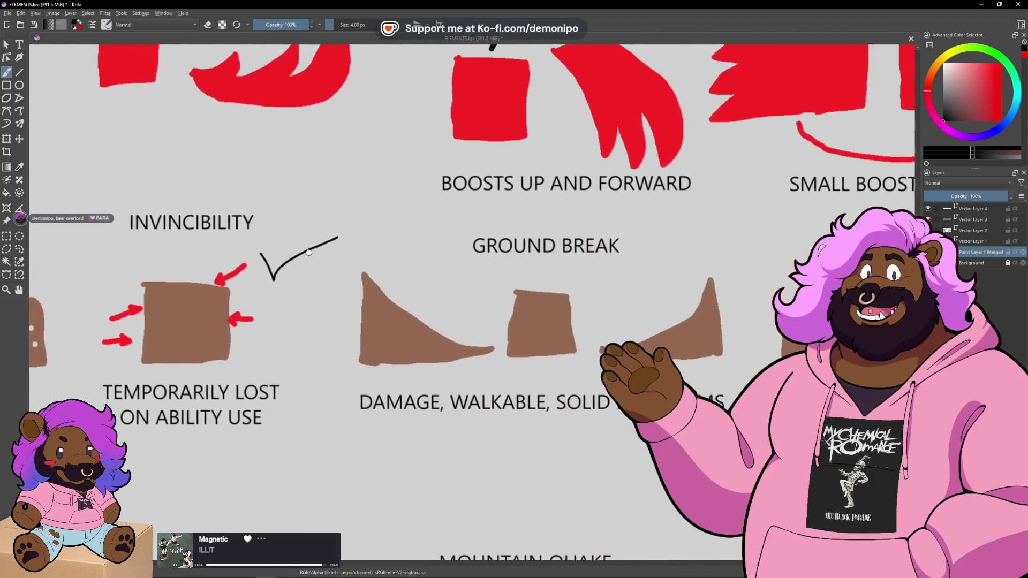
pyautogui.scroll(-3, 460, 298)
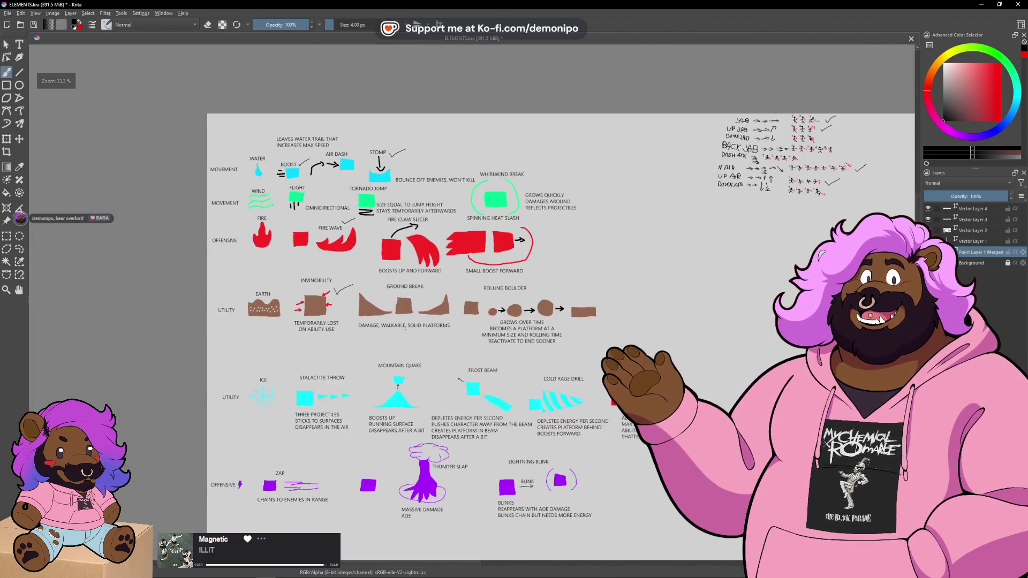
pyautogui.scroll(2, 322, 214)
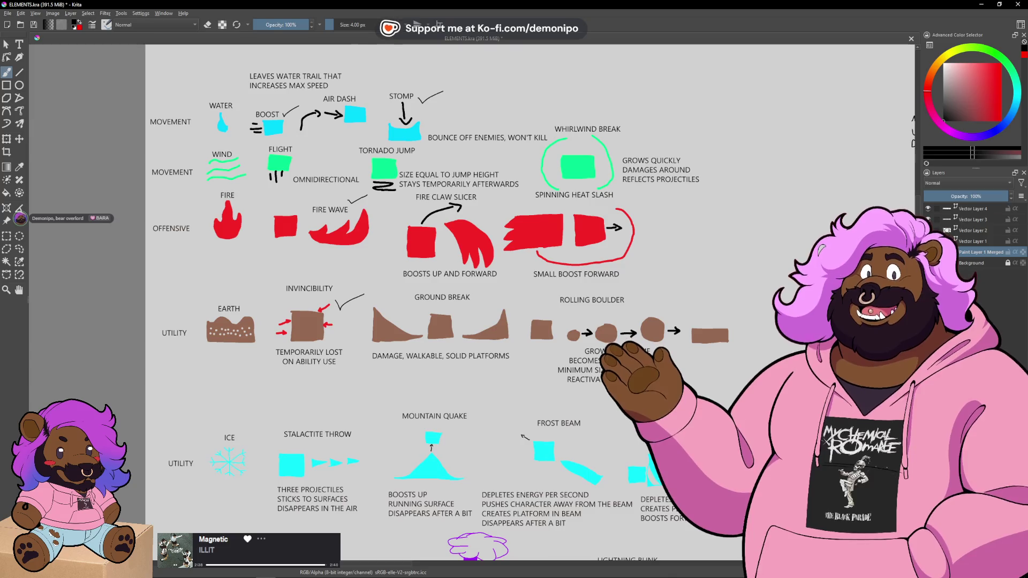
pyautogui.scroll(2, 297, 152)
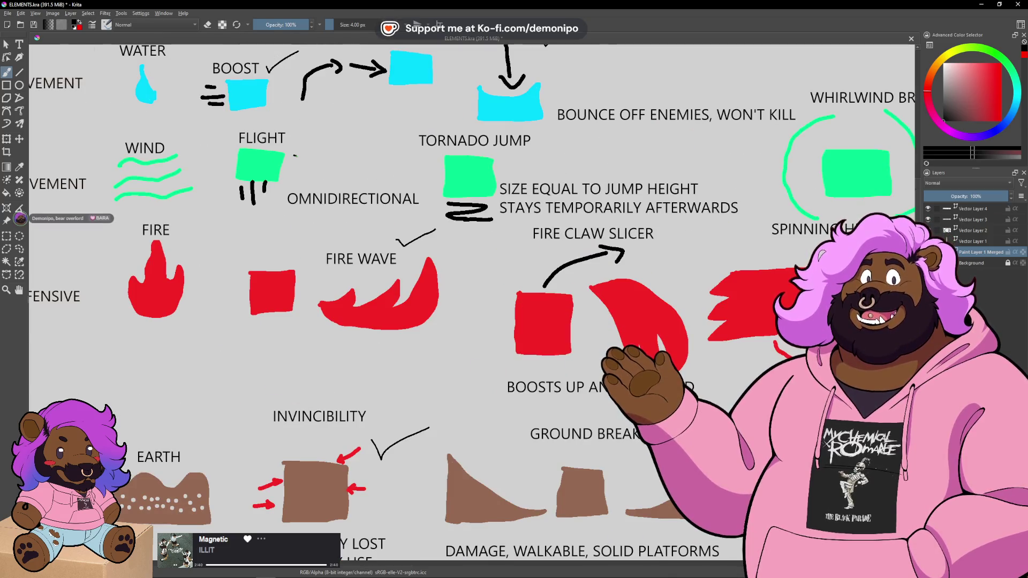
pyautogui.moveTo(294, 156); pyautogui.dragTo(326, 136)
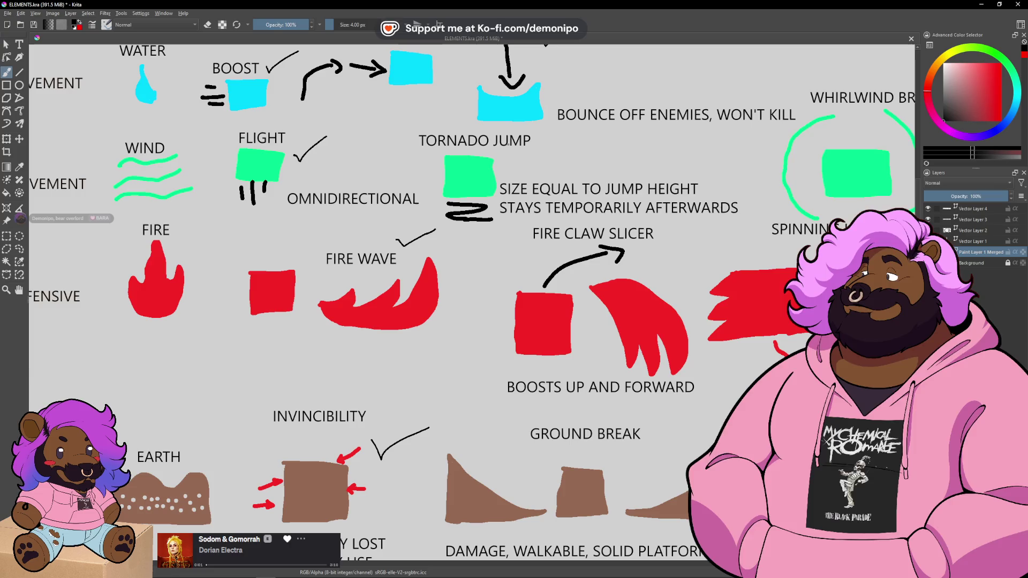
pyautogui.scroll(-1, 508, 143)
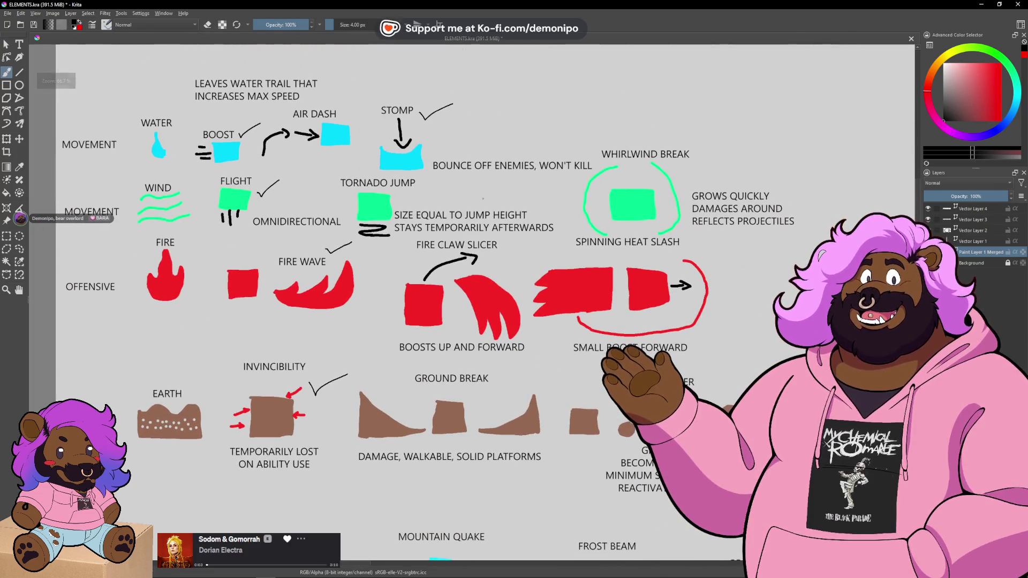
pyautogui.scroll(-3, 558, 220)
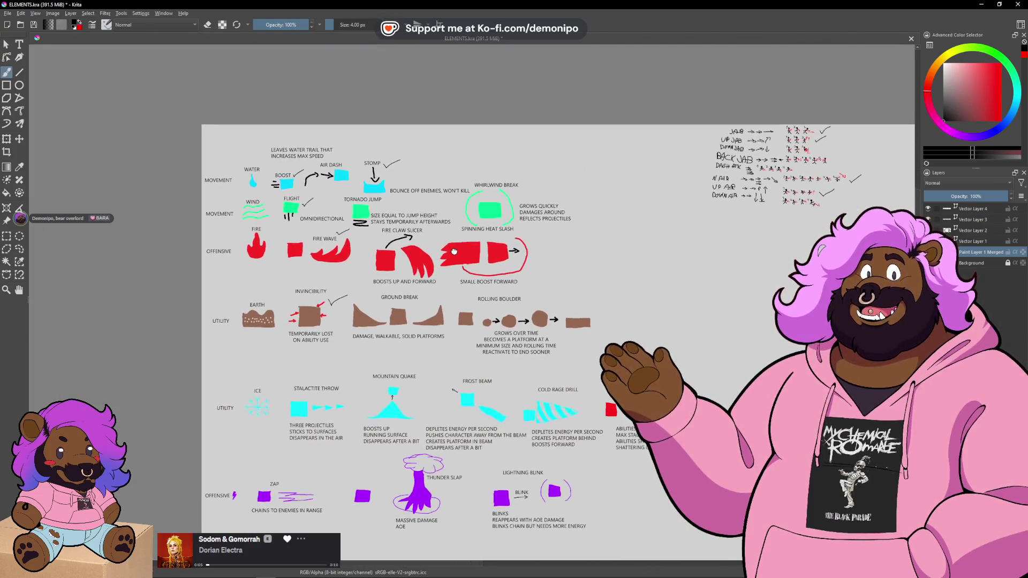
# - Switch to the Firefox window and open the Automation Tools task on the Ora board
pyautogui.hotkey('alt', 'Tab')
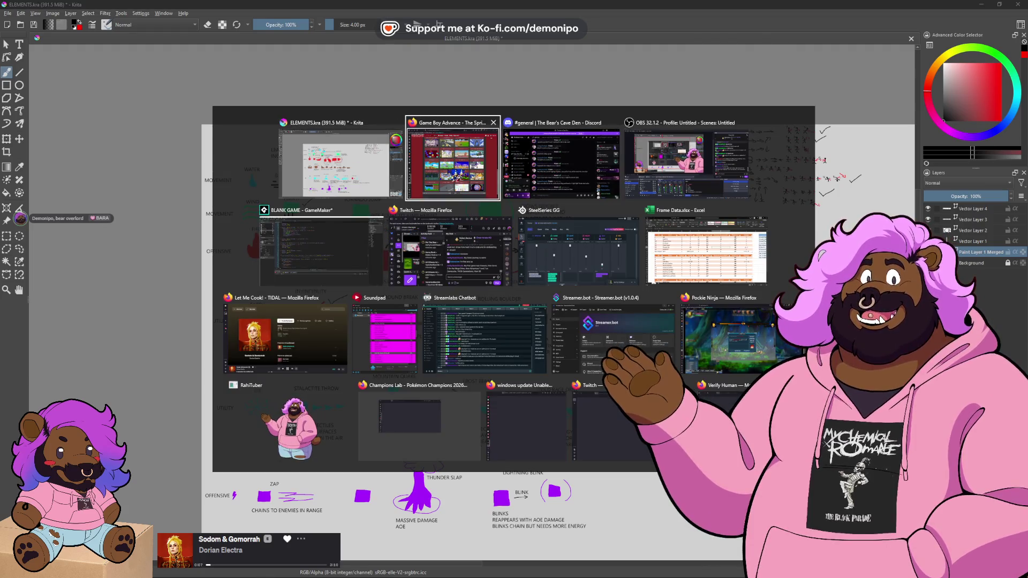
pyautogui.press('Tab')
pyautogui.hotkey('shift', 'Tab')
pyautogui.hotkey('shift', 'Tab')
pyautogui.press('Tab')
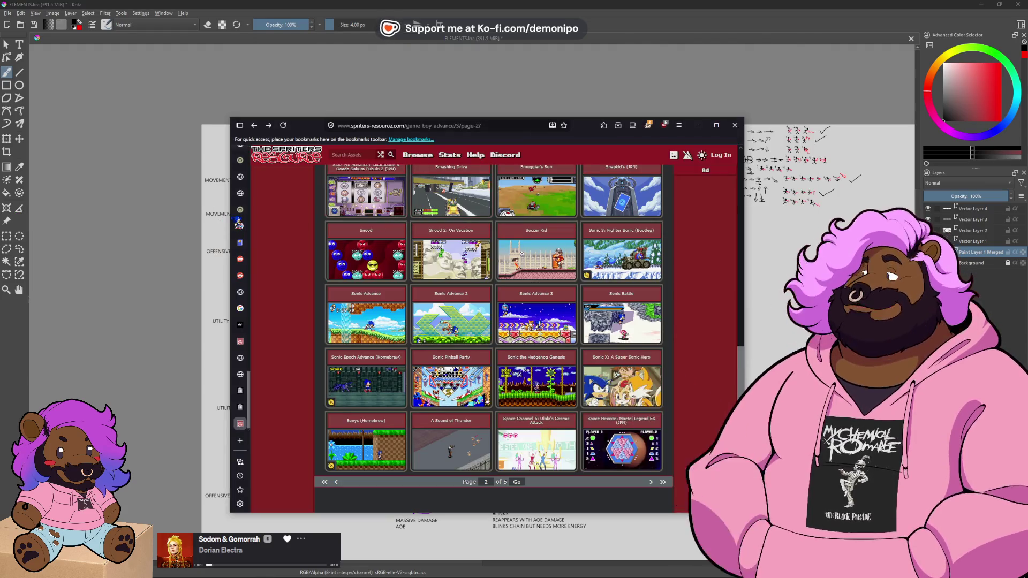
pyautogui.scroll(10, 239, 225)
pyautogui.click(241, 153)
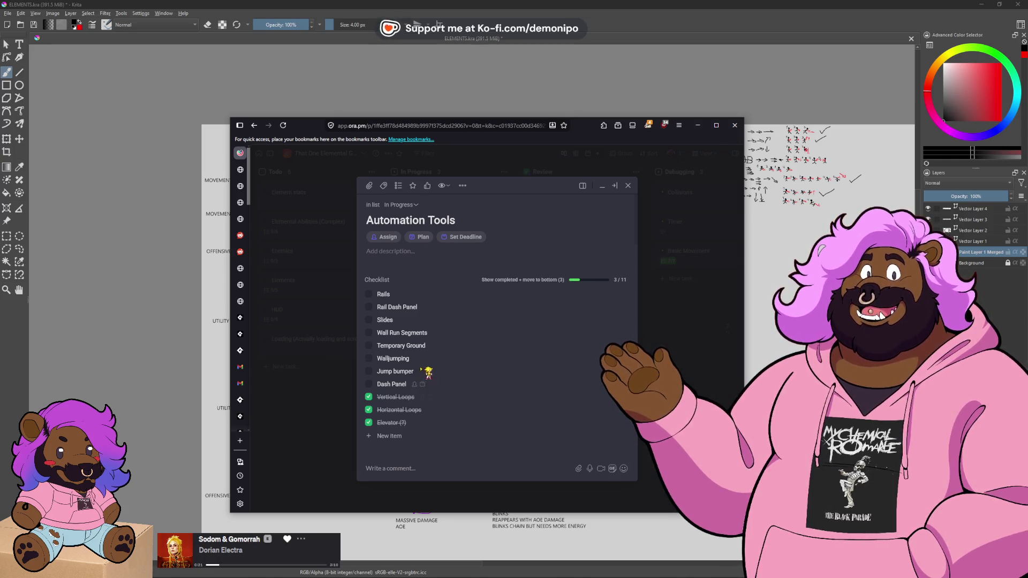
# - Call up the window switcher, dismiss it, and bring it up again
pyautogui.hotkey('alt', 'Tab')
pyautogui.press('Escape')
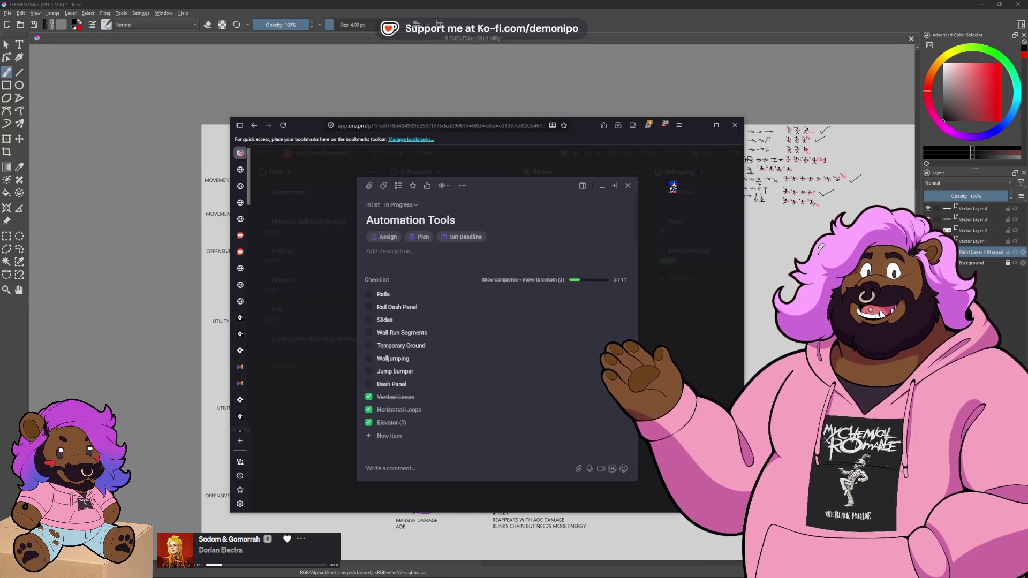
pyautogui.hotkey('alt', 'Tab')
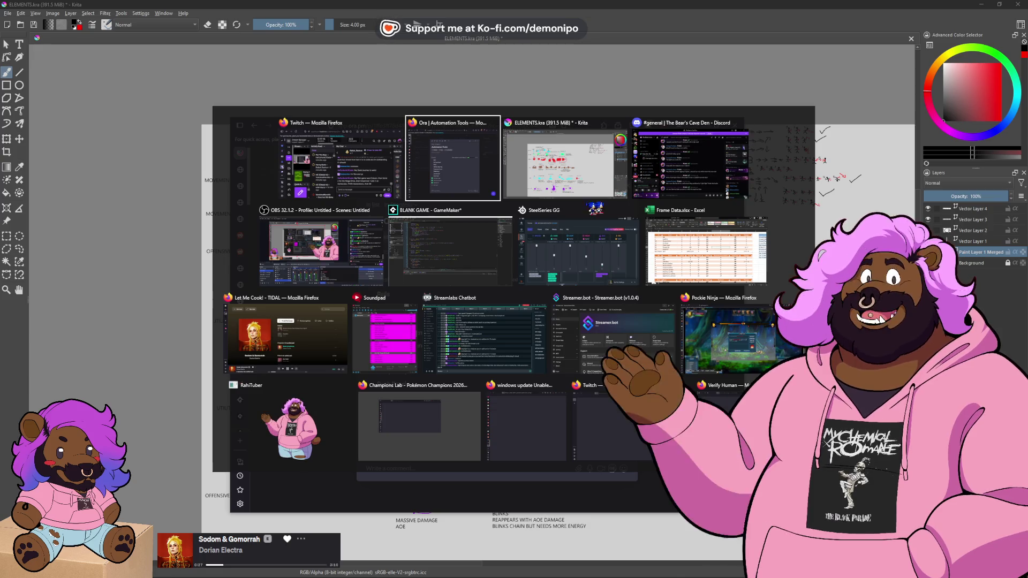
# - In GameMaker's Workspace 1, create a new object (Object36) under Objects > Parents
pyautogui.click(464, 234)
pyautogui.click(330, 207)
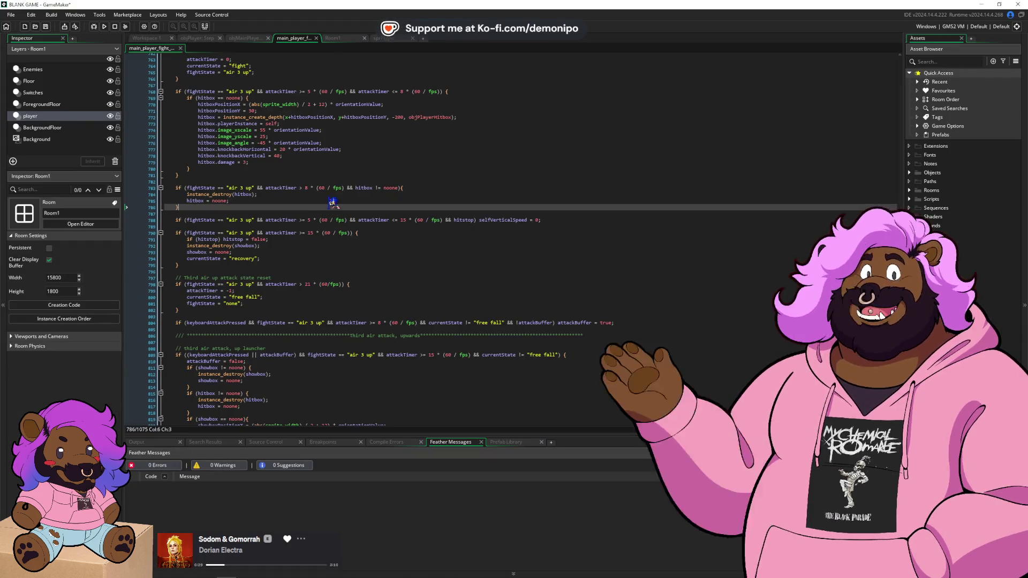
pyautogui.click(159, 39)
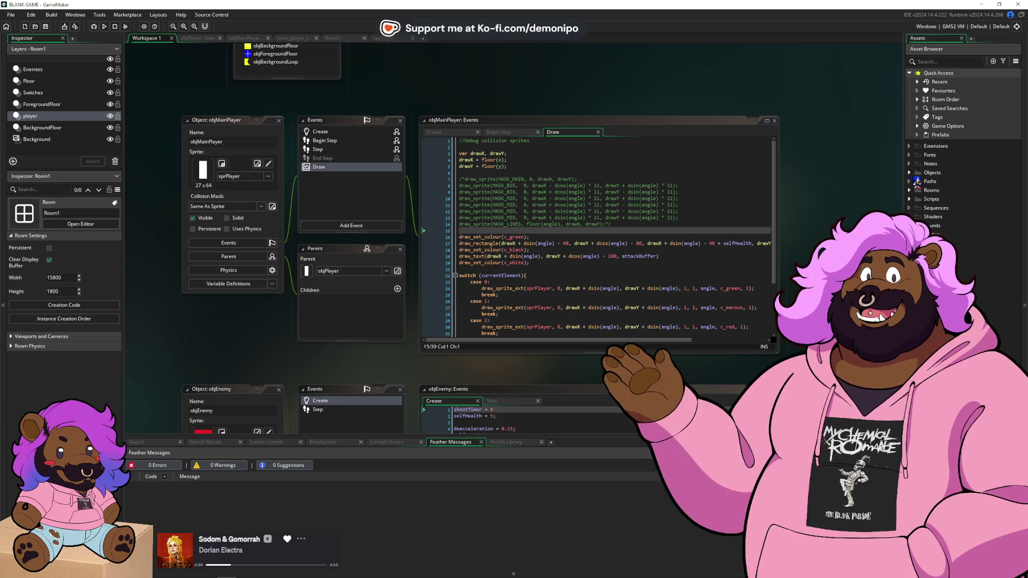
pyautogui.click(914, 174)
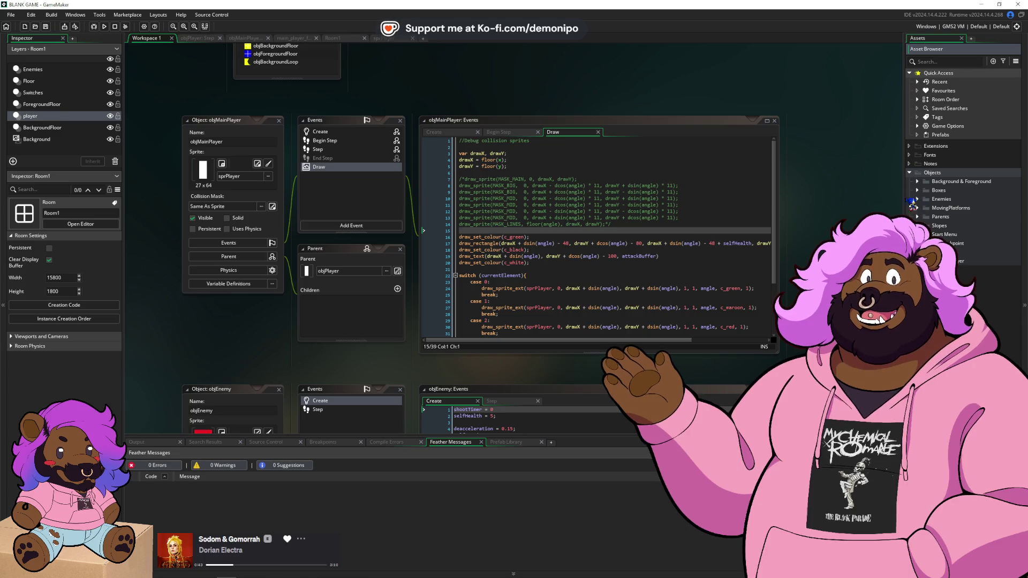
pyautogui.click(924, 218)
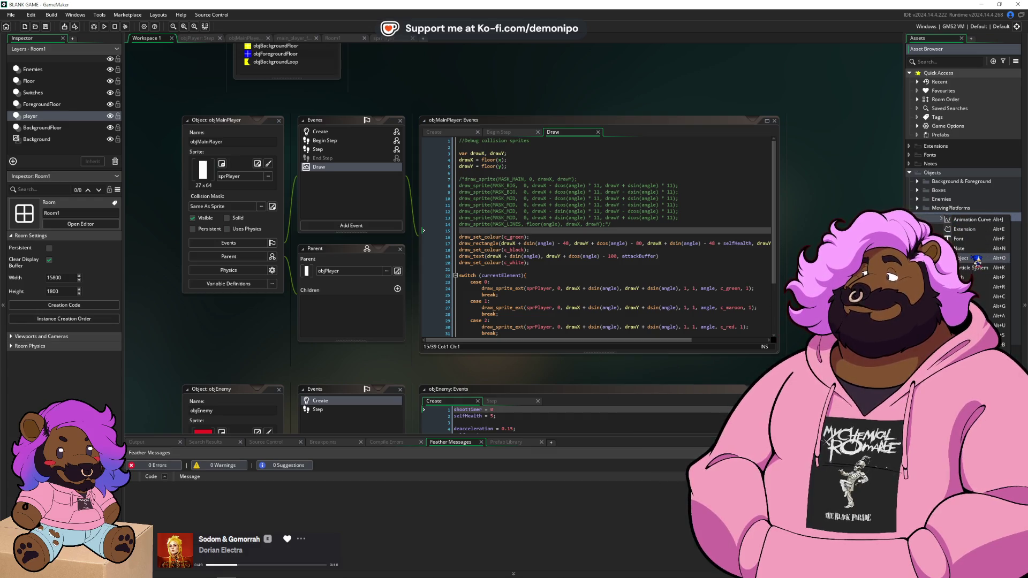
pyautogui.click(978, 259)
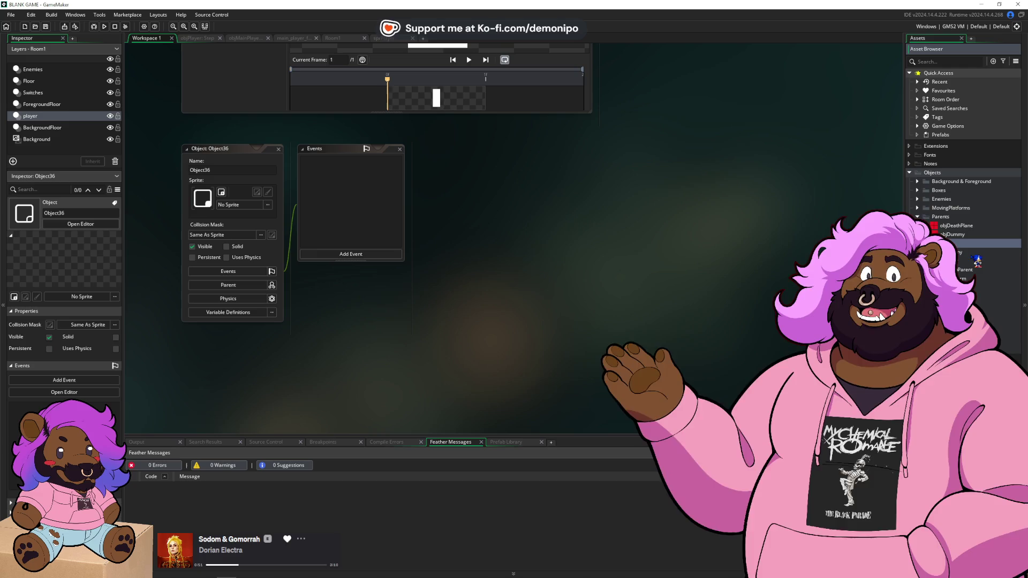
# - Rename the new object objWalljump and assign it the sprSolid sprite
pyautogui.write('objVe')
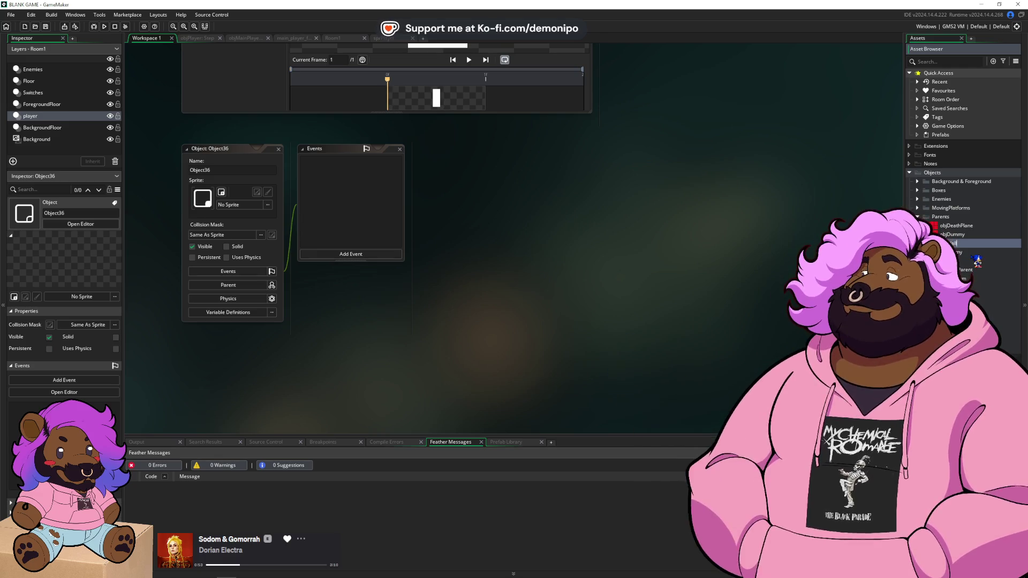
pyautogui.press('Return')
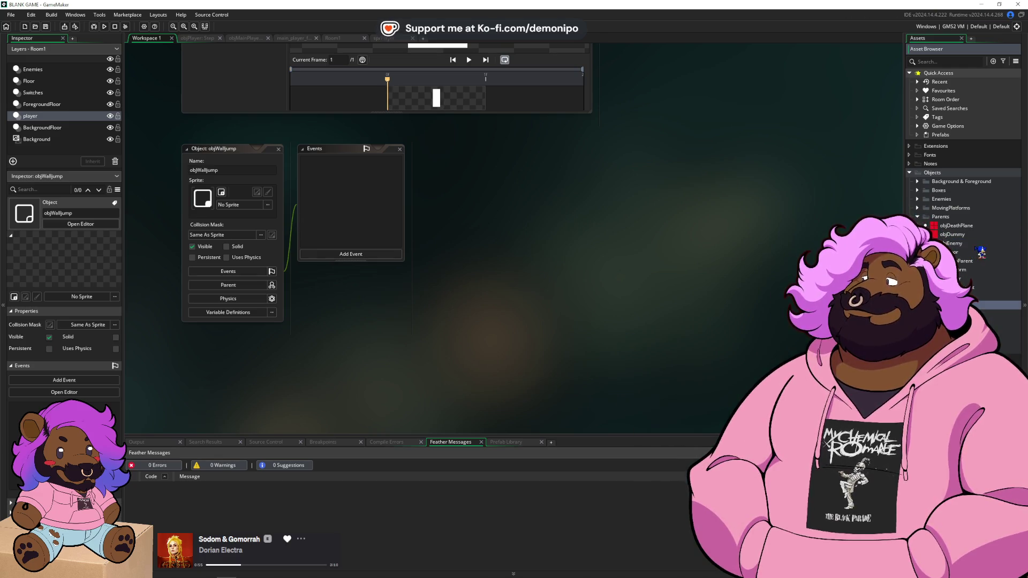
pyautogui.click(230, 205)
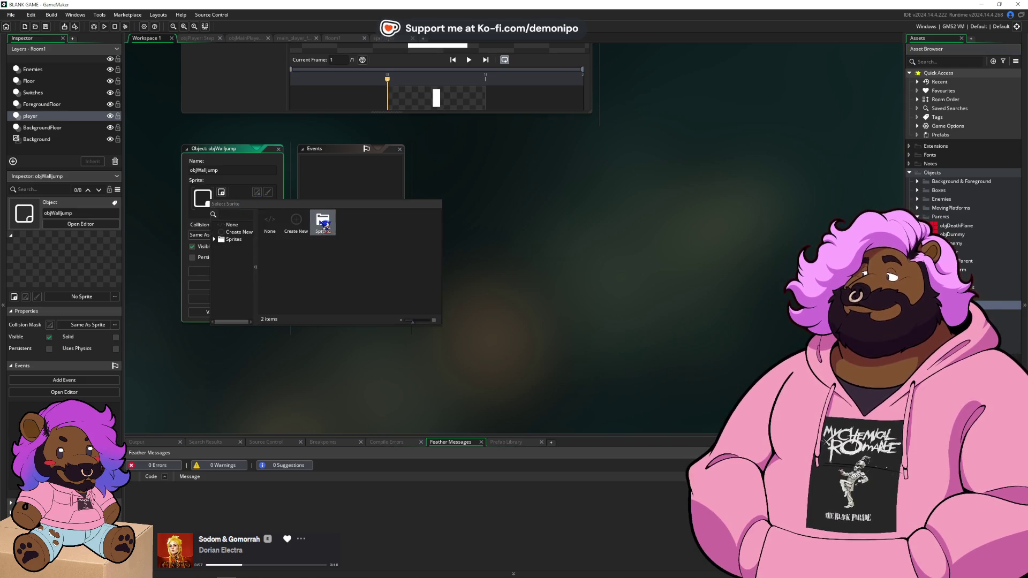
pyautogui.click(381, 196)
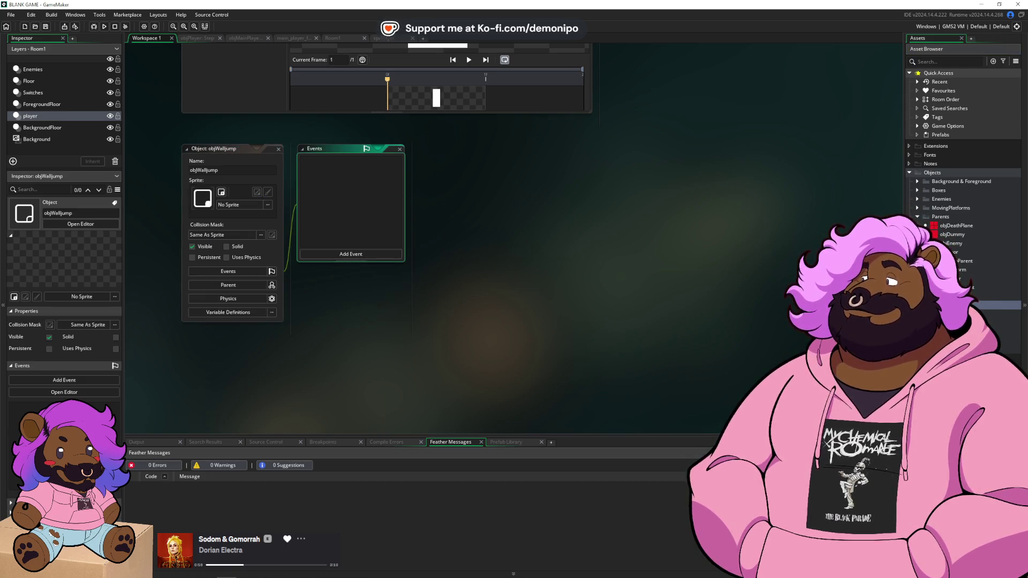
pyautogui.click(964, 289)
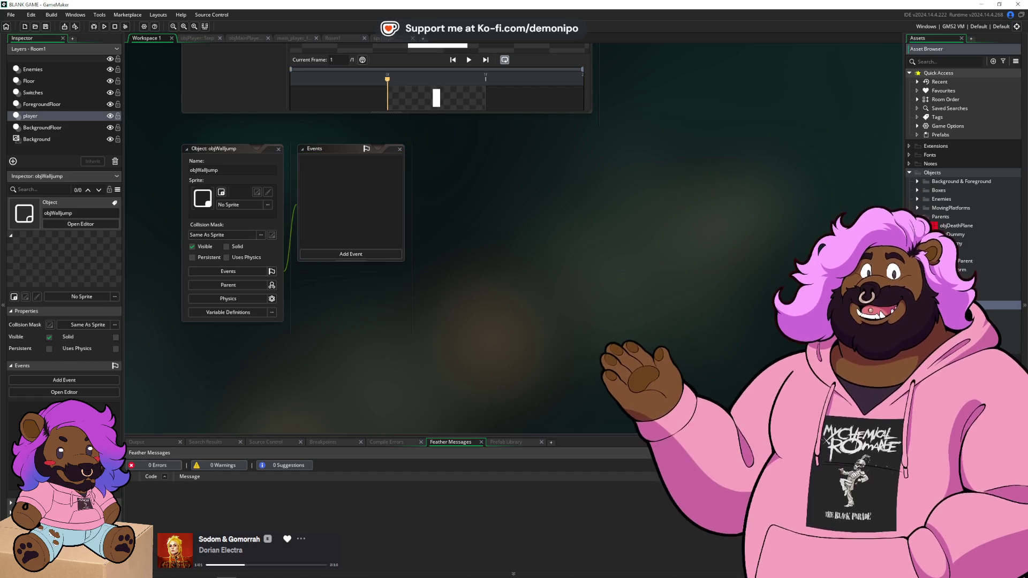
pyautogui.moveTo(991, 306)
pyautogui.mouseDown()
pyautogui.moveTo(551, 314)
pyautogui.moveTo(185, 201)
pyautogui.mouseUp()
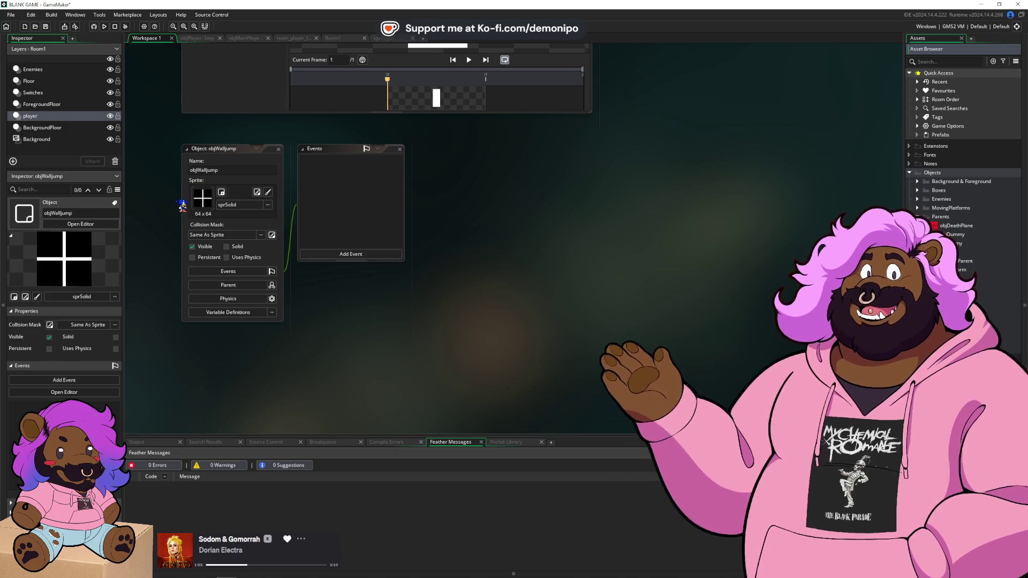
# - Make objSolid from Objects > Parents the parent of objWalljump
pyautogui.click(250, 313)
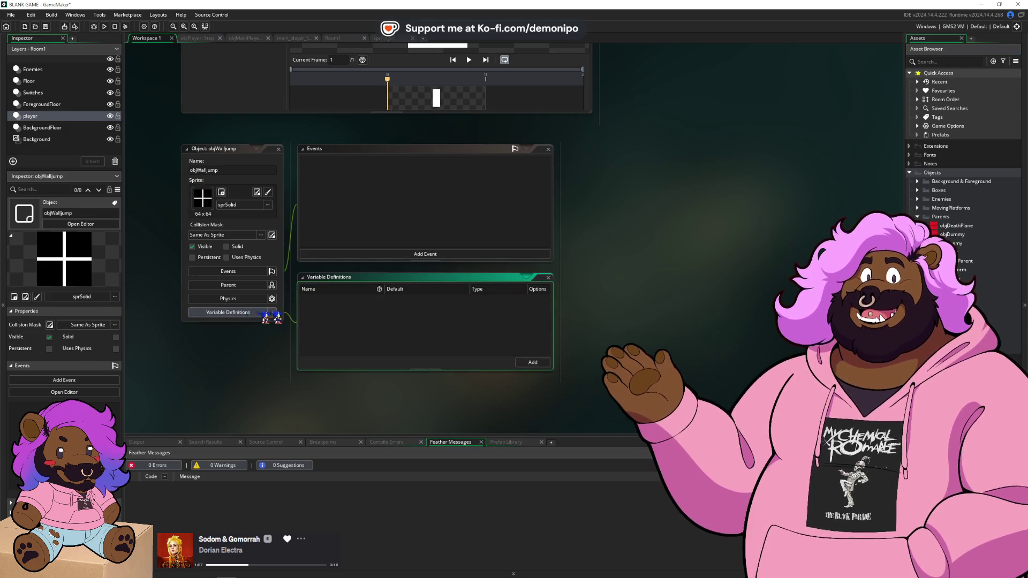
pyautogui.click(243, 285)
pyautogui.click(353, 300)
pyautogui.doubleClick(445, 318)
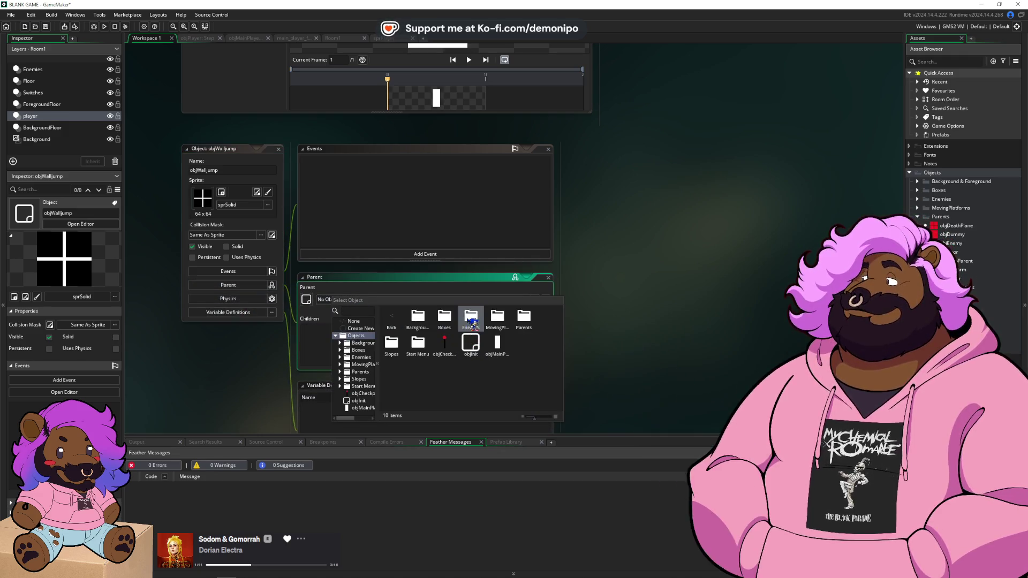
pyautogui.doubleClick(524, 320)
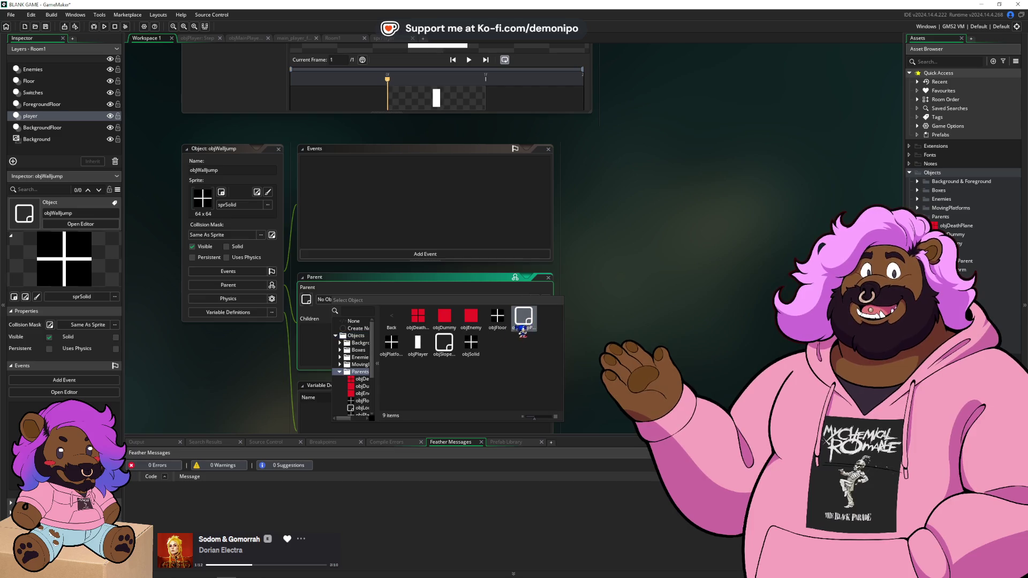
pyautogui.click(470, 345)
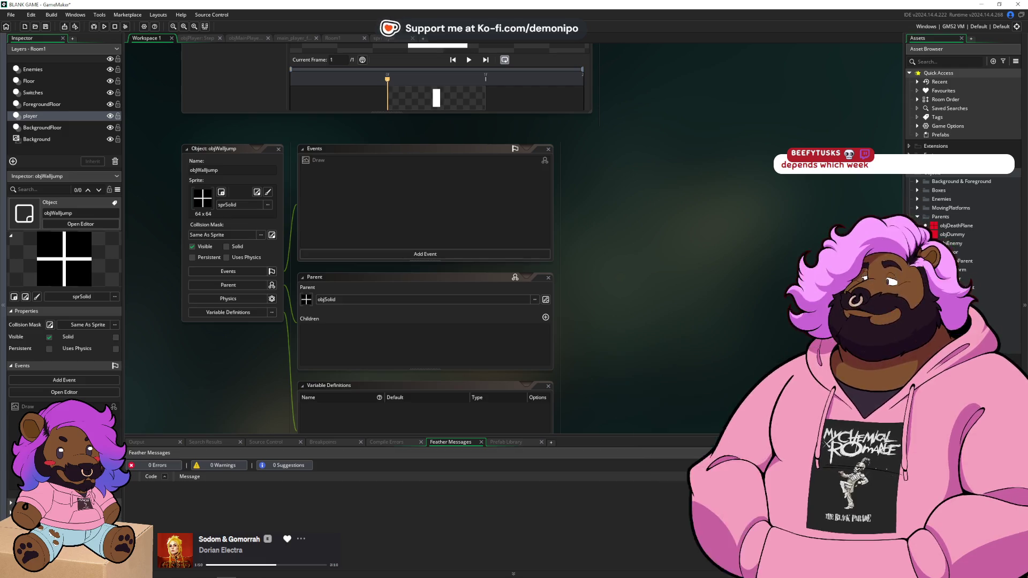
# - Search Google for 'sonic 2 mega drive' in a new browser tab
pyautogui.moveTo(953, 252); pyautogui.dragTo(308, 316)
pyautogui.hotkey('alt', 'Tab')
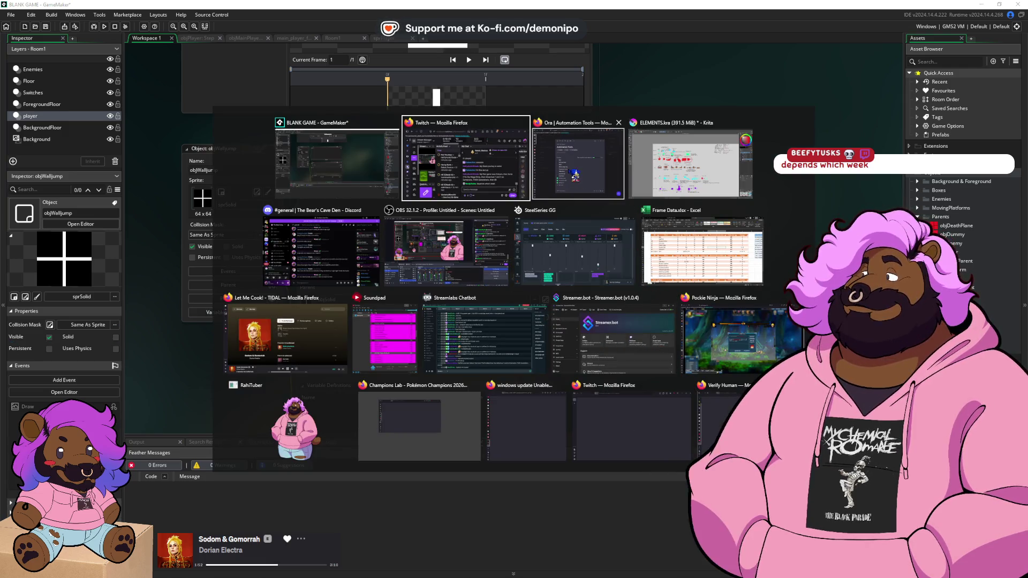
pyautogui.hotkey('ctrl', 't')
pyautogui.write('so')
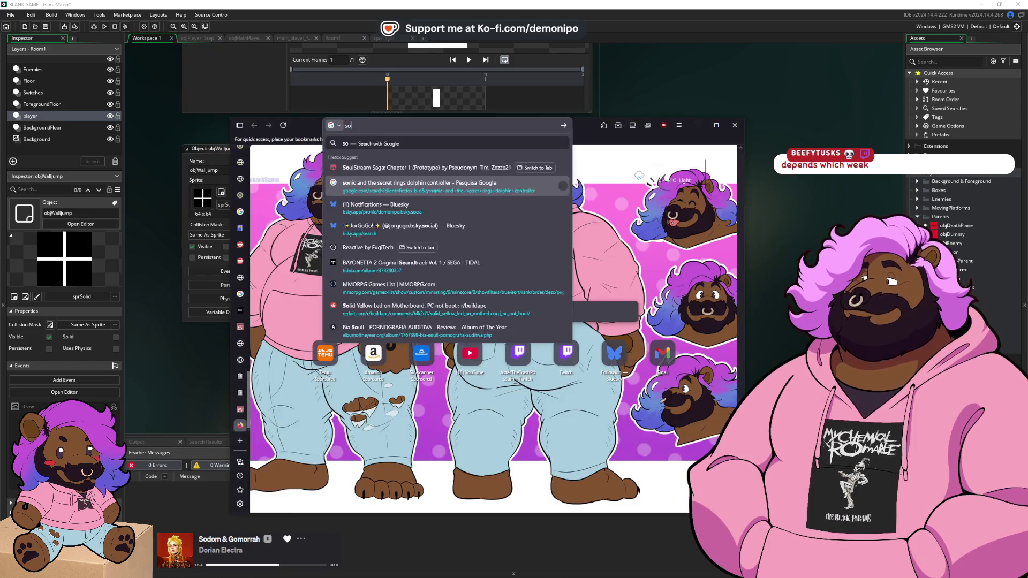
pyautogui.write('nic 2 mega drive')
pyautogui.press('Return')
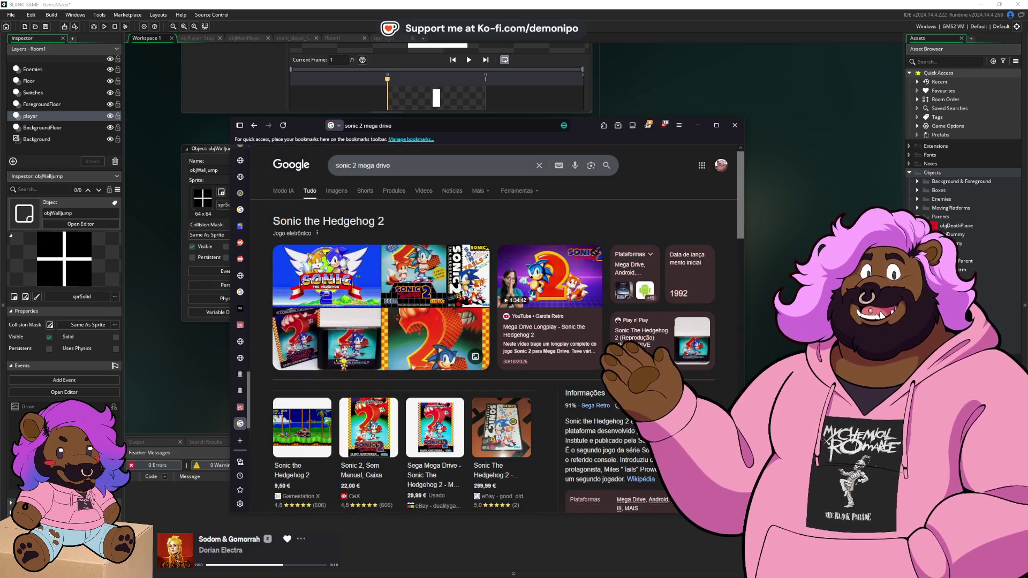
# - Change the query to 'sonic 2 game gear' and show image results
pyautogui.moveTo(359, 165); pyautogui.dragTo(458, 165)
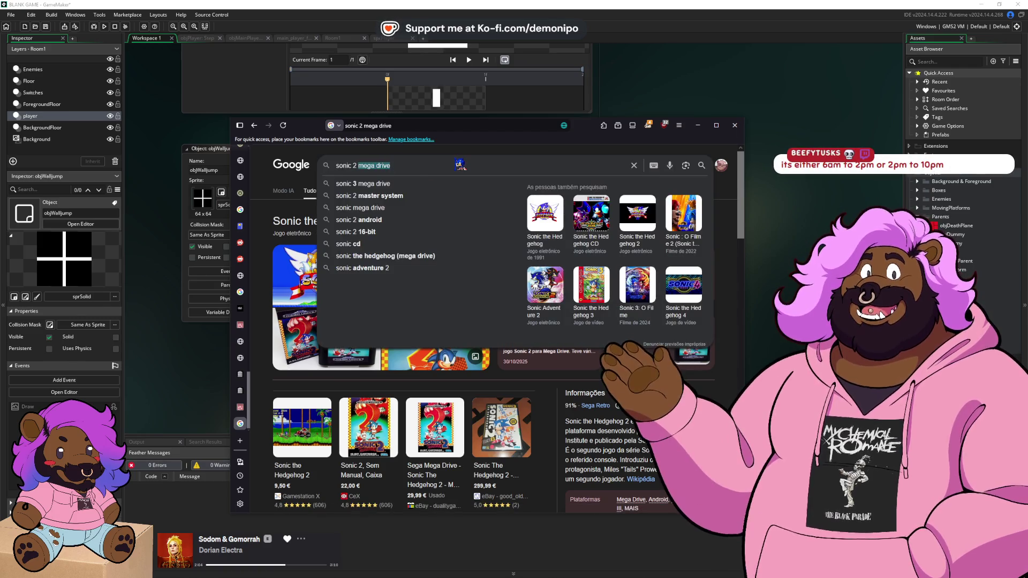
pyautogui.write('game gear')
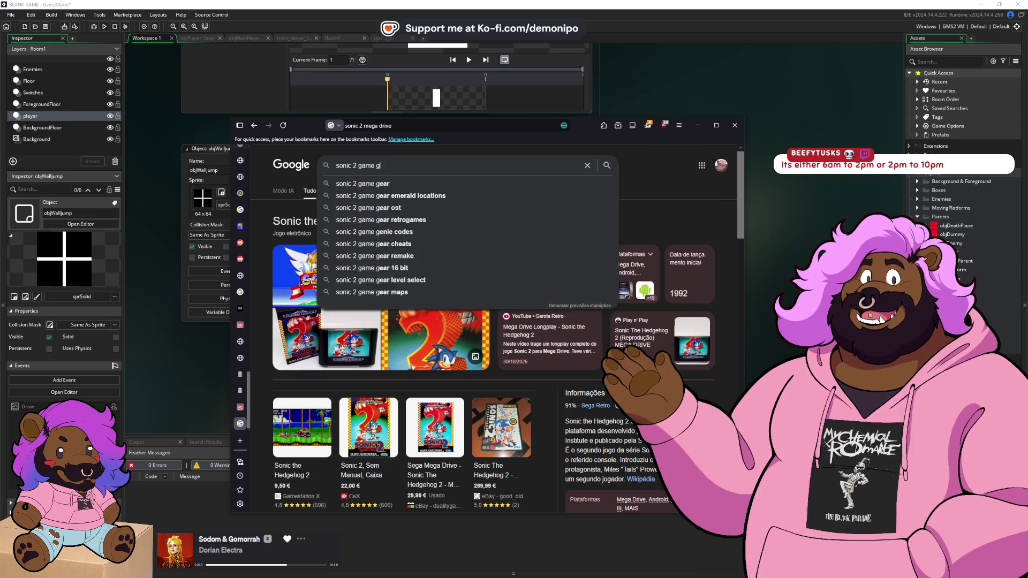
pyautogui.press('Return')
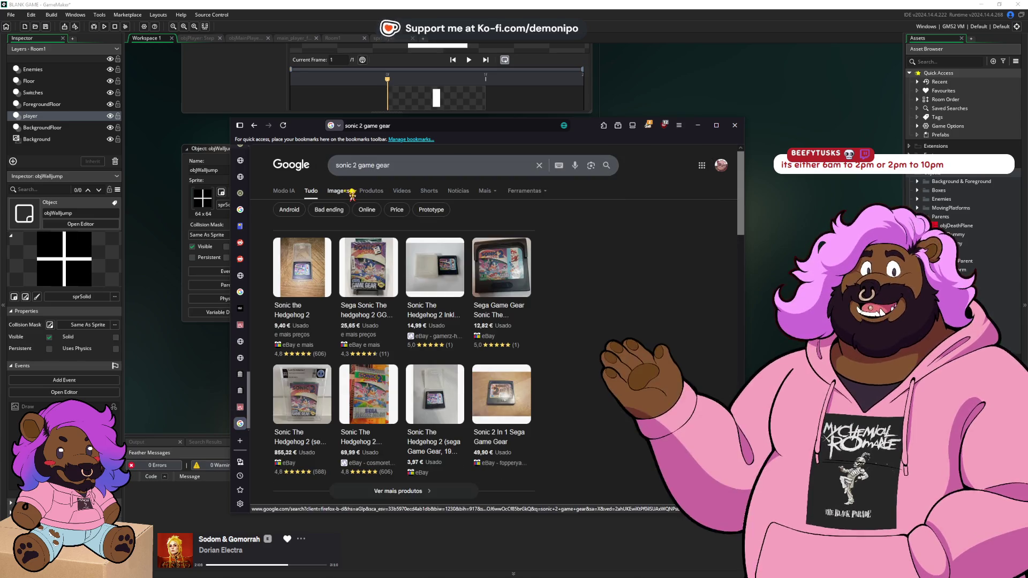
pyautogui.click(351, 196)
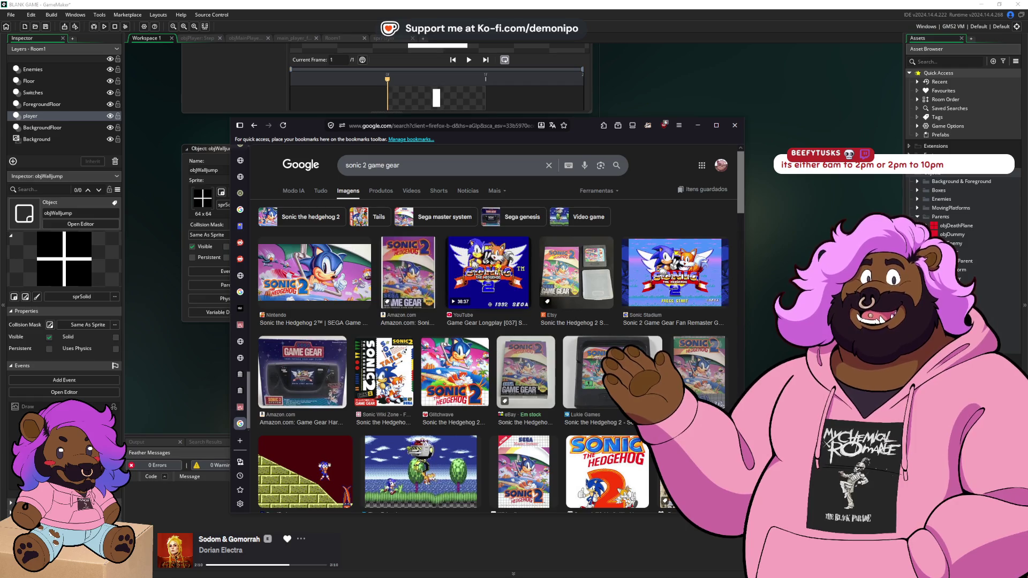
# - Preview the DeadPark, Time Extension and SoundCloud CAST SONIC images, then minimize Firefox
pyautogui.scroll(-1, 484, 272)
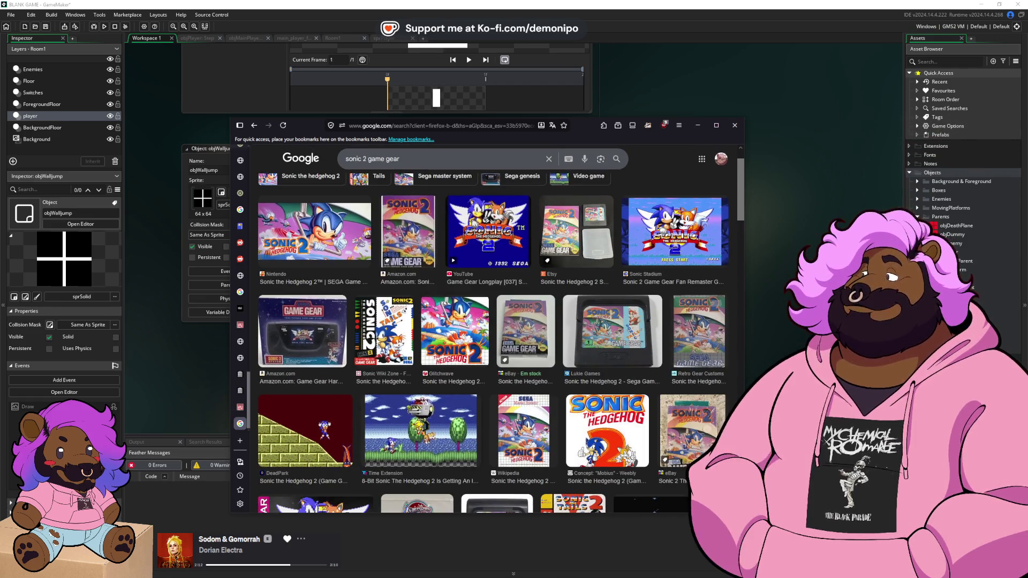
pyautogui.click(306, 431)
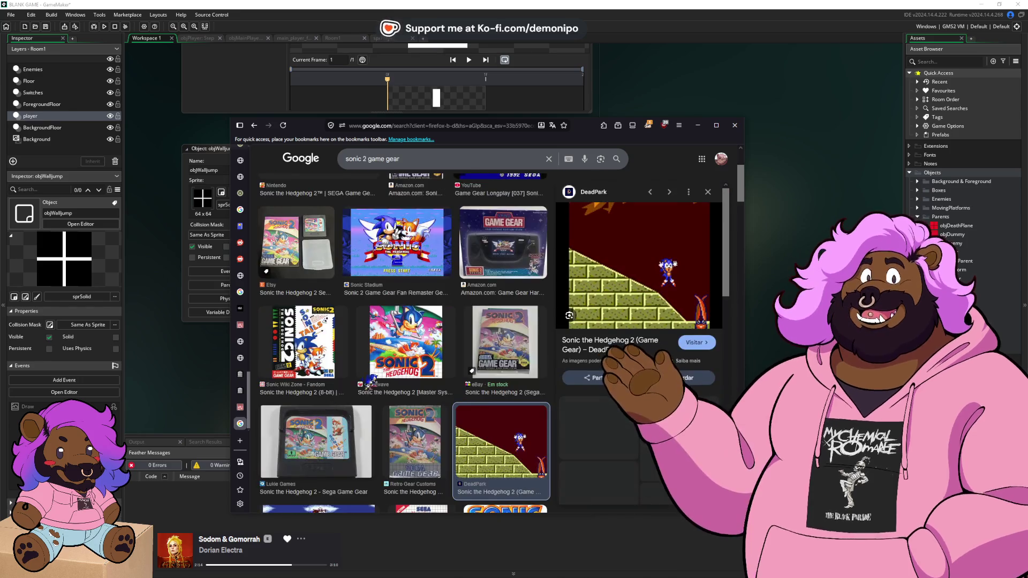
pyautogui.scroll(-1, 425, 369)
pyautogui.scroll(-3, 425, 369)
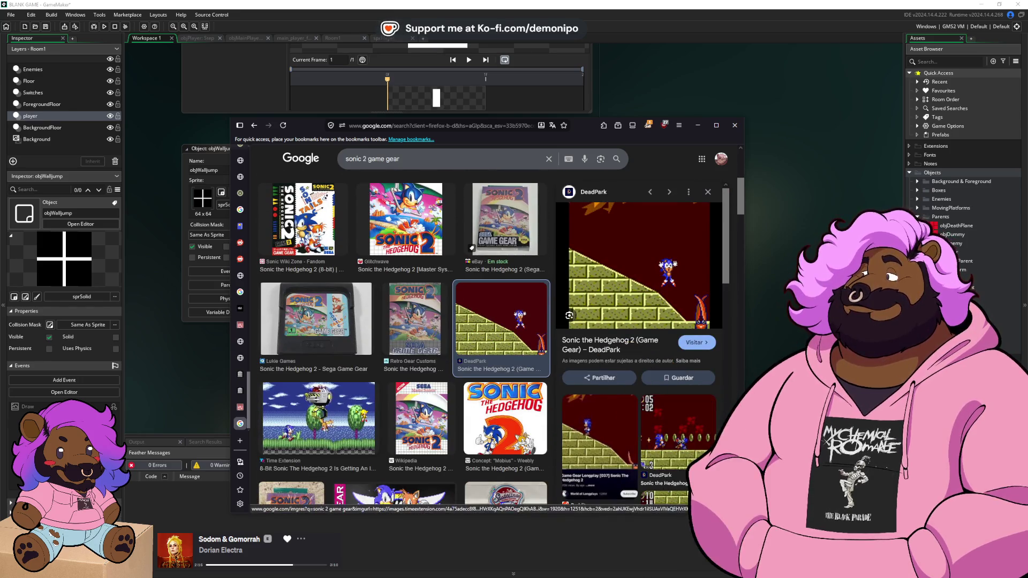
pyautogui.click(319, 423)
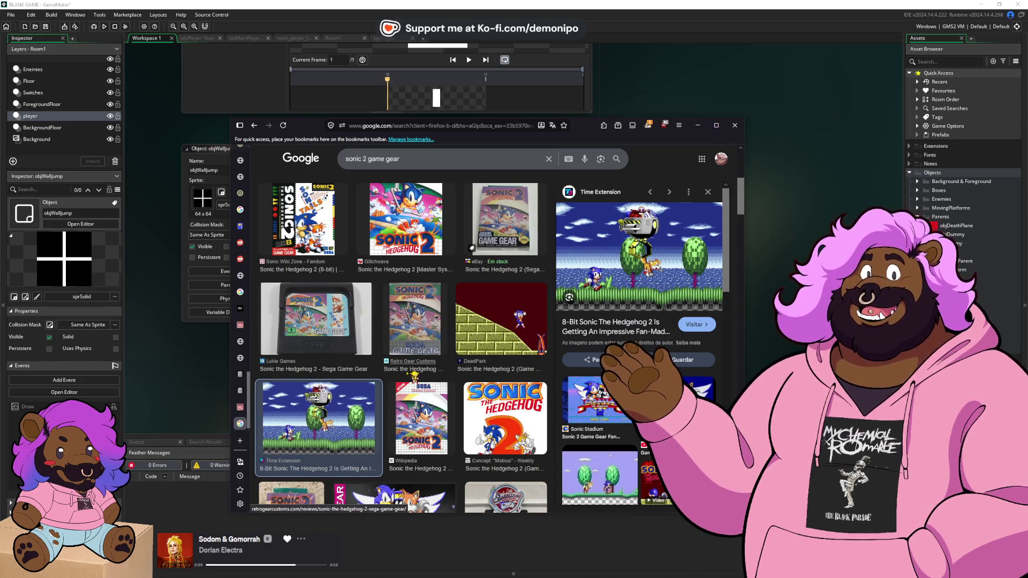
pyautogui.scroll(-1, 412, 300)
pyautogui.scroll(-1, 415, 278)
pyautogui.scroll(-1, 415, 278)
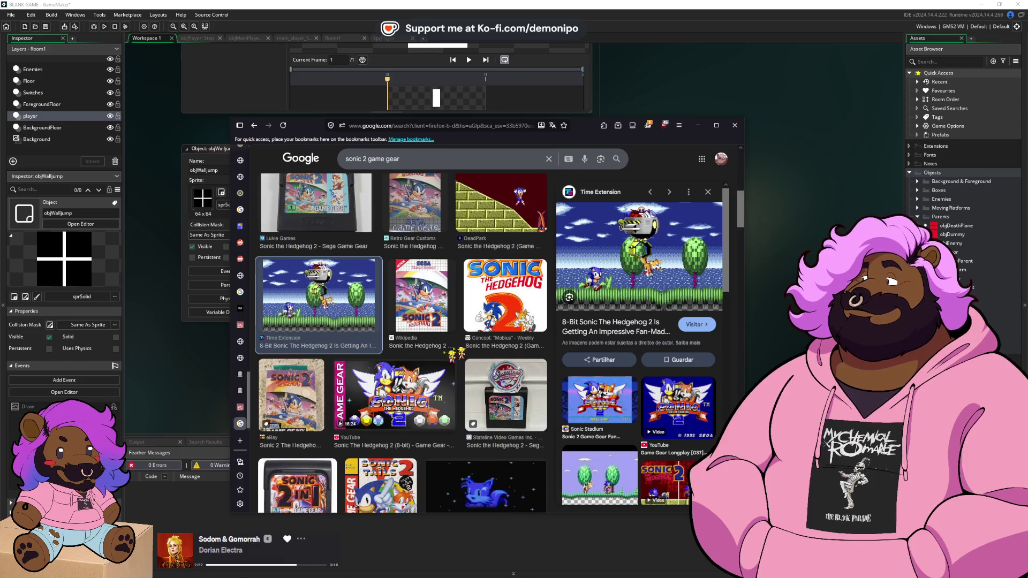
pyautogui.scroll(-6, 415, 278)
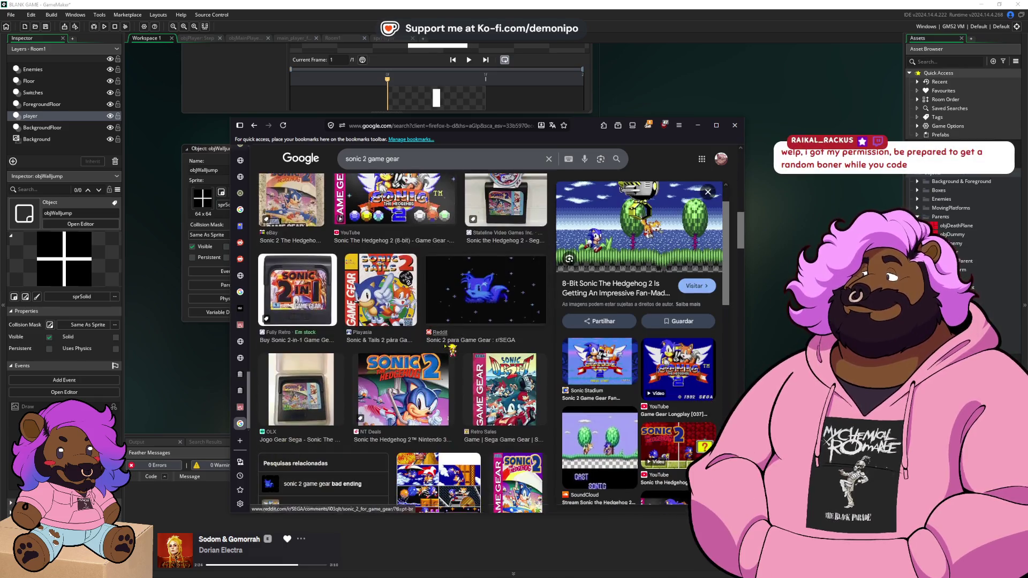
pyautogui.scroll(-10, 450, 348)
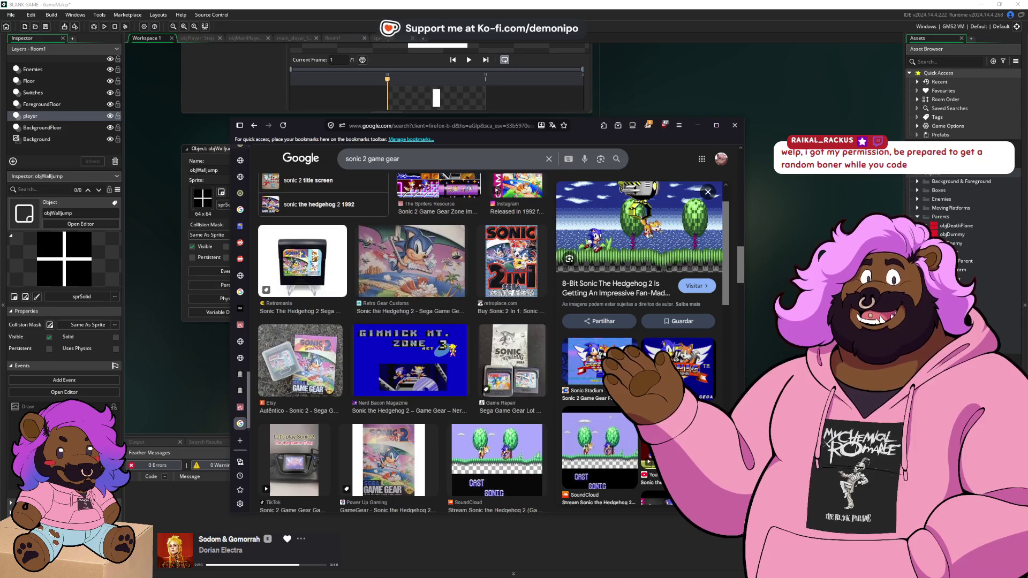
pyautogui.scroll(-1, 450, 349)
pyautogui.click(495, 337)
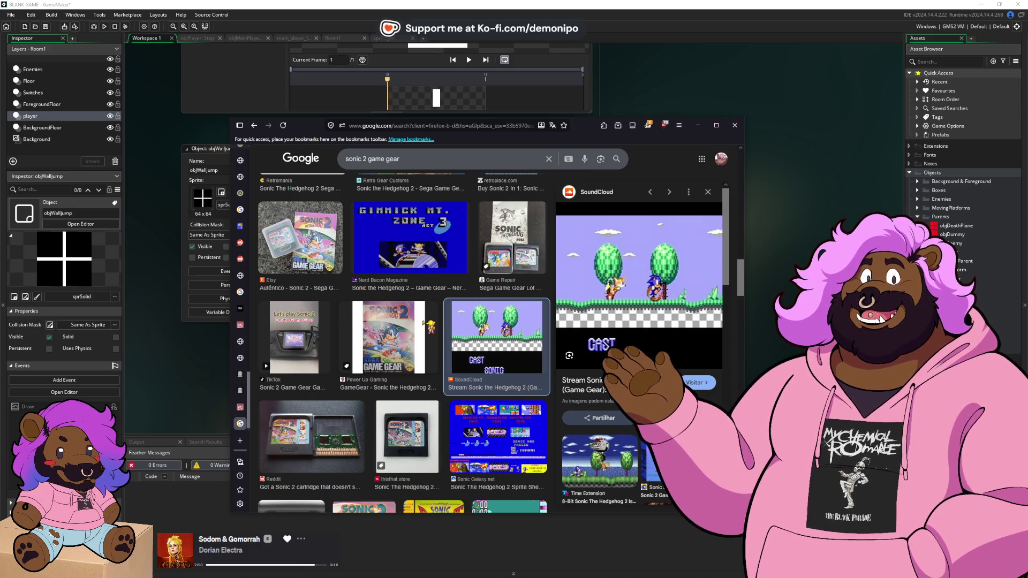
pyautogui.click(697, 125)
pyautogui.scroll(2, 618, 228)
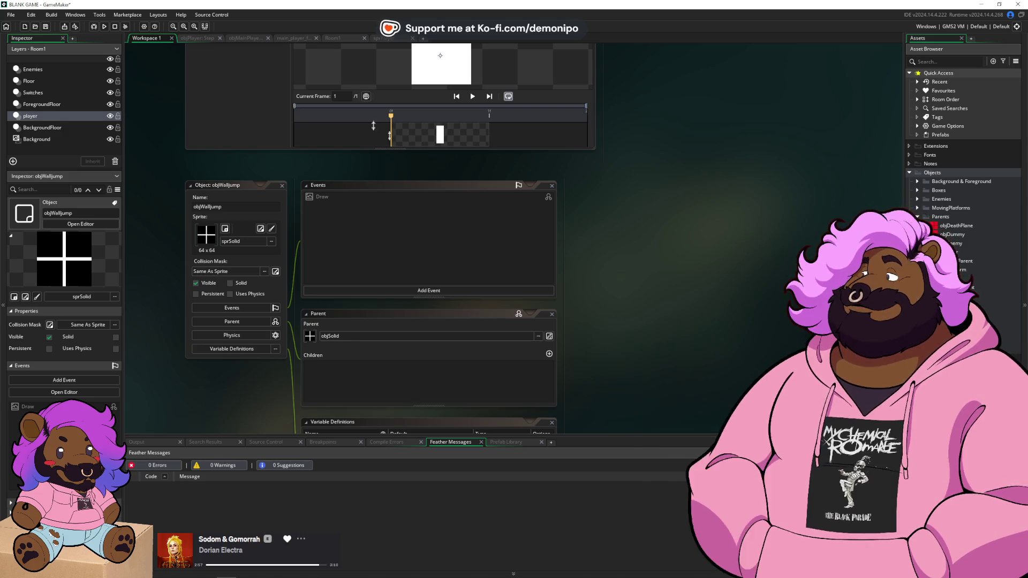
# - Show the objPlayer: Step code and scroll down to its jumping, gravity and unsticking logic
pyautogui.click(195, 39)
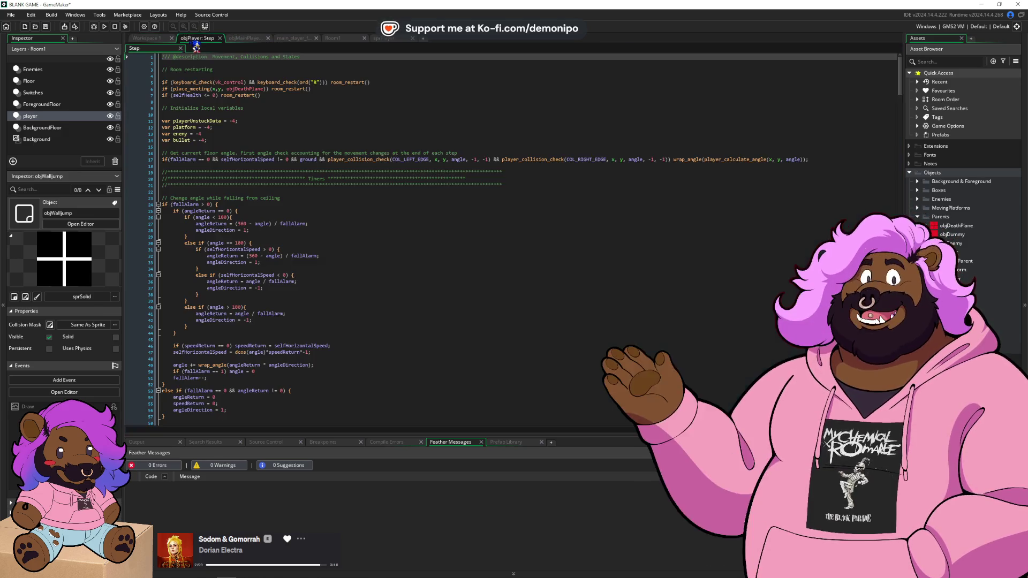
pyautogui.scroll(-2, 323, 308)
pyautogui.scroll(-20, 322, 308)
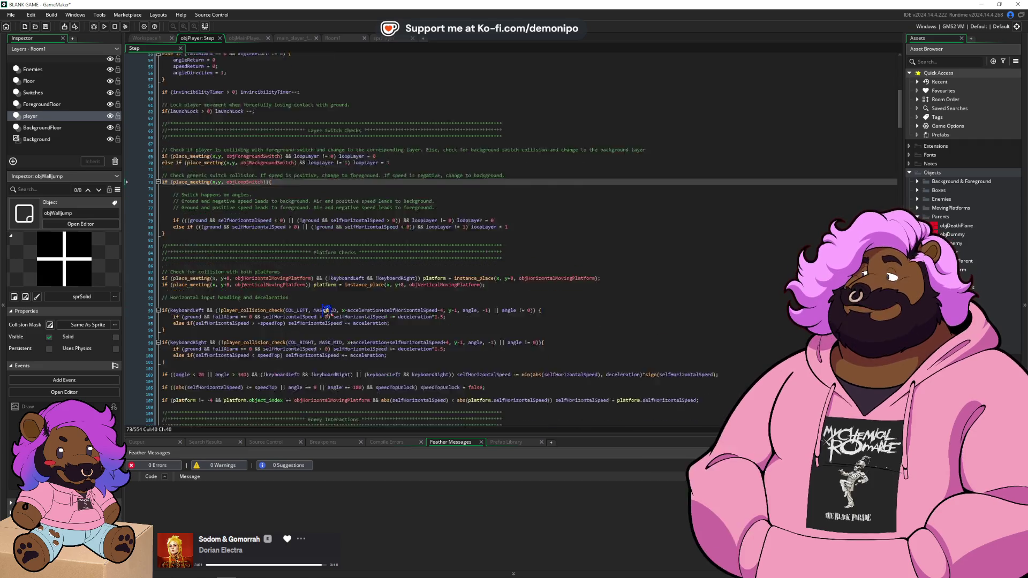
pyautogui.scroll(-20, 327, 311)
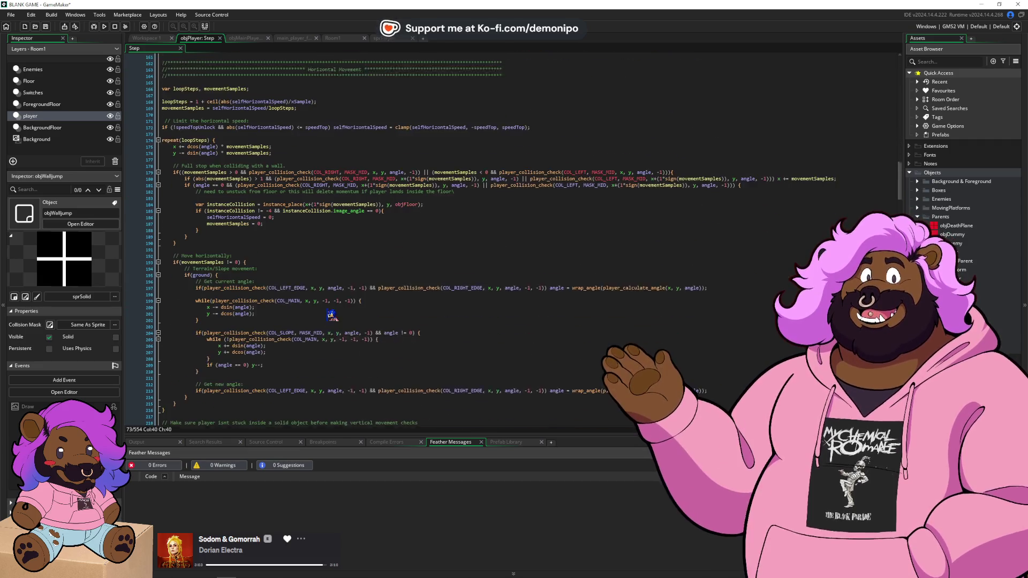
pyautogui.scroll(-20, 328, 321)
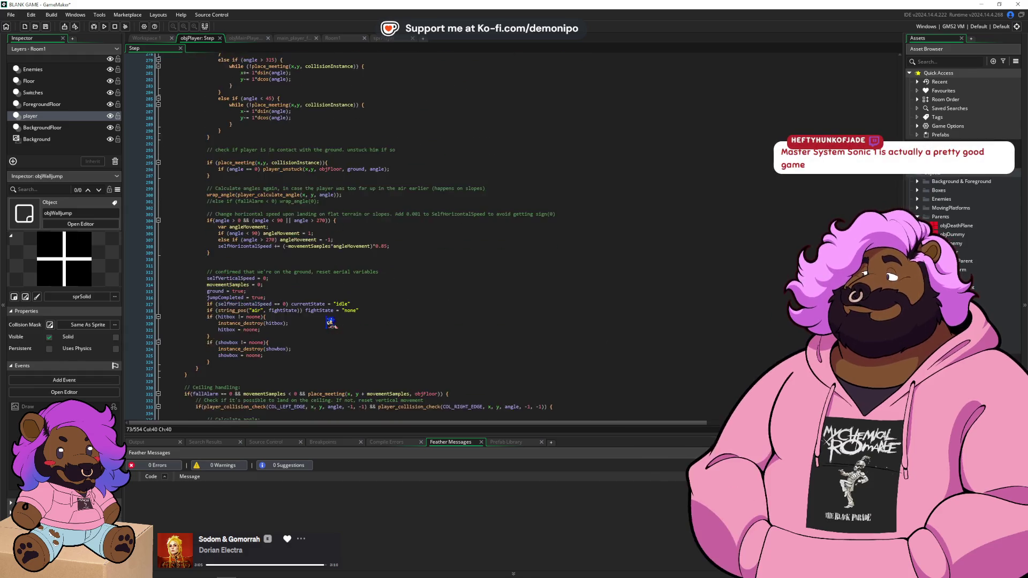
pyautogui.scroll(-20, 330, 322)
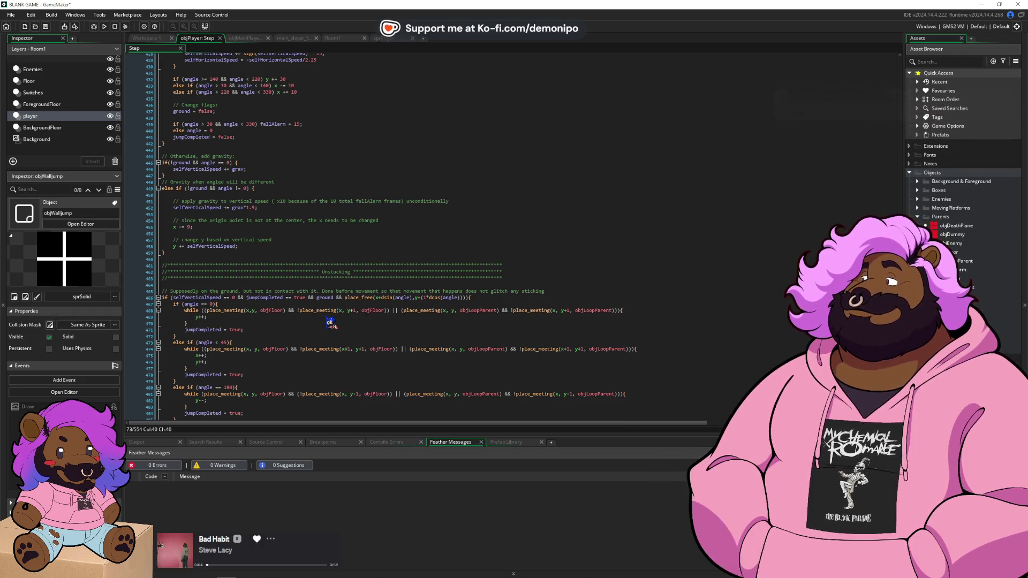
# - Back in the browser, run an image search for 'sonic 2 master system'
pyautogui.hotkey('alt', 'Tab')
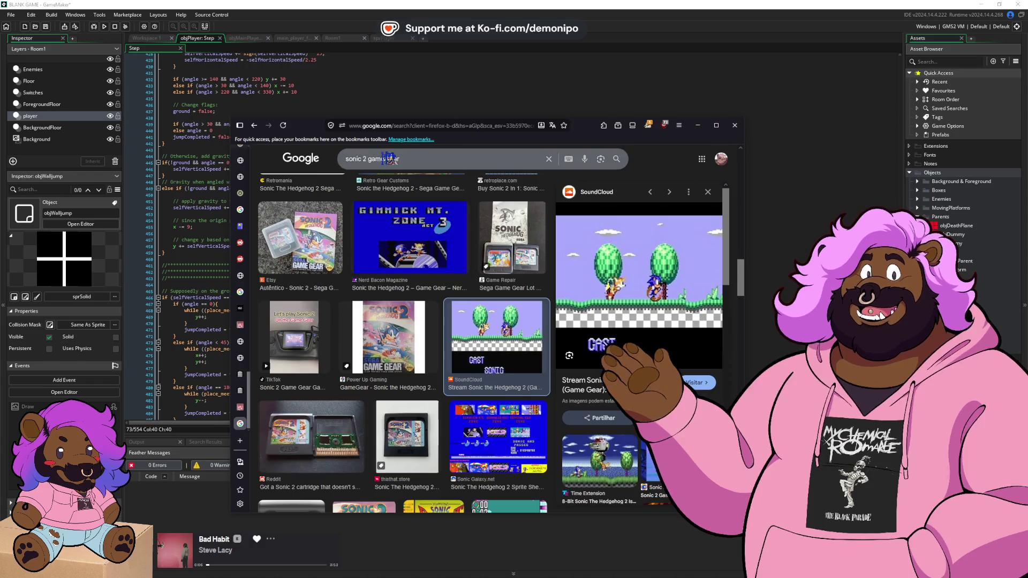
pyautogui.doubleClick(377, 158)
pyautogui.write('m')
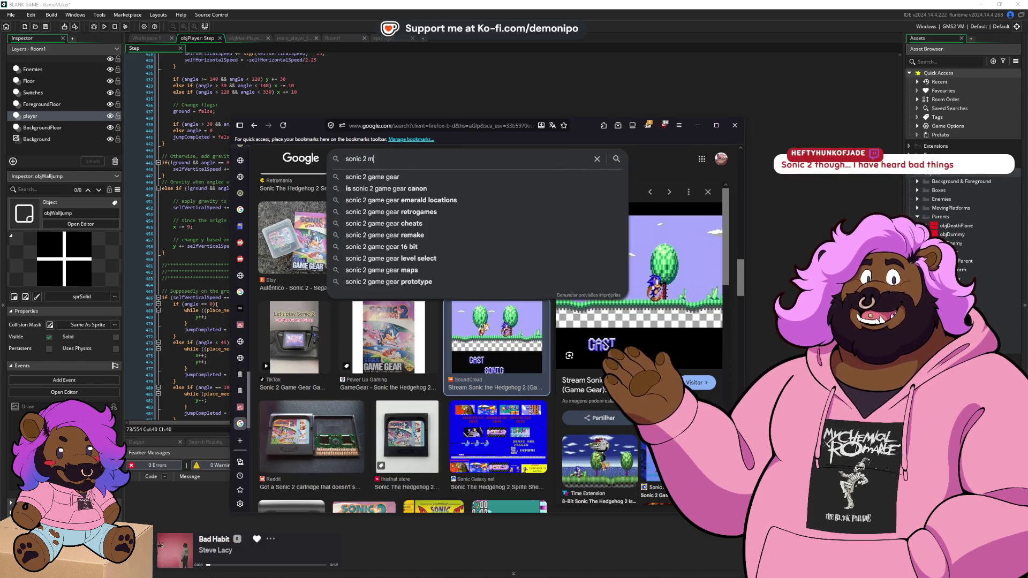
pyautogui.write('aster system')
pyautogui.press('Return')
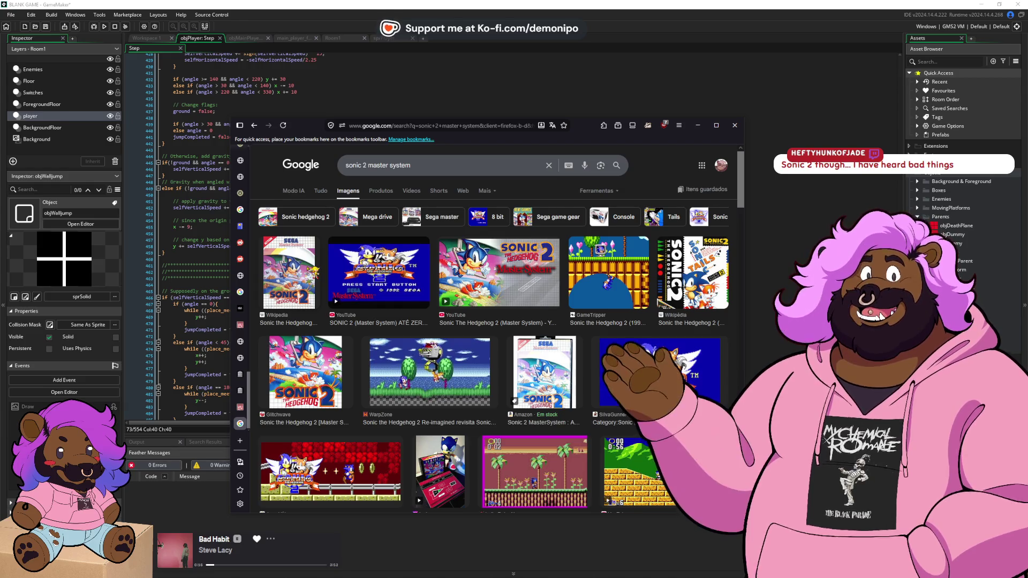
pyautogui.scroll(-1, 492, 321)
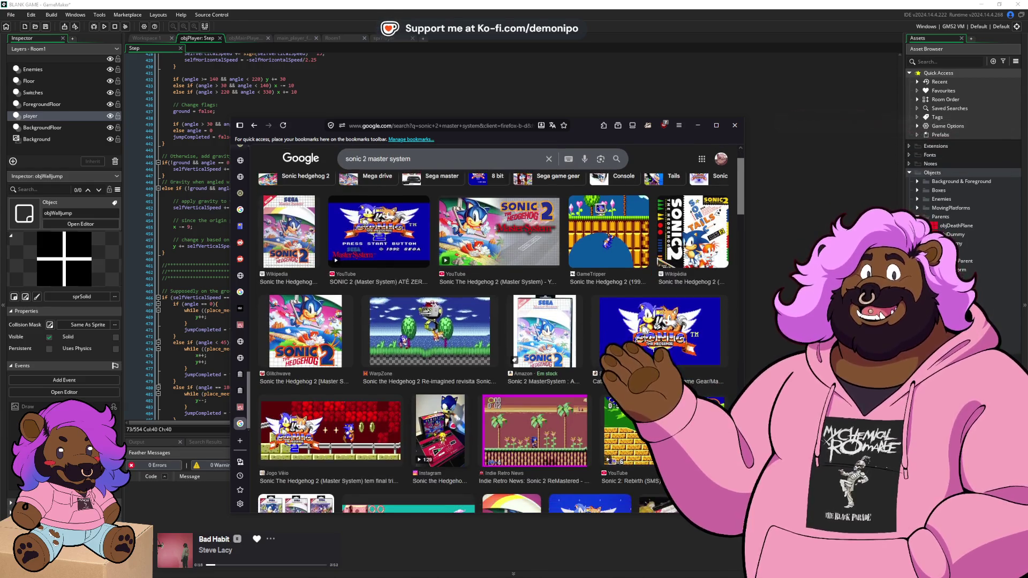
pyautogui.scroll(1, 430, 352)
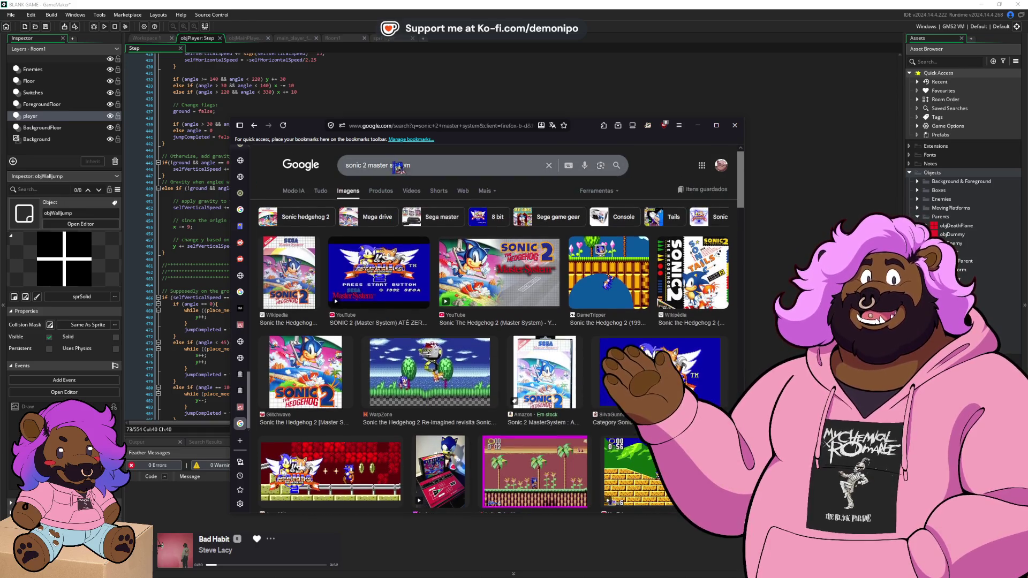
# - Replace the query with 'master system', run it, and cancel the save-page dialog
pyautogui.tripleClick(406, 166)
pyautogui.write('master syste,m')
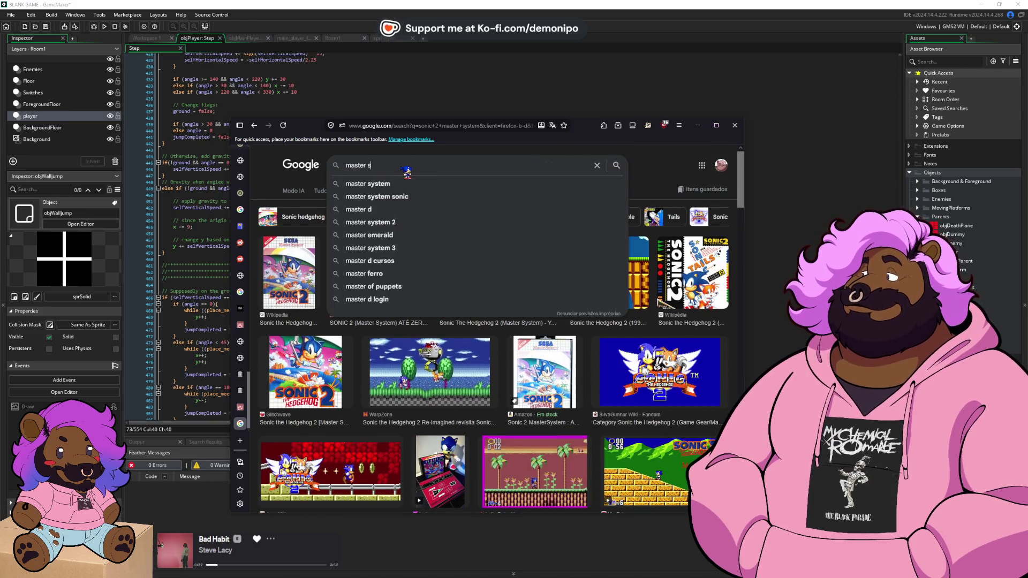
pyautogui.press('BackSpace')
pyautogui.write('m')
pyautogui.press('Return')
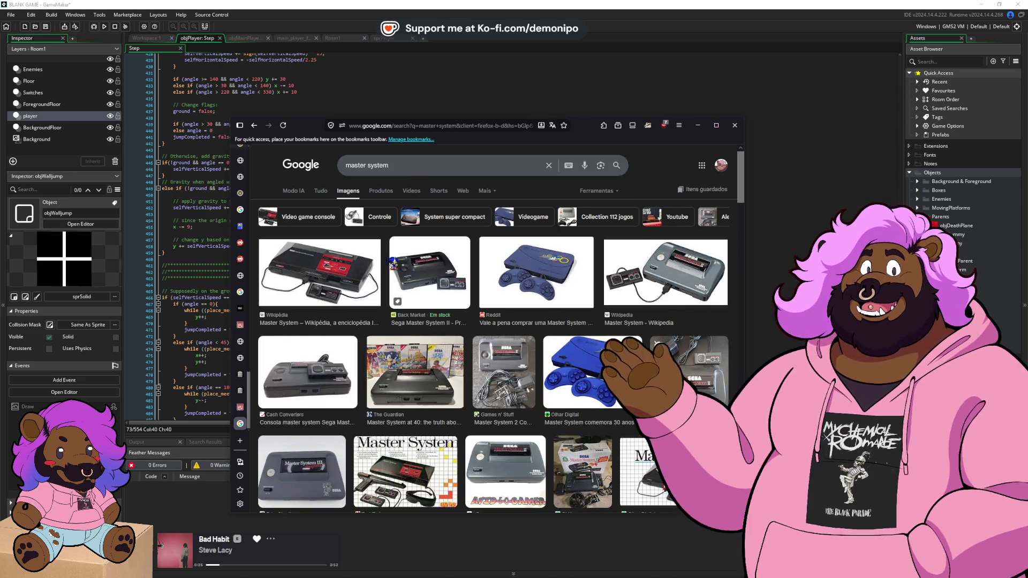
pyautogui.hotkey('ctrl', 's')
pyautogui.click(582, 411)
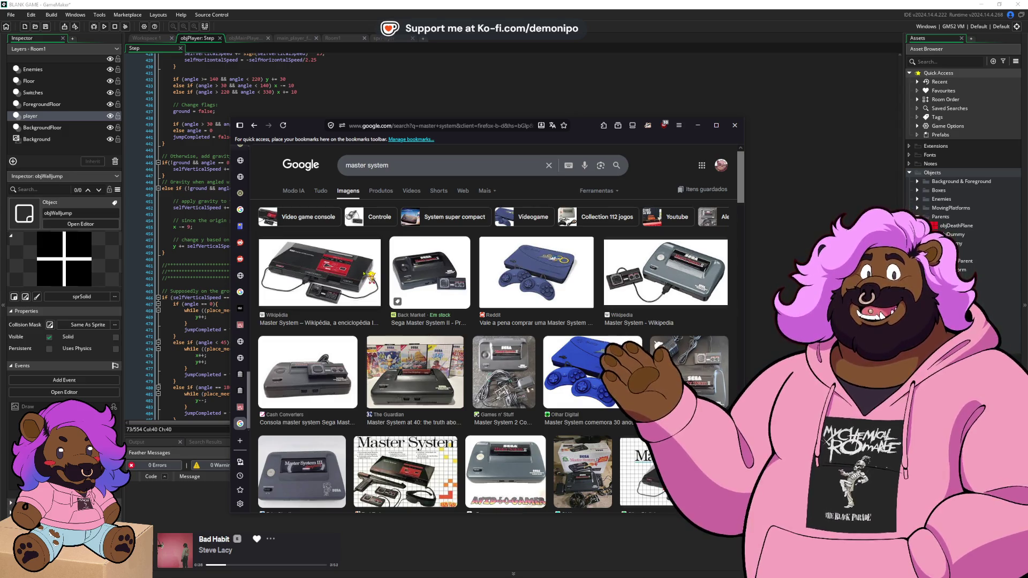
# - Preview the Wikipedia, Back Market and Cash Converters Master System images, then return to GameMaker
pyautogui.click(361, 274)
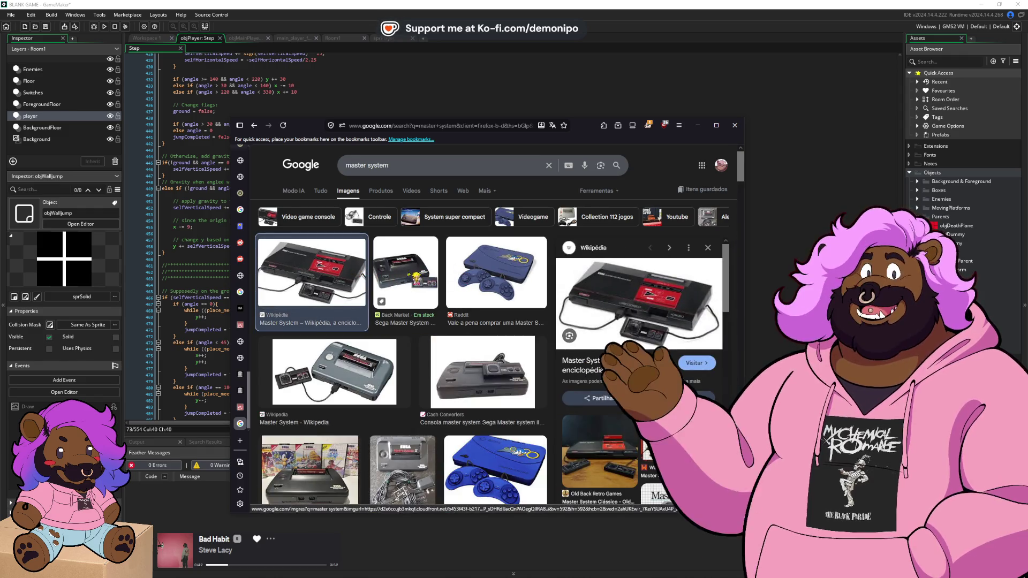
pyautogui.click(407, 281)
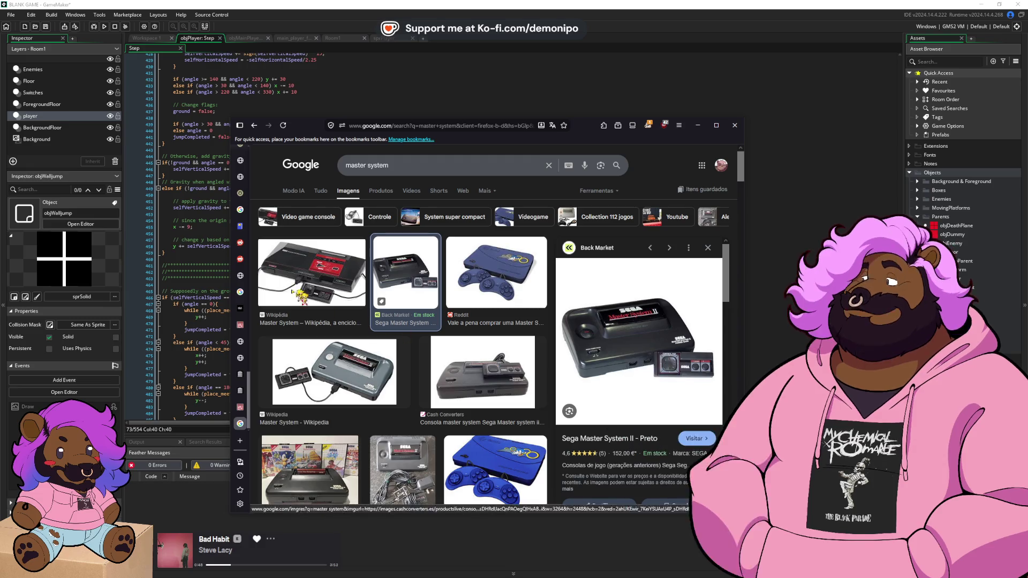
pyautogui.click(324, 273)
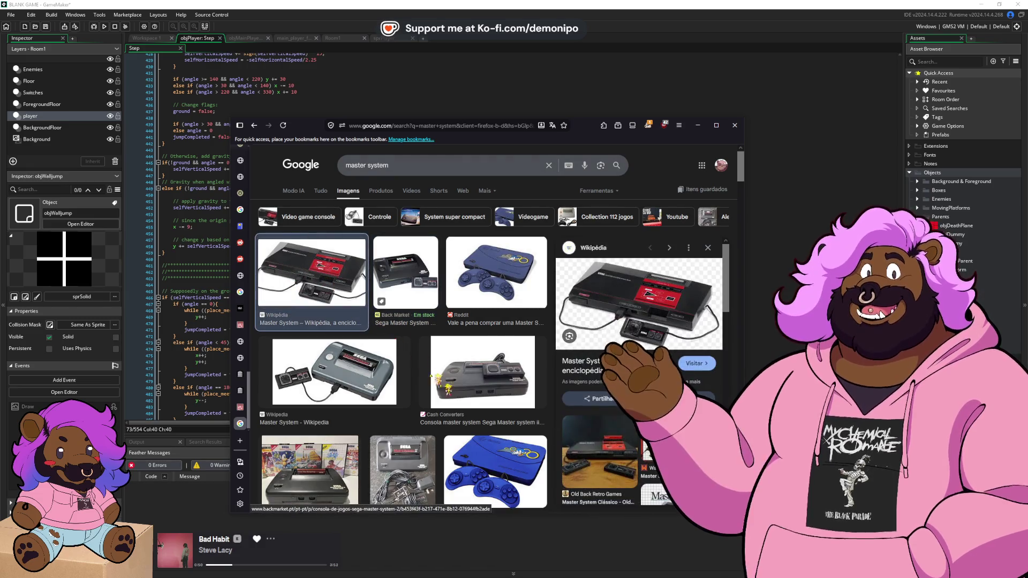
pyautogui.click(503, 464)
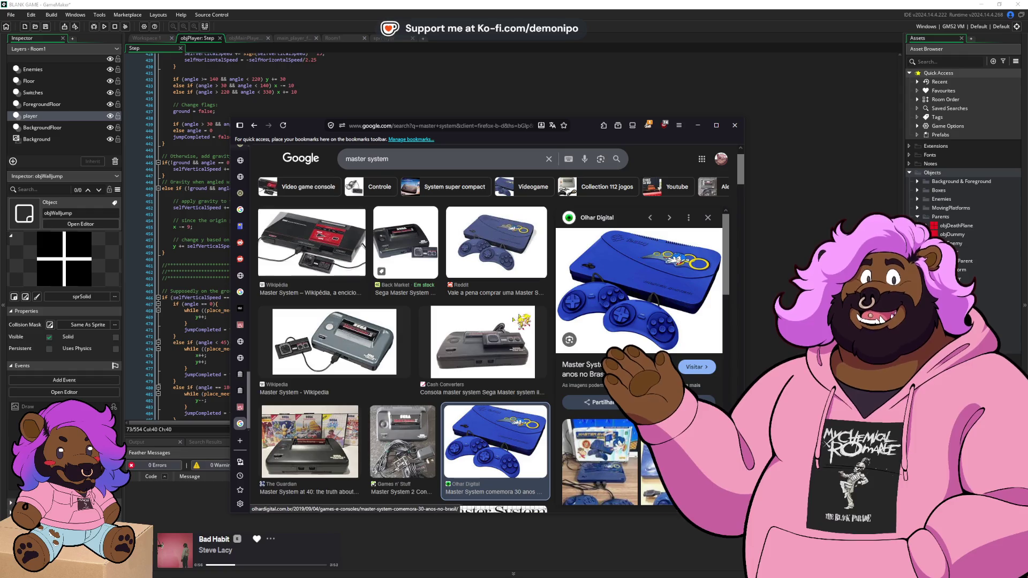
pyautogui.click(478, 351)
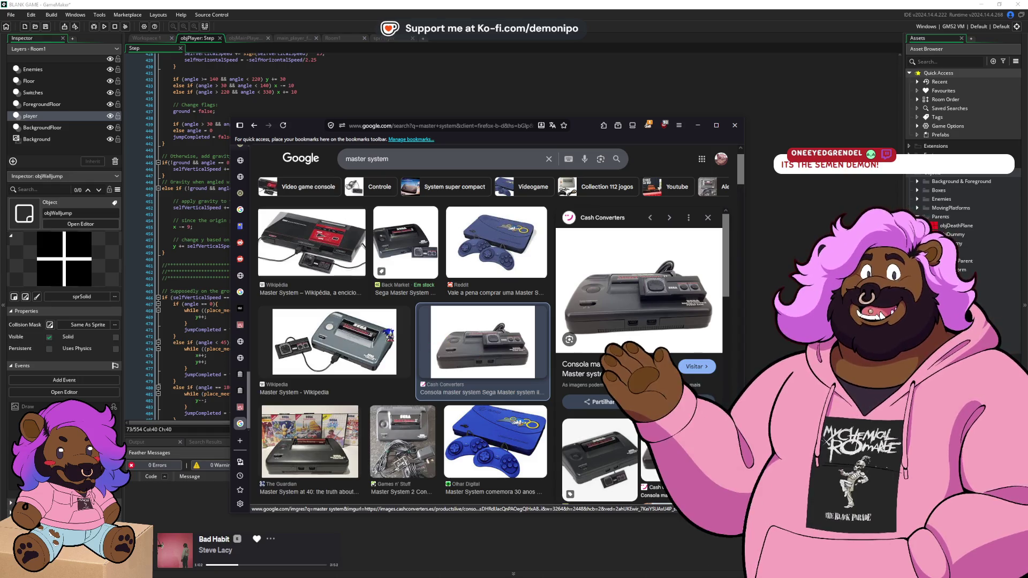
pyautogui.click(214, 234)
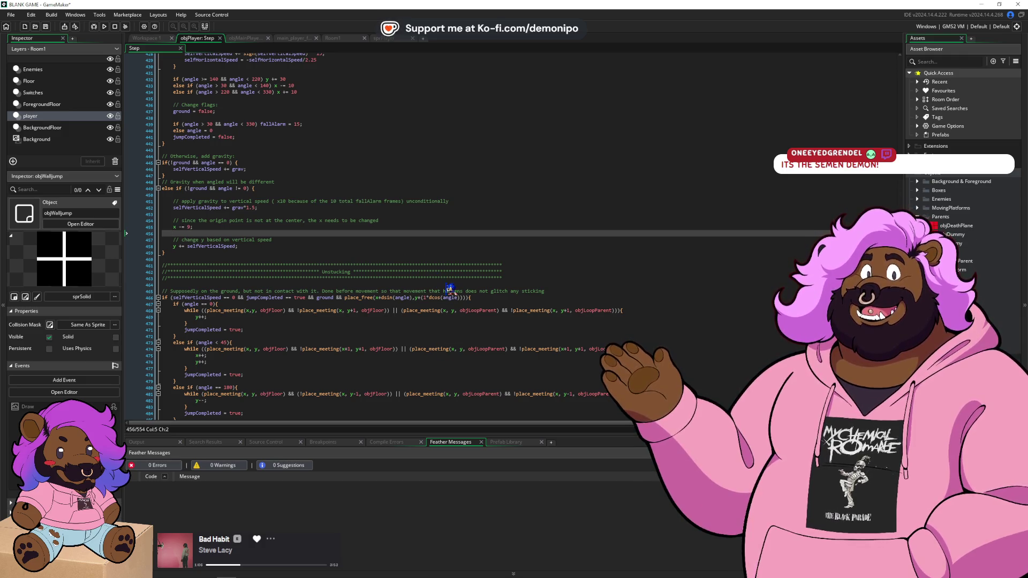
pyautogui.click(323, 272)
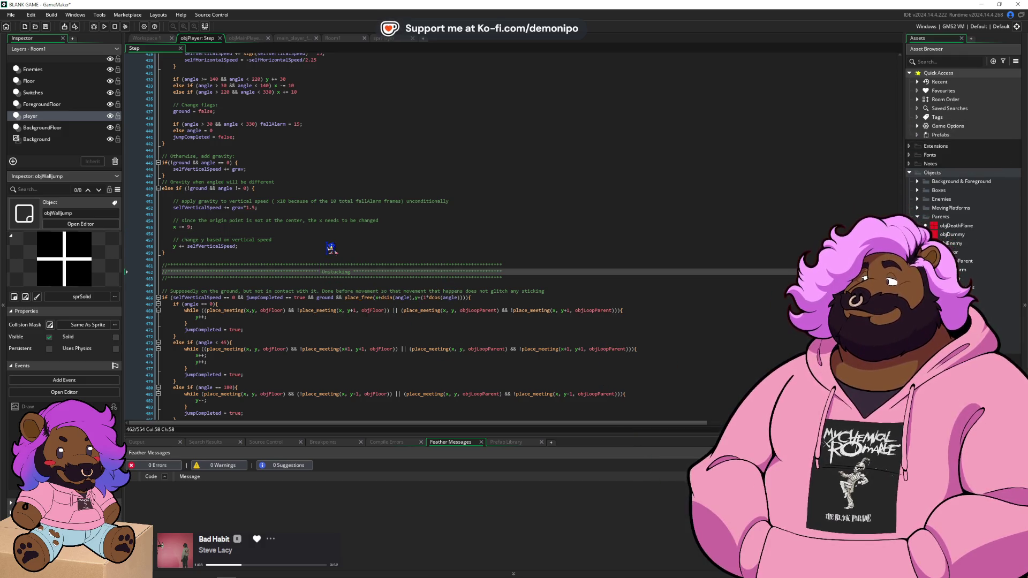
pyautogui.click(330, 246)
pyautogui.click(345, 291)
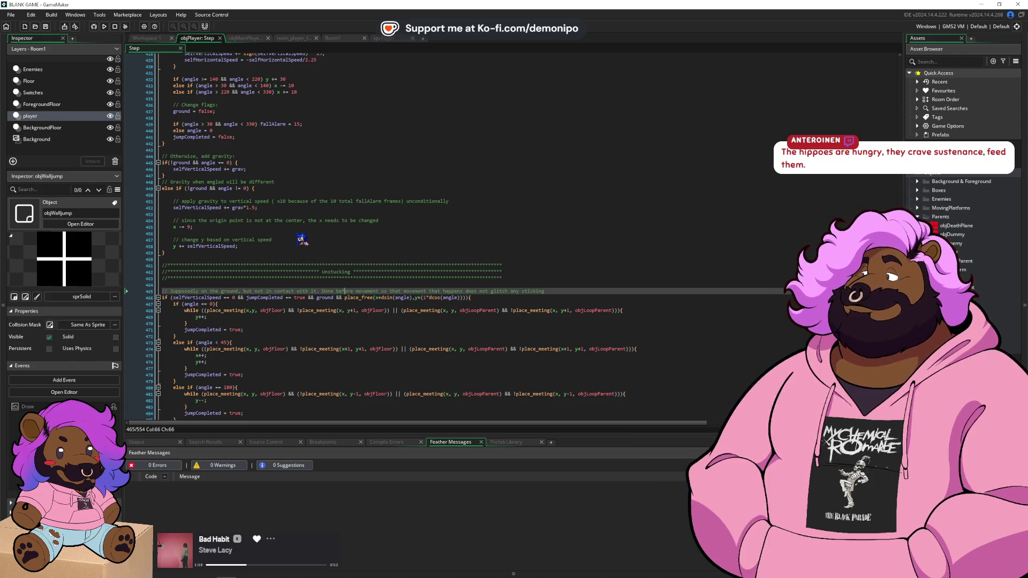
pyautogui.click(306, 239)
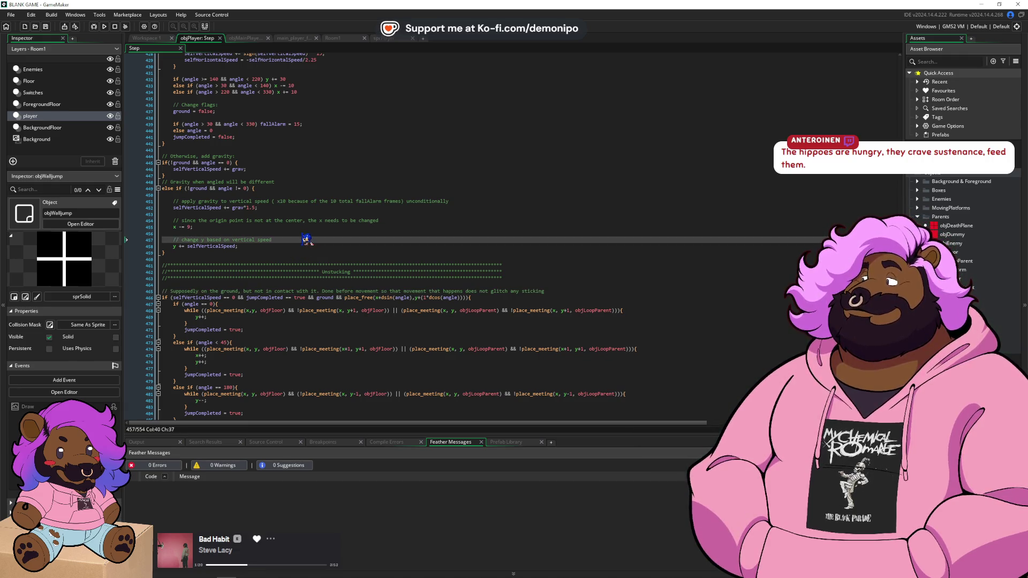
pyautogui.click(417, 221)
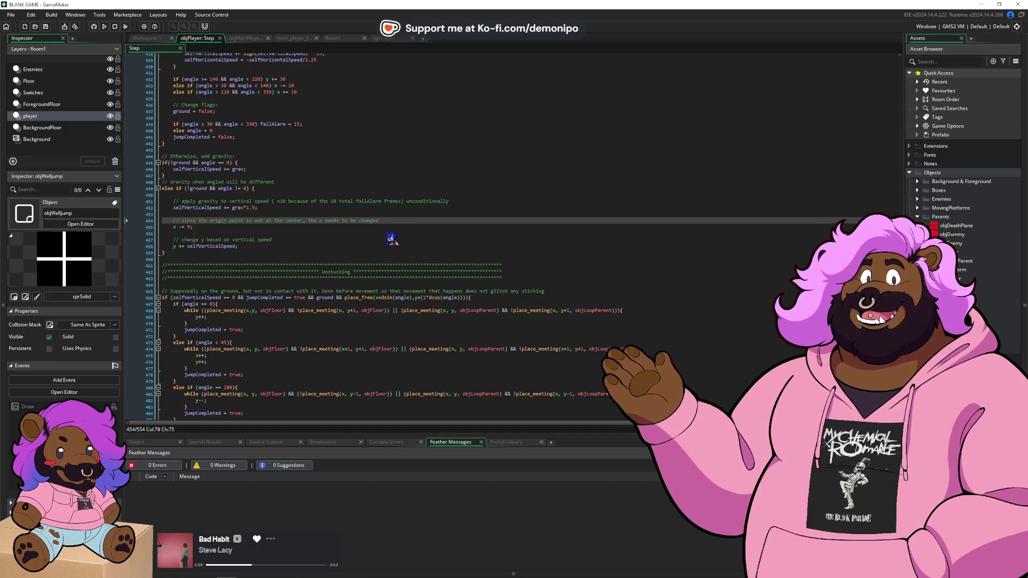
pyautogui.scroll(3, 337, 253)
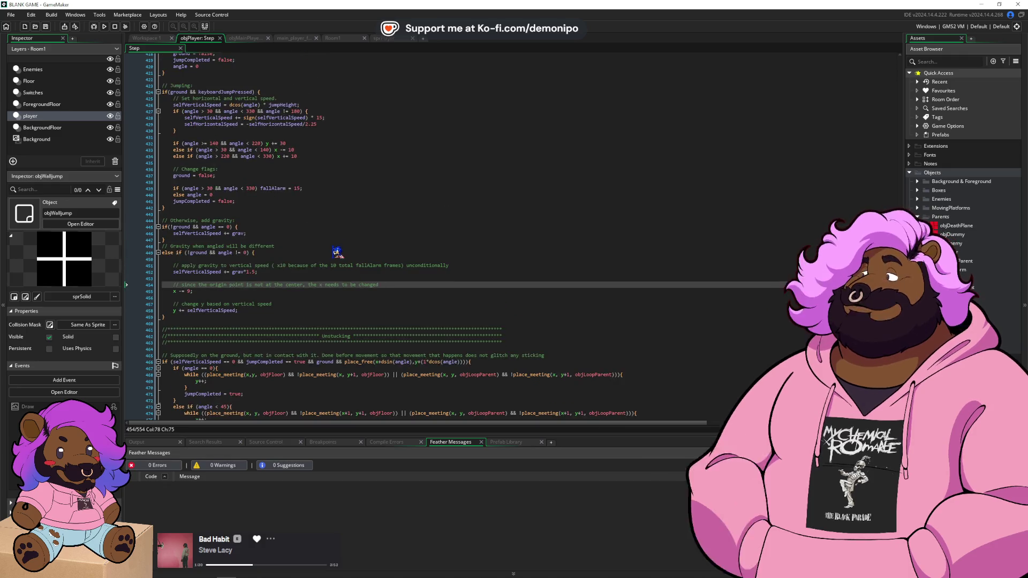
pyautogui.scroll(-2, 349, 272)
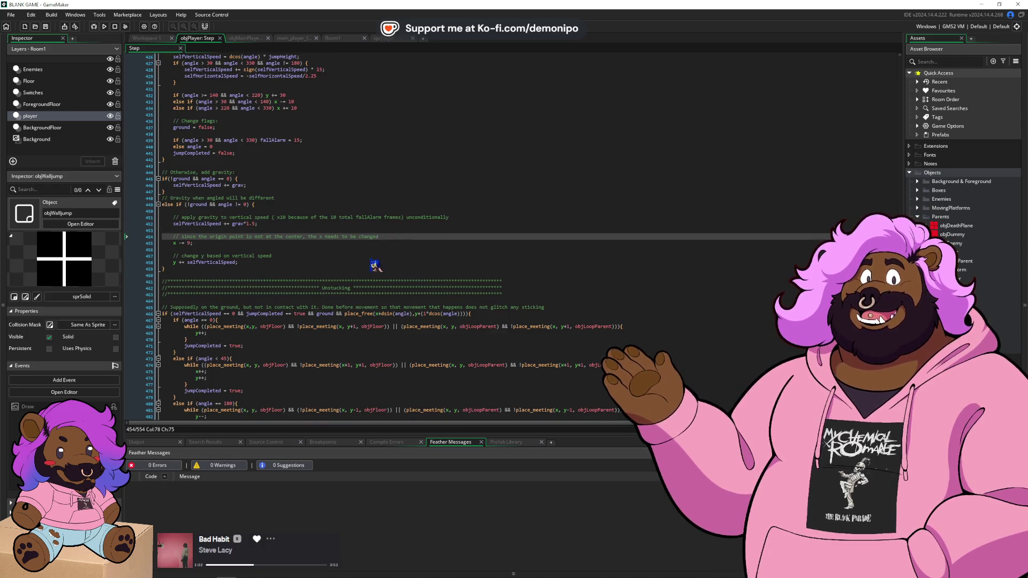
pyautogui.scroll(7, 372, 266)
pyautogui.scroll(13, 333, 288)
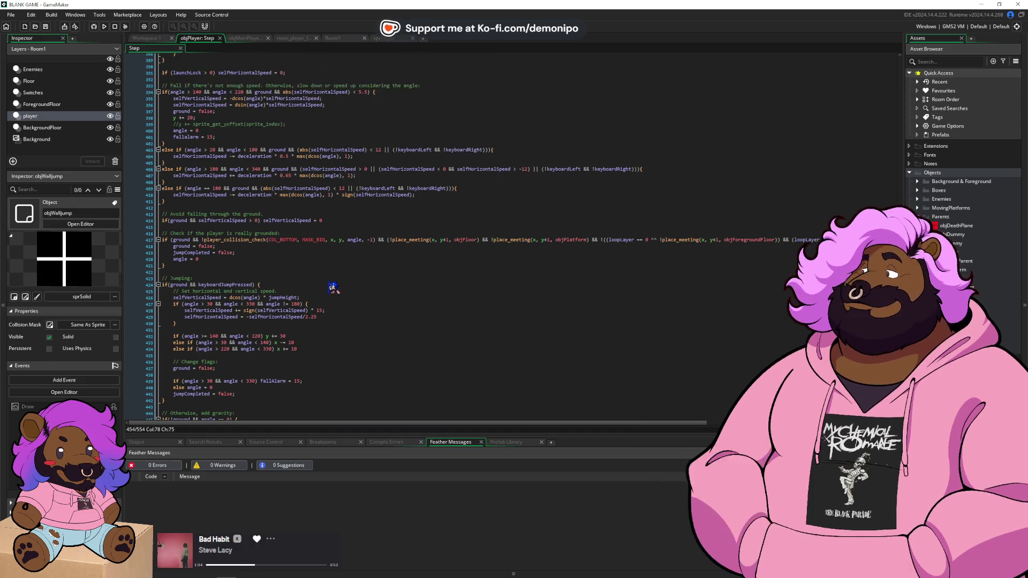
pyautogui.scroll(20, 333, 288)
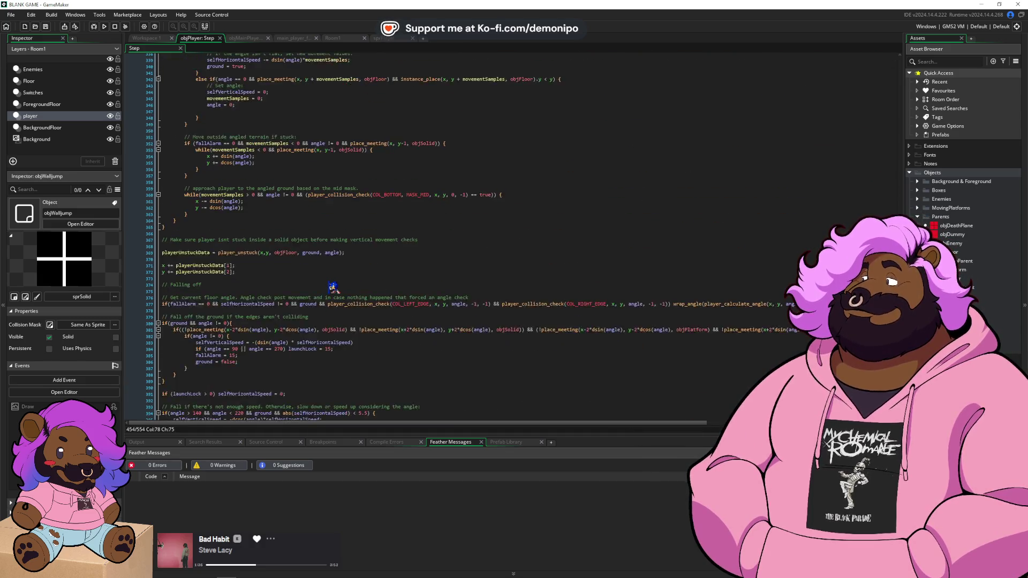
pyautogui.scroll(18, 333, 288)
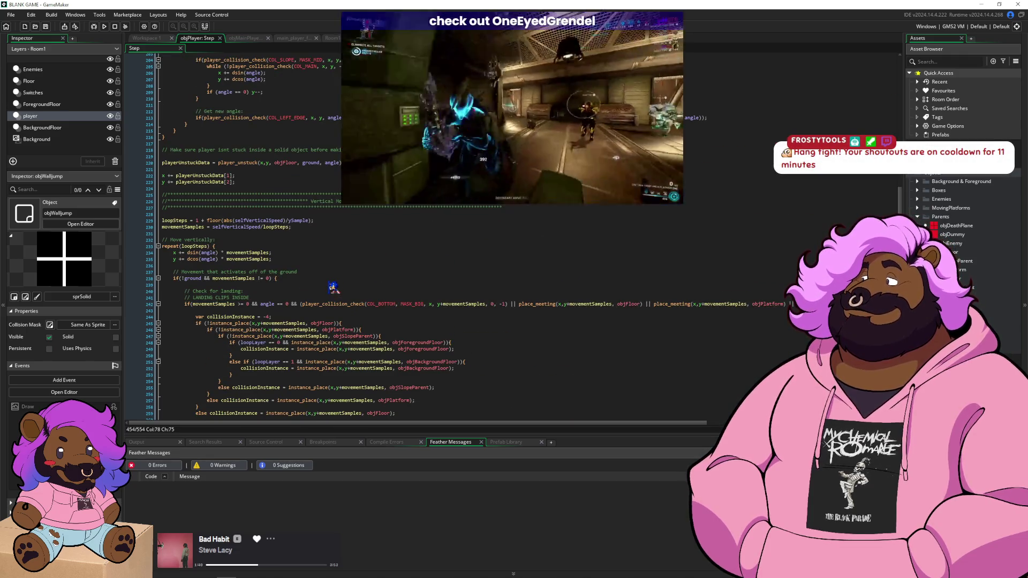
pyautogui.scroll(4, 333, 288)
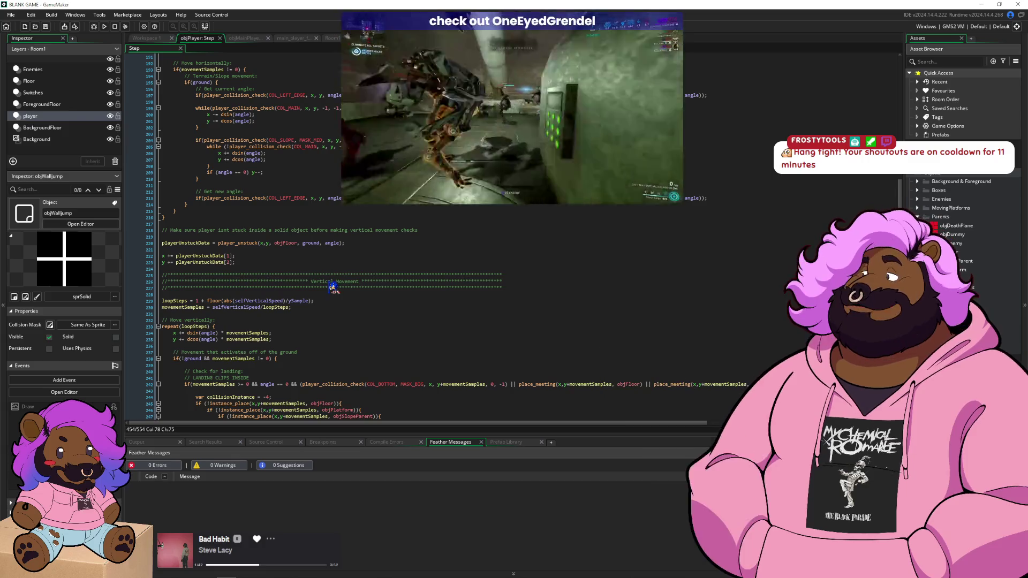
pyautogui.scroll(-20, 333, 288)
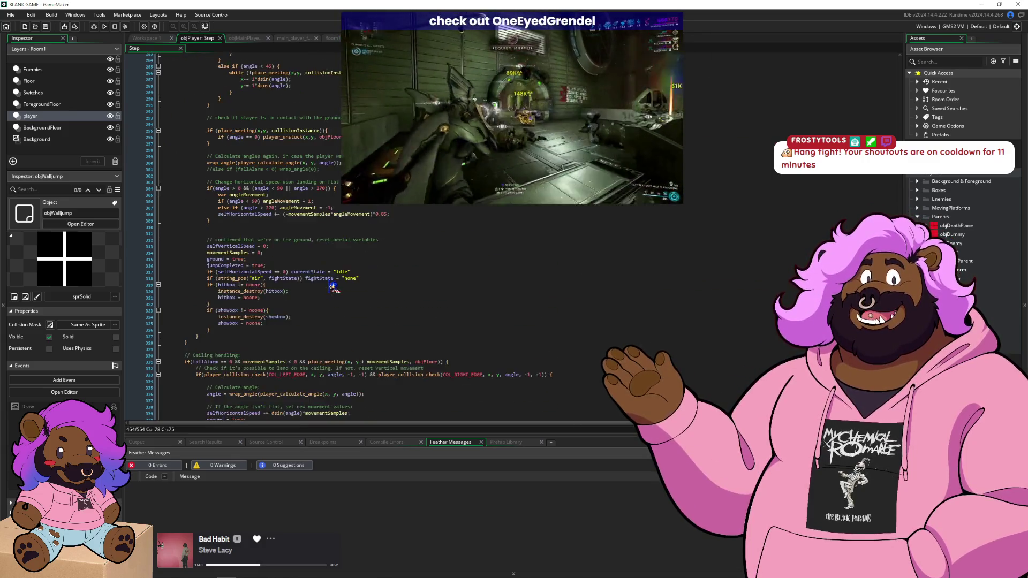
pyautogui.scroll(-17, 335, 284)
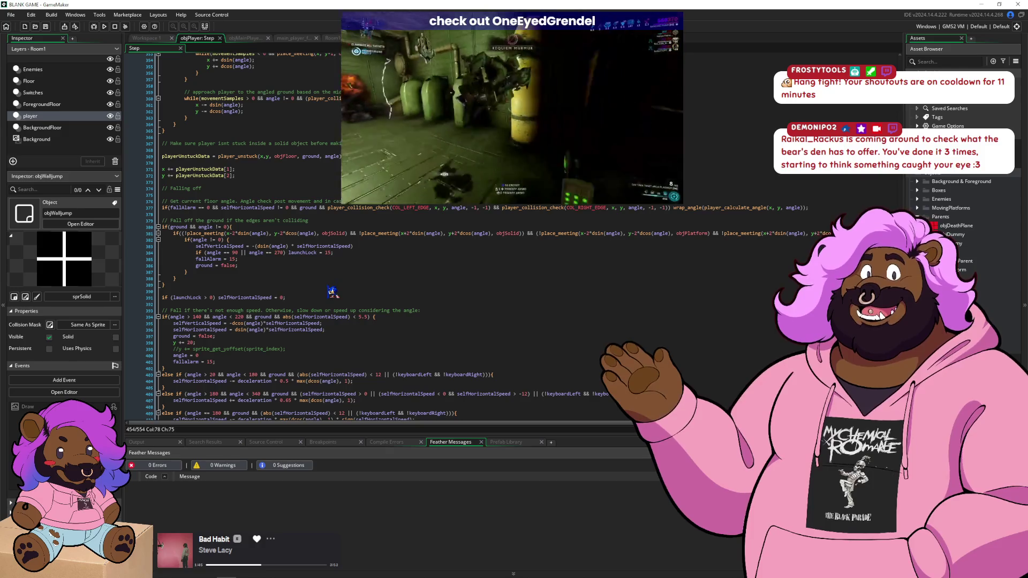
pyautogui.scroll(-2, 332, 292)
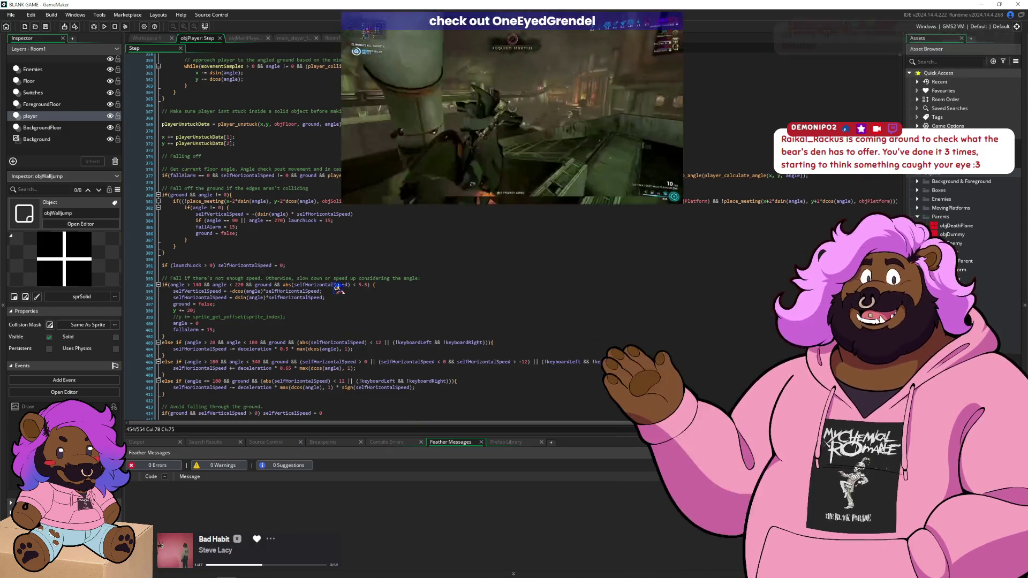
pyautogui.scroll(-20, 323, 289)
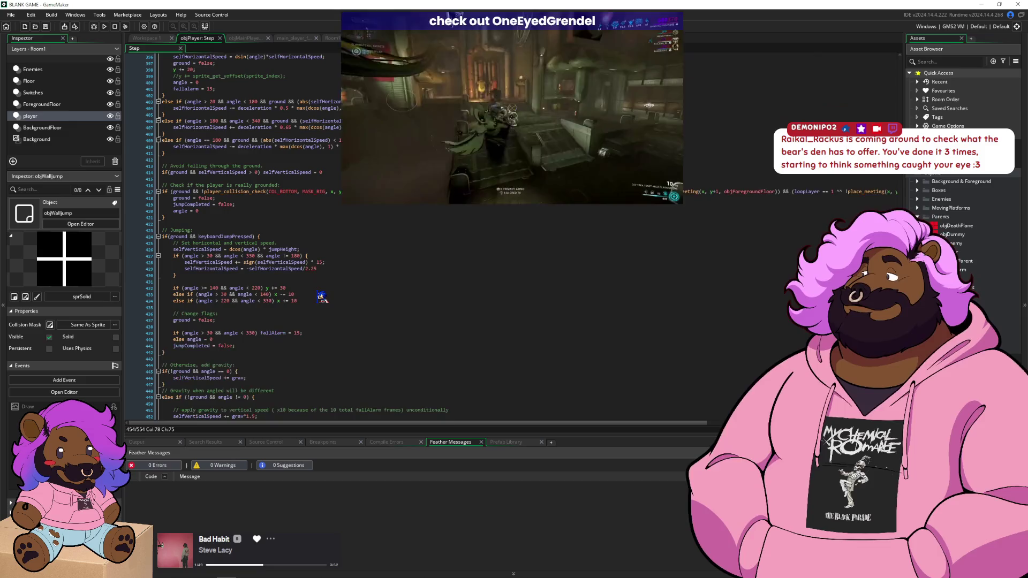
pyautogui.scroll(-1, 322, 297)
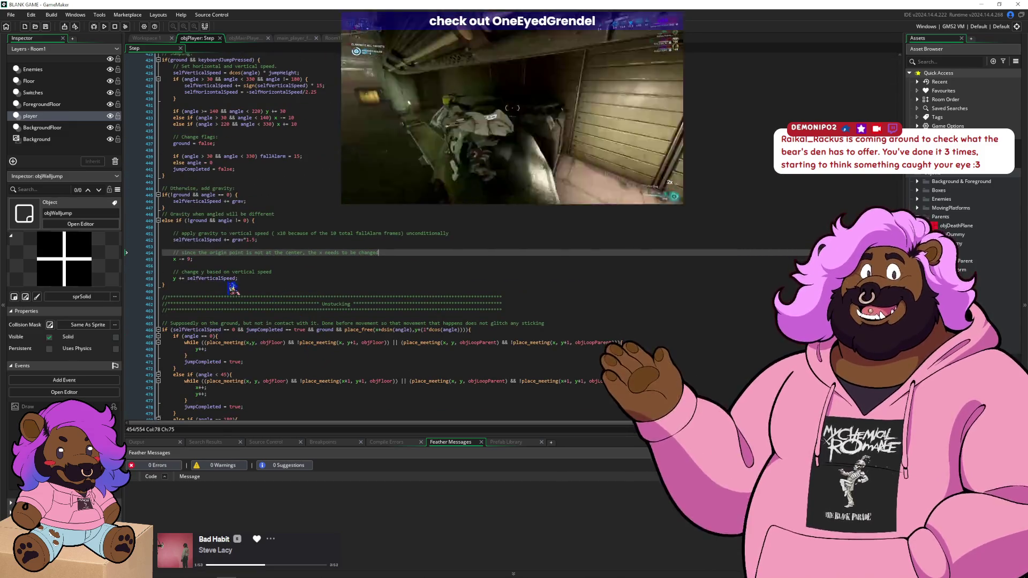
pyautogui.click(235, 292)
pyautogui.click(249, 285)
pyautogui.scroll(5, 254, 295)
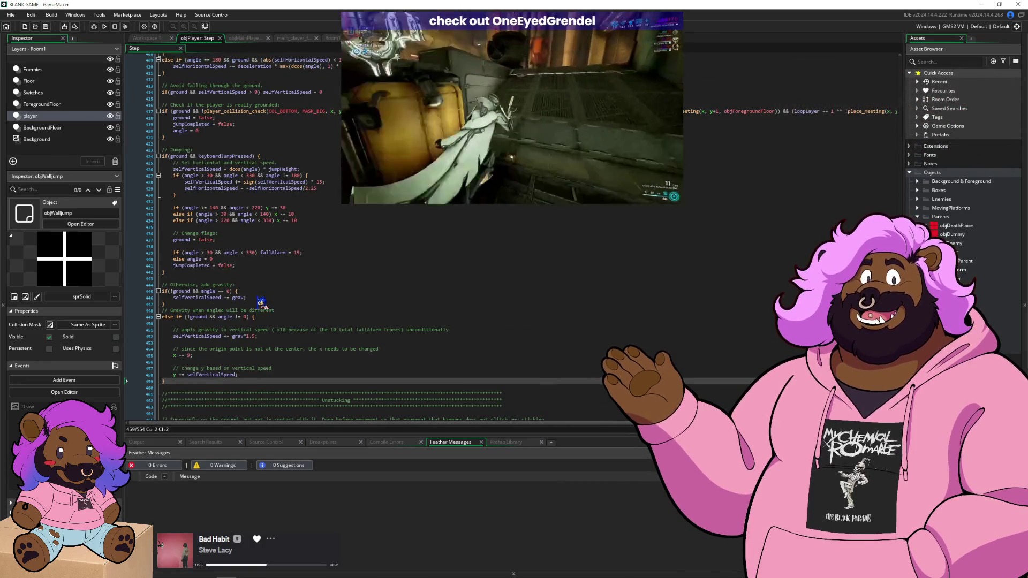
pyautogui.click(236, 272)
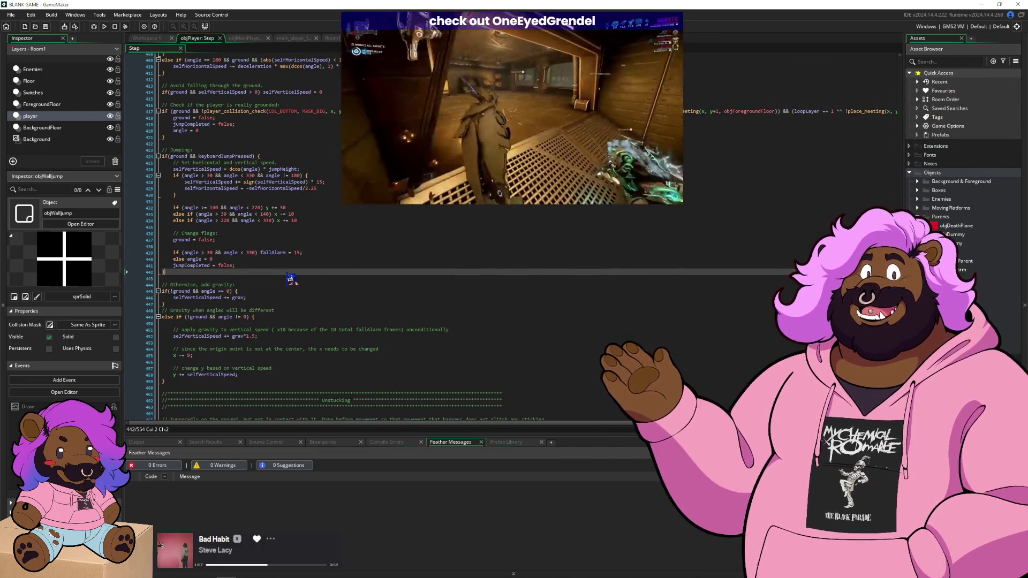
pyautogui.click(255, 155)
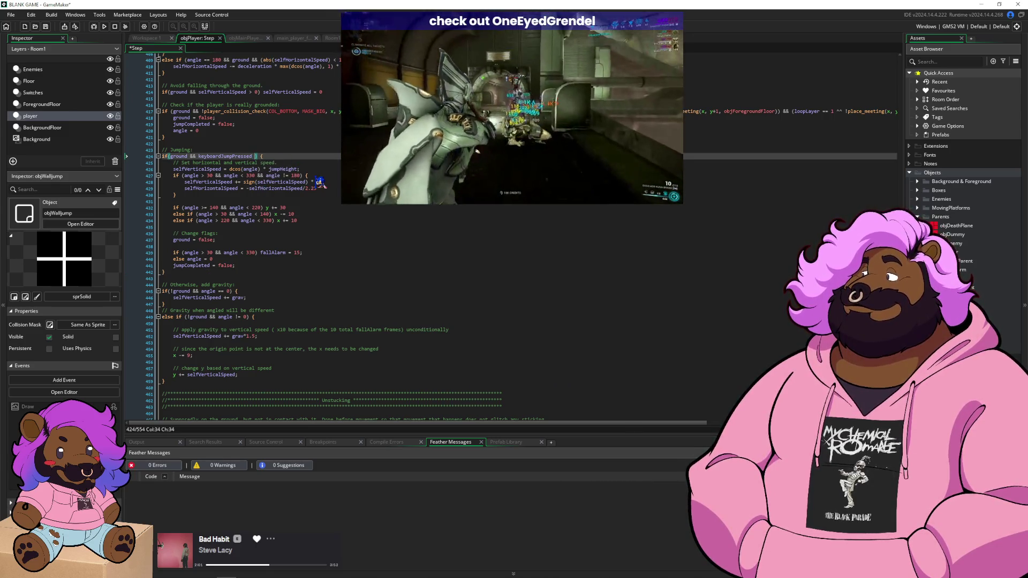
pyautogui.write('|/')
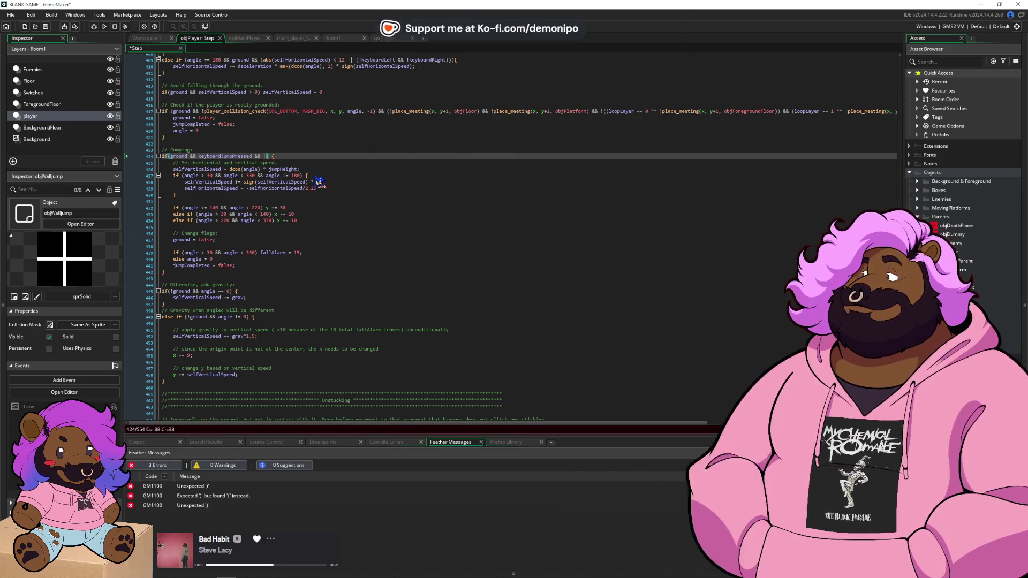
pyautogui.write('place_meeting(')
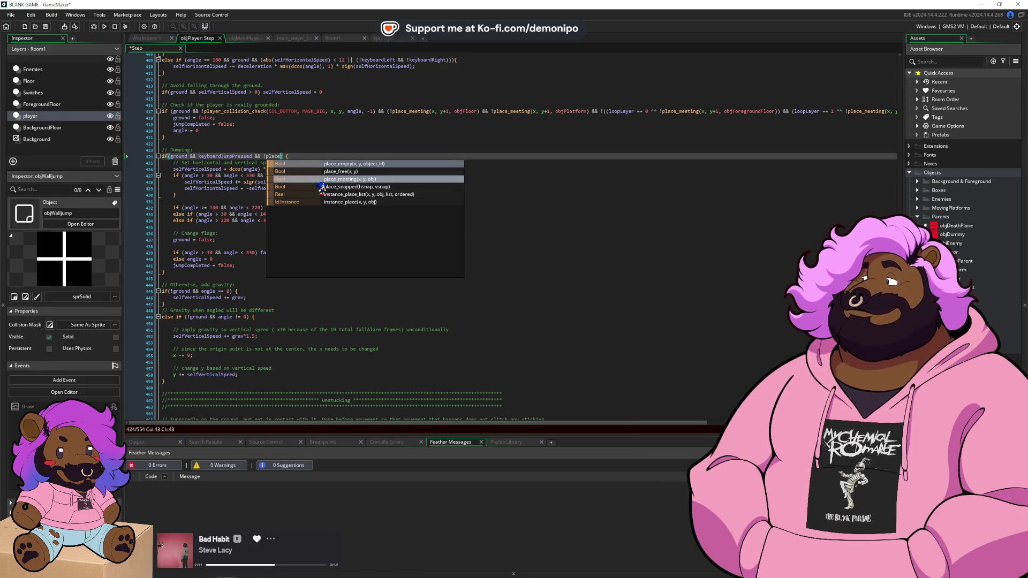
pyautogui.write('x')
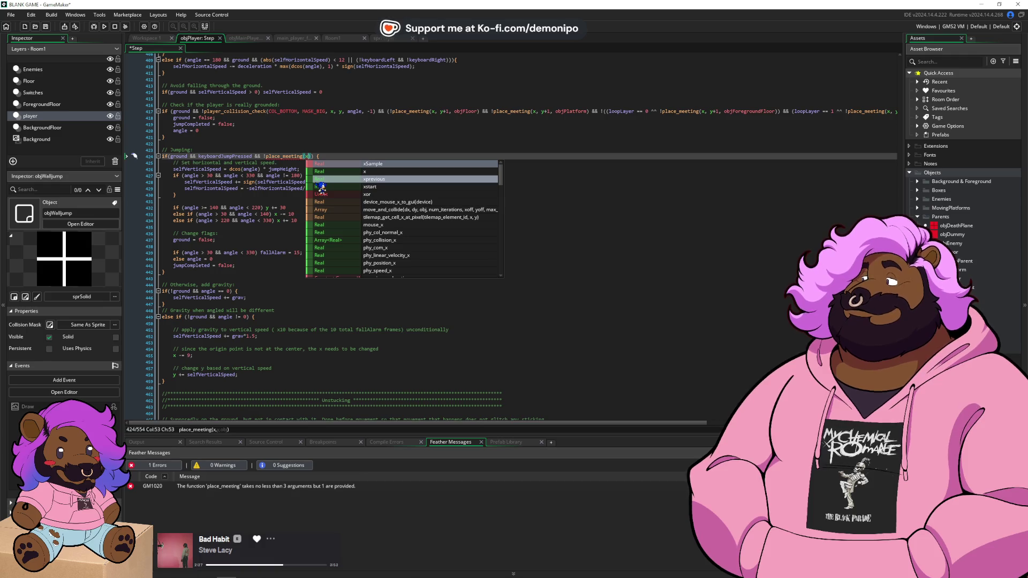
pyautogui.press('Left')
pyautogui.press('BackSpace')
pyautogui.press('BackSpace')
pyautogui.press('BackSpace')
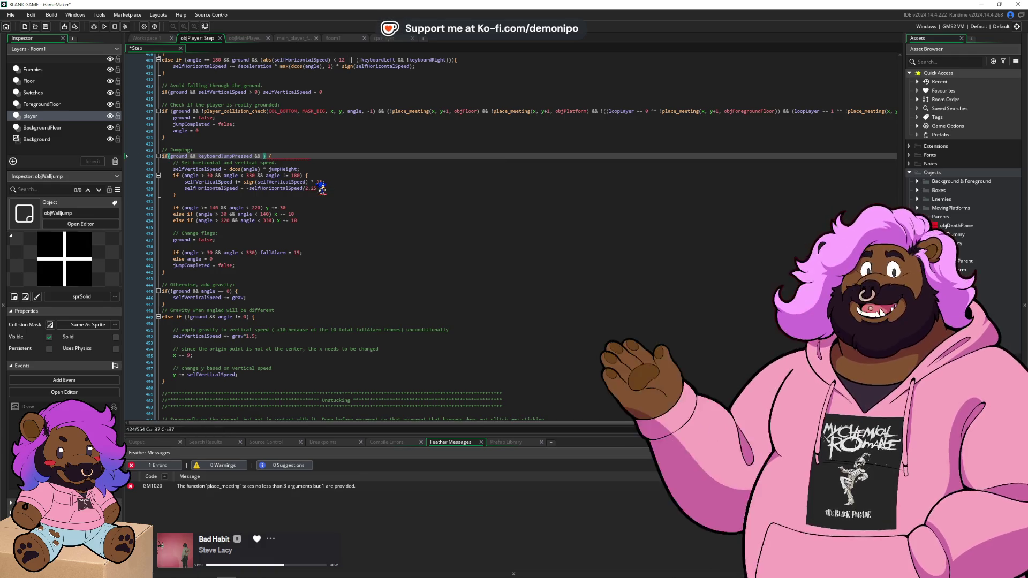
pyautogui.press('Down')
pyautogui.press('Down')
pyautogui.press('Down')
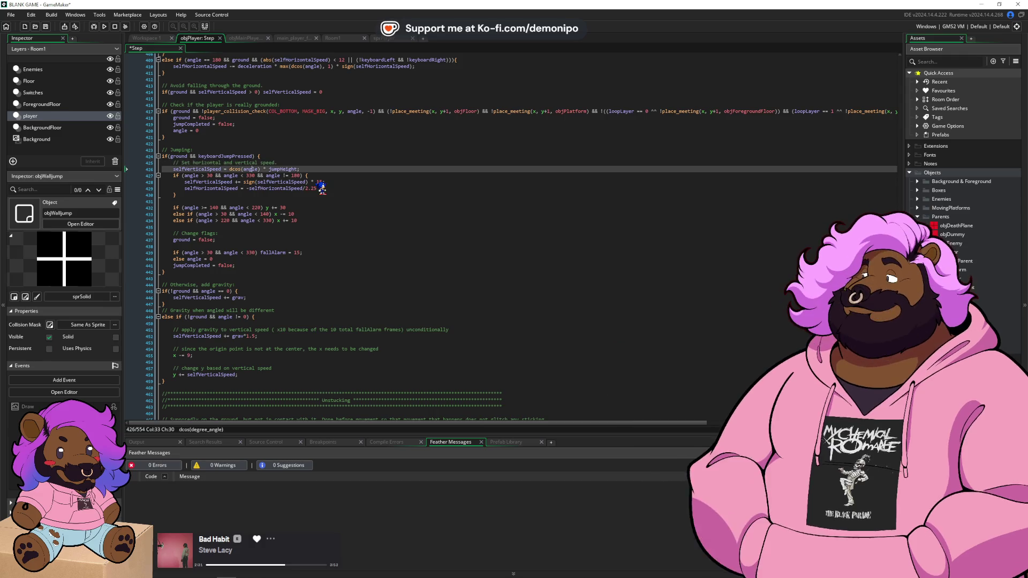
pyautogui.press('Down')
pyautogui.press('Down')
pyautogui.press('Down')
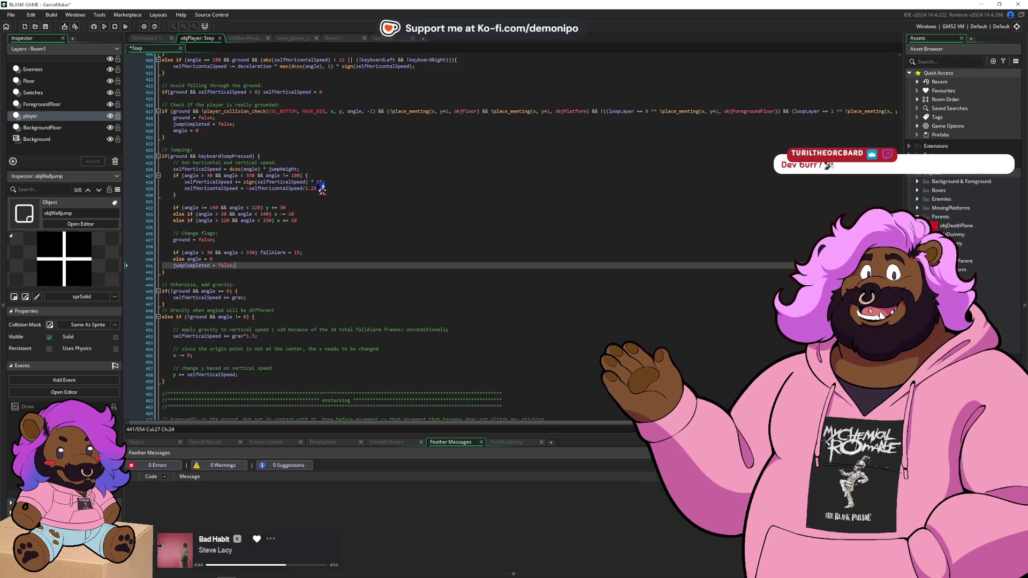
# - On a new line, write if (keyboardJumpPressed && place_meeting(x+1, y, objWalljump)
pyautogui.press('Return')
pyautogui.press('Return')
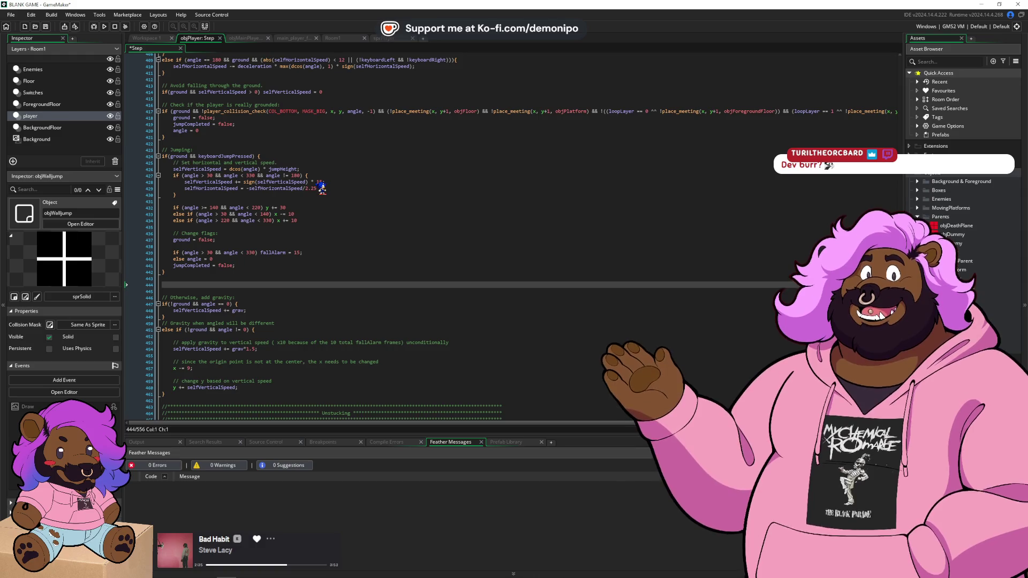
pyautogui.write('if')
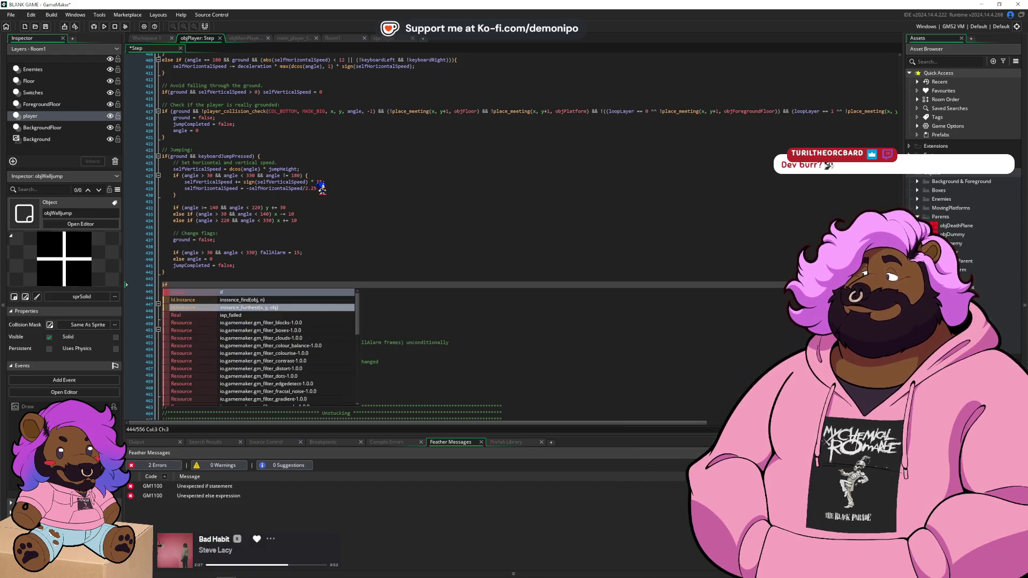
pyautogui.write(' (keybo')
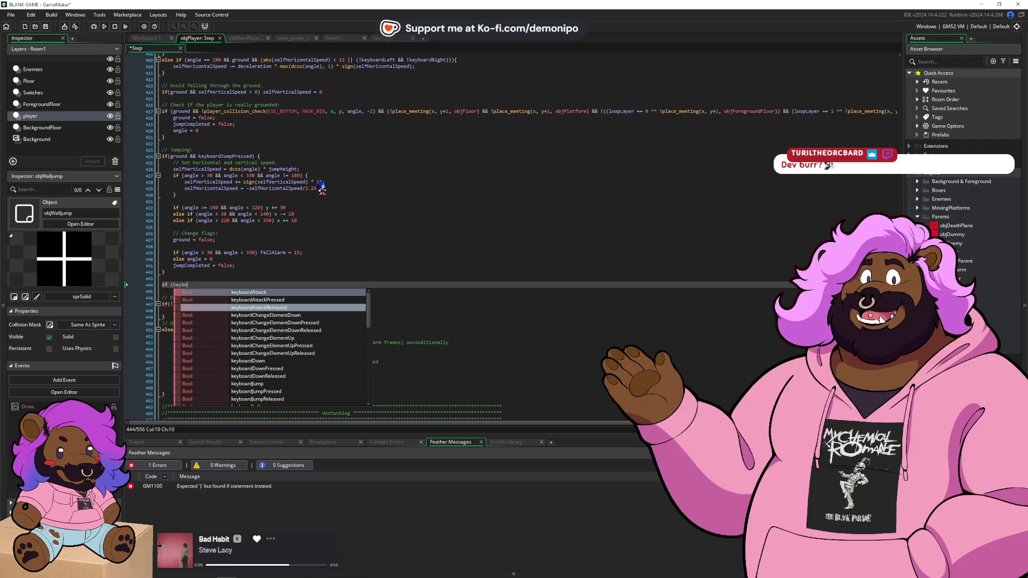
pyautogui.write('ardJumpPressed && ')
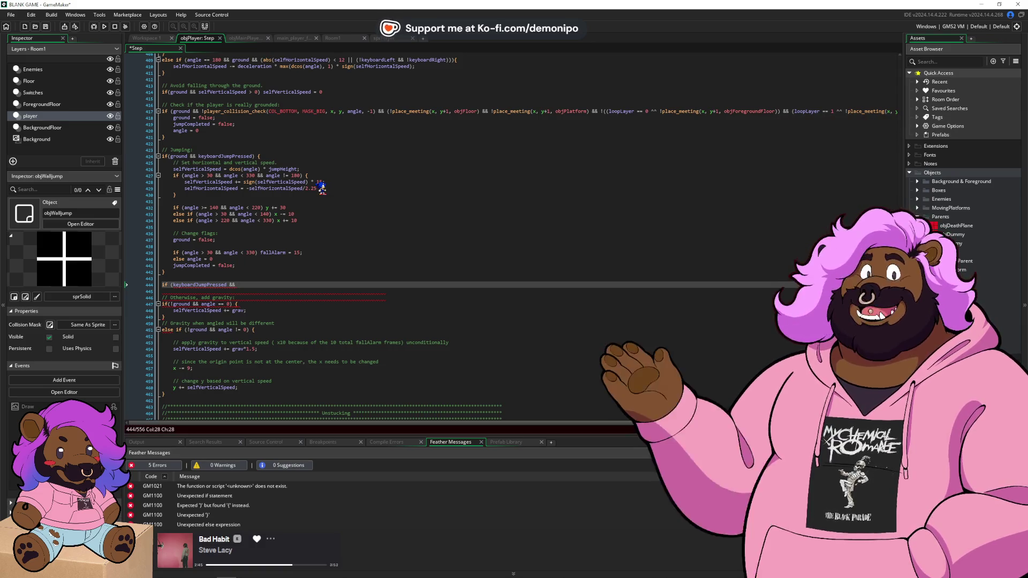
pyautogui.write('place_mee')
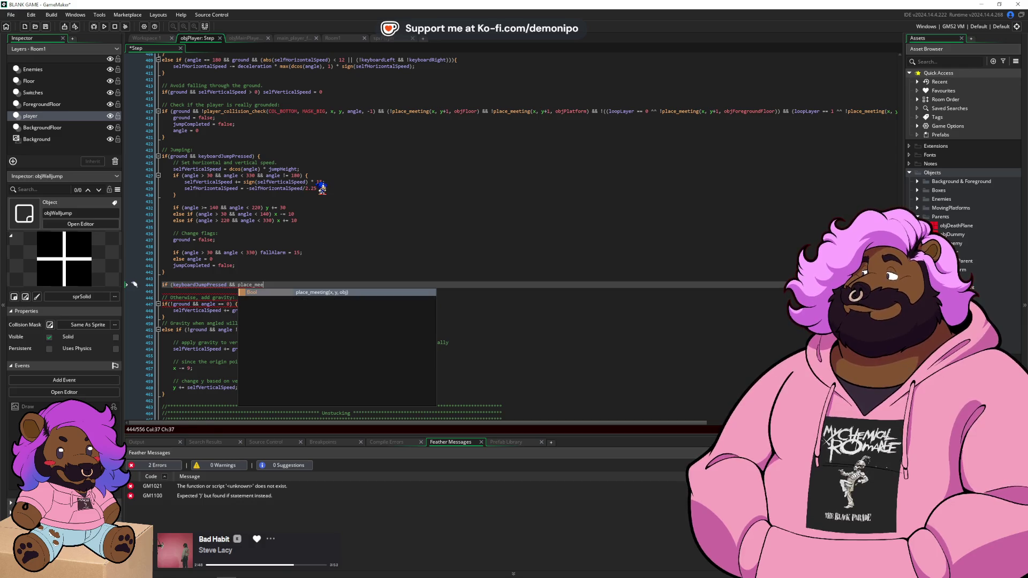
pyautogui.press('Return')
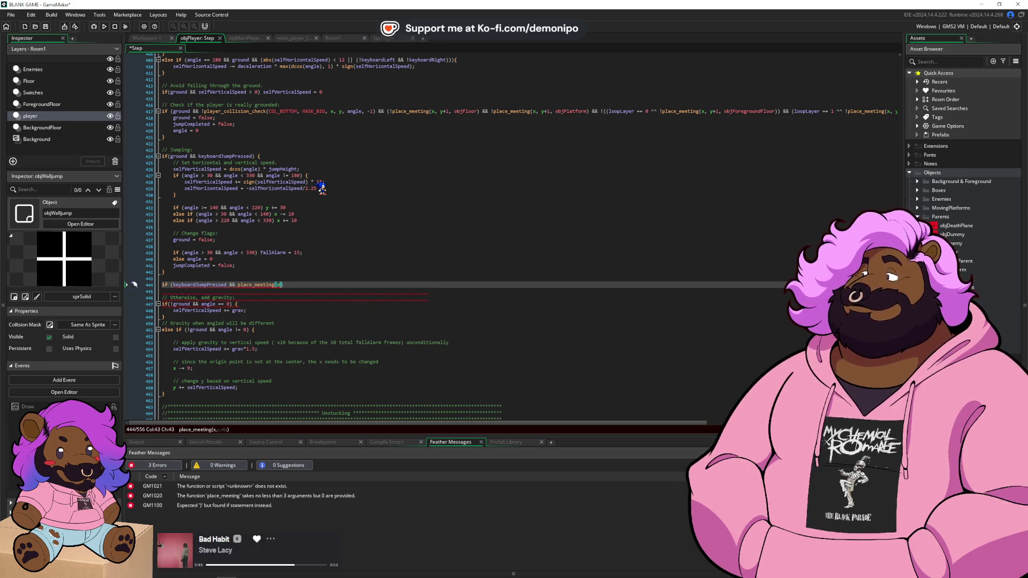
pyautogui.write('+')
pyautogui.write(')')
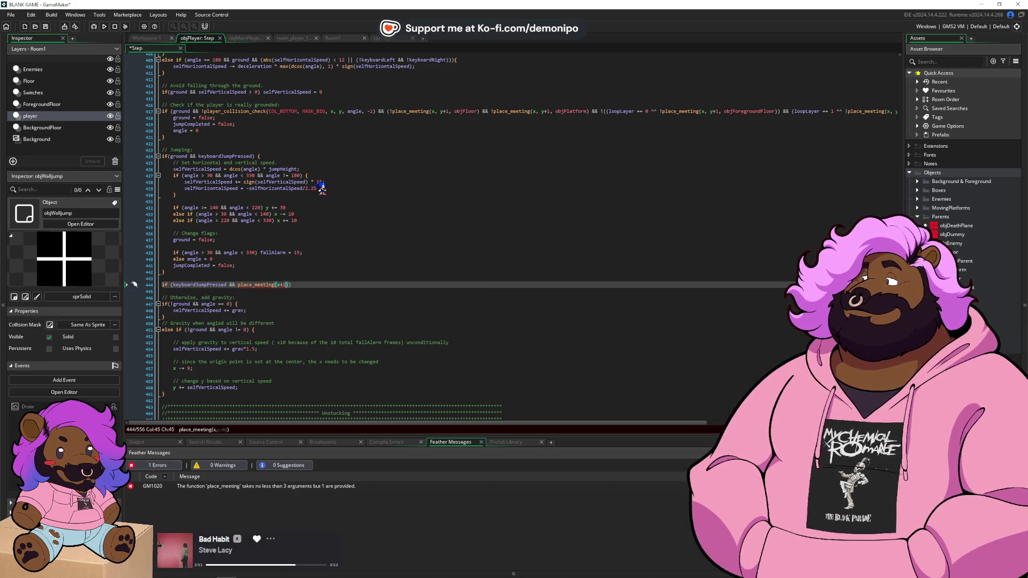
pyautogui.write(' y, objWalljump')
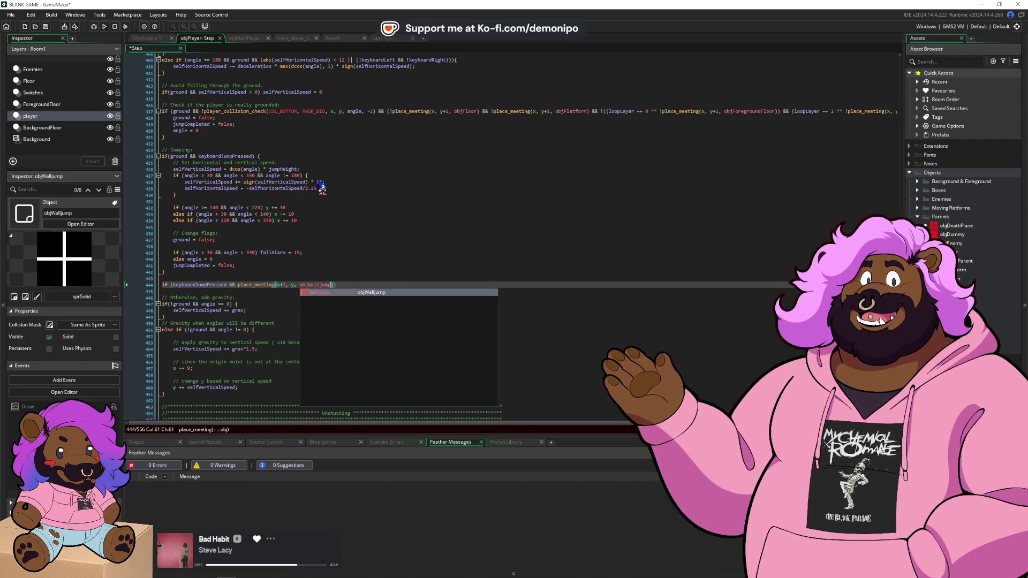
pyautogui.press('Escape')
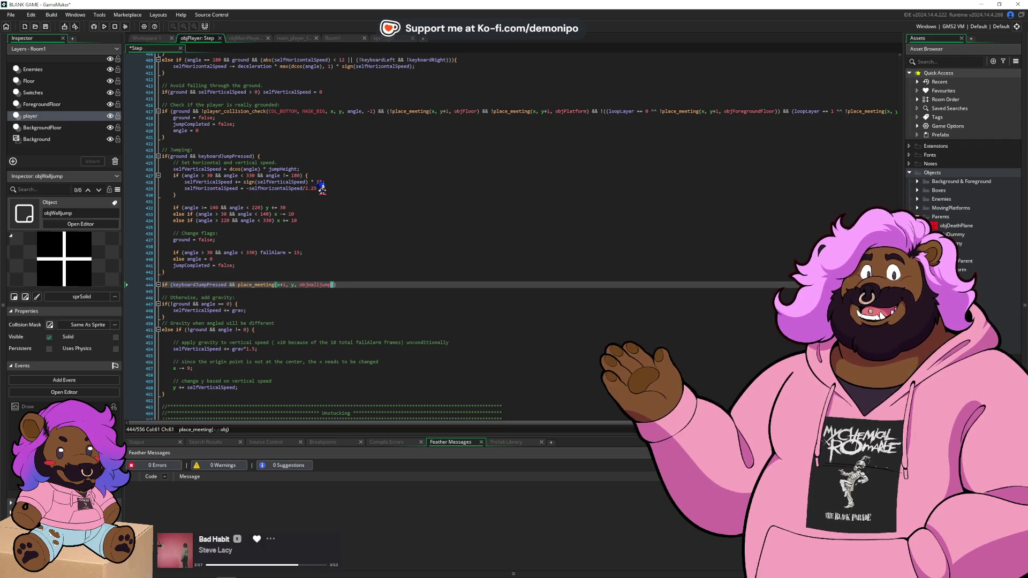
# - Wrap the collision check in parentheses and paste a second copy after ||
pyautogui.hotkey('ctrl', 'shift', 'Left')
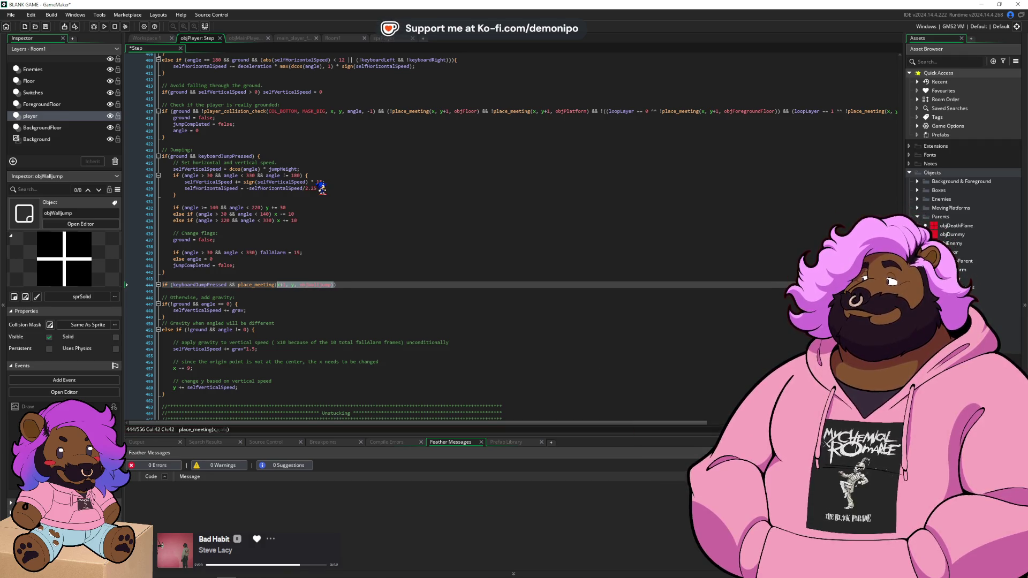
pyautogui.click(232, 284)
pyautogui.write('(')
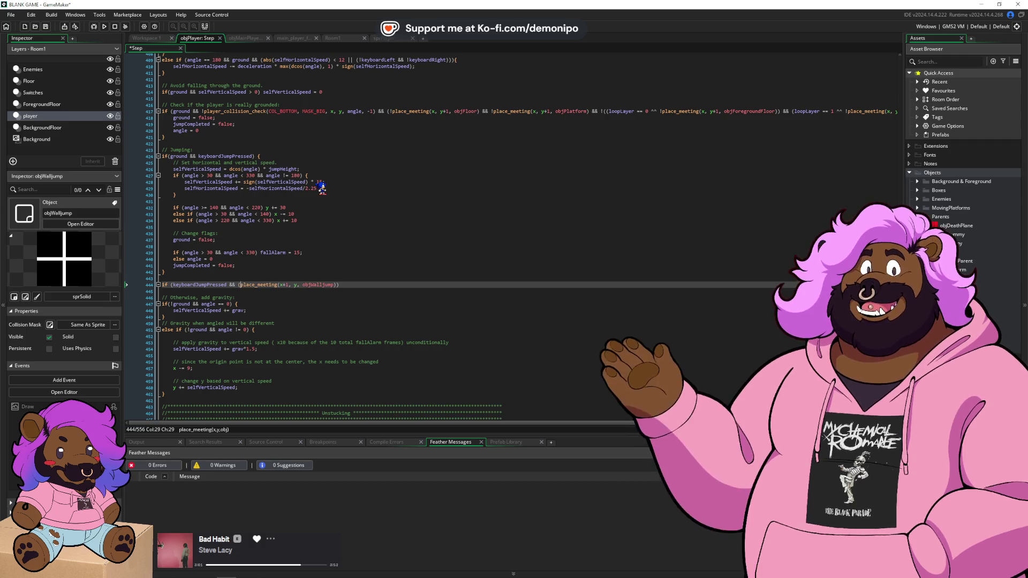
pyautogui.press('End')
pyautogui.press('Left')
pyautogui.write(')')
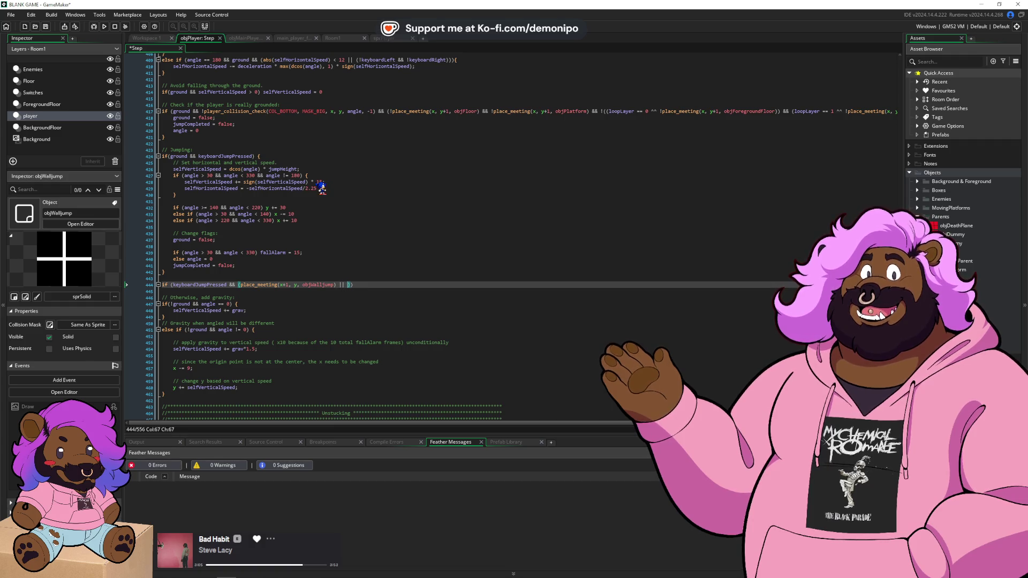
pyautogui.write('place_meeting(x+1, y, objWalljump)')
# - Change the first check's offset to x-1 so it tests the left side
pyautogui.click(410, 285)
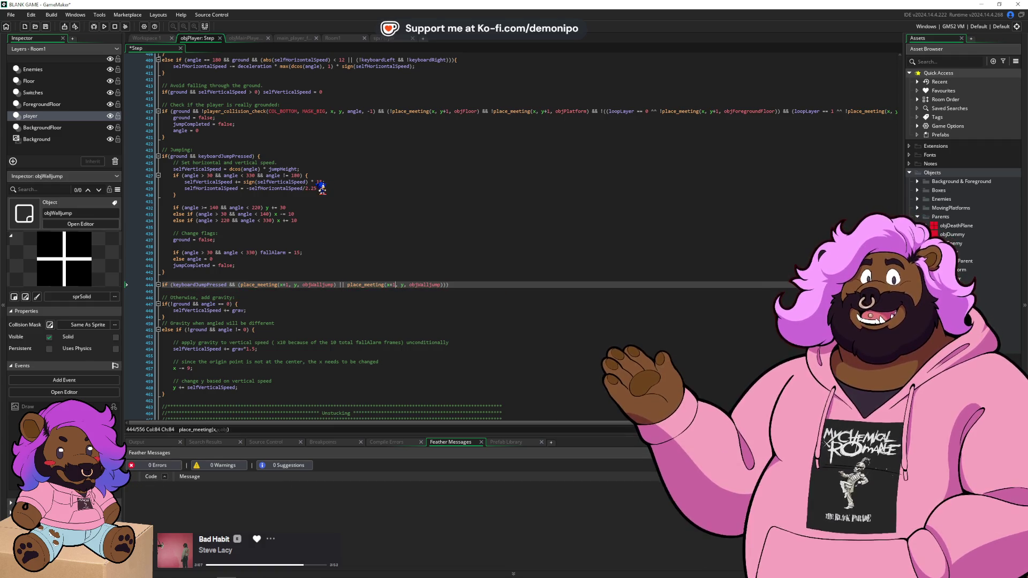
pyautogui.press('Left')
pyautogui.click(283, 284)
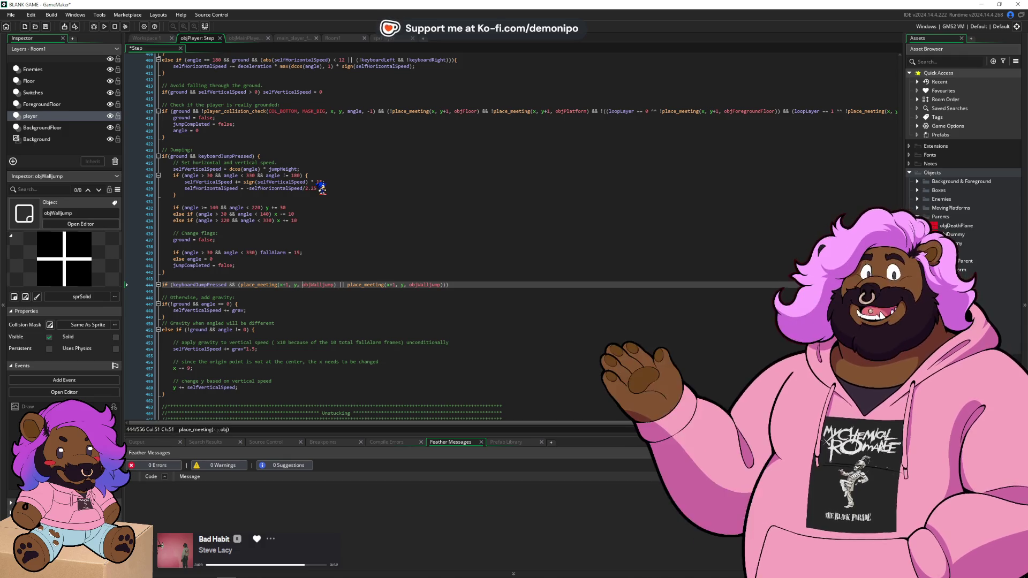
pyautogui.press('BackSpace')
pyautogui.write('-')
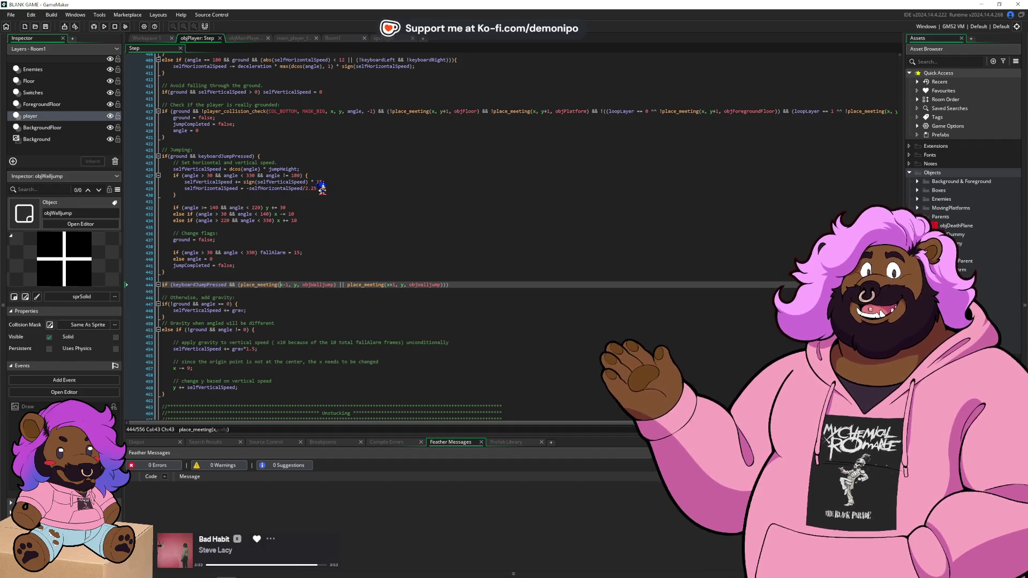
# - End line 444's condition with {, add an empty line inside the block, and save
pyautogui.hotkey('ctrl', 'Left')
pyautogui.hotkey('ctrl', 'Left')
pyautogui.hotkey('ctrl', 'Left')
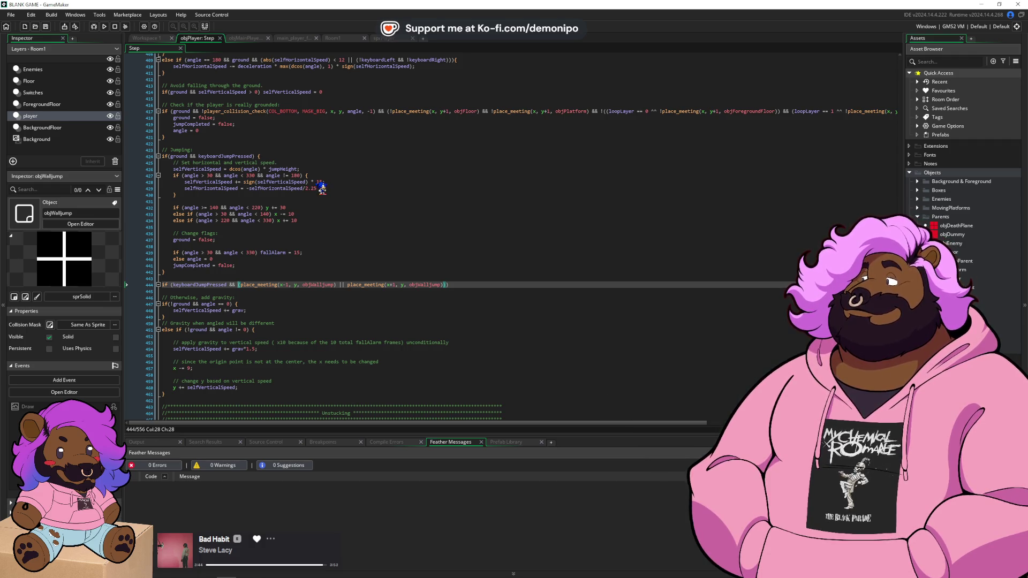
pyautogui.press('End')
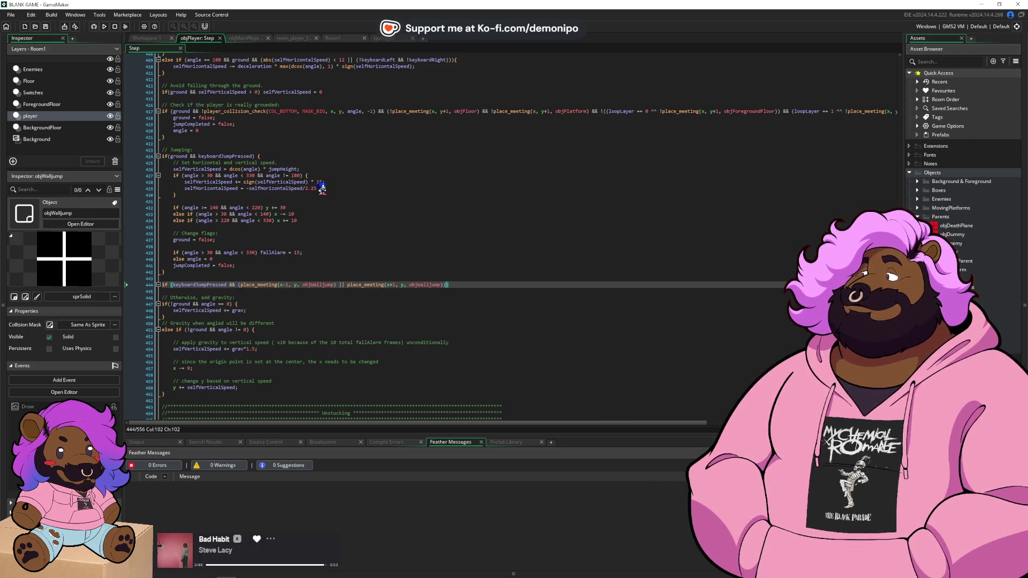
pyautogui.write('{')
pyautogui.press('Home')
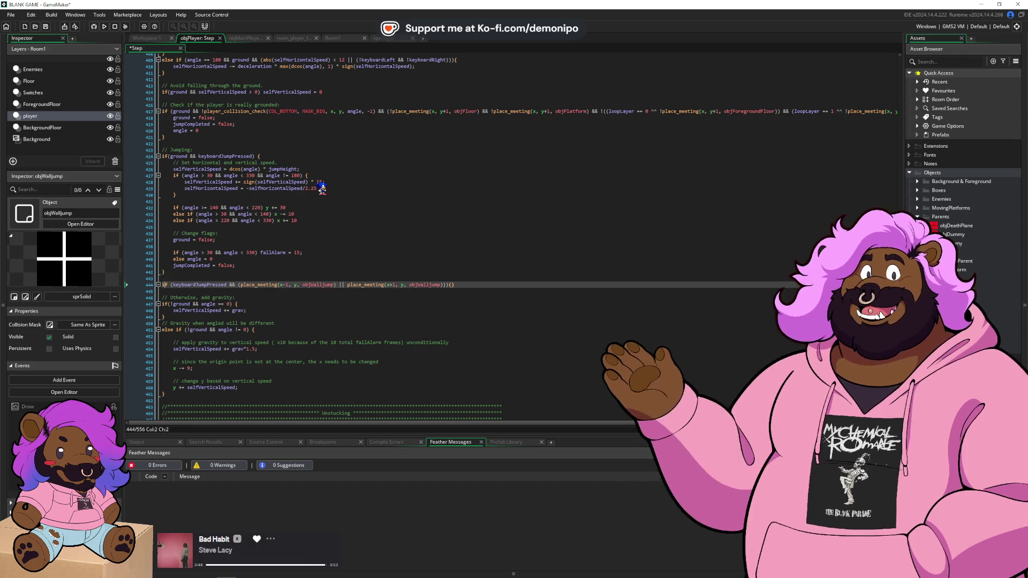
pyautogui.press('Return')
pyautogui.hotkey('ctrl', 's')
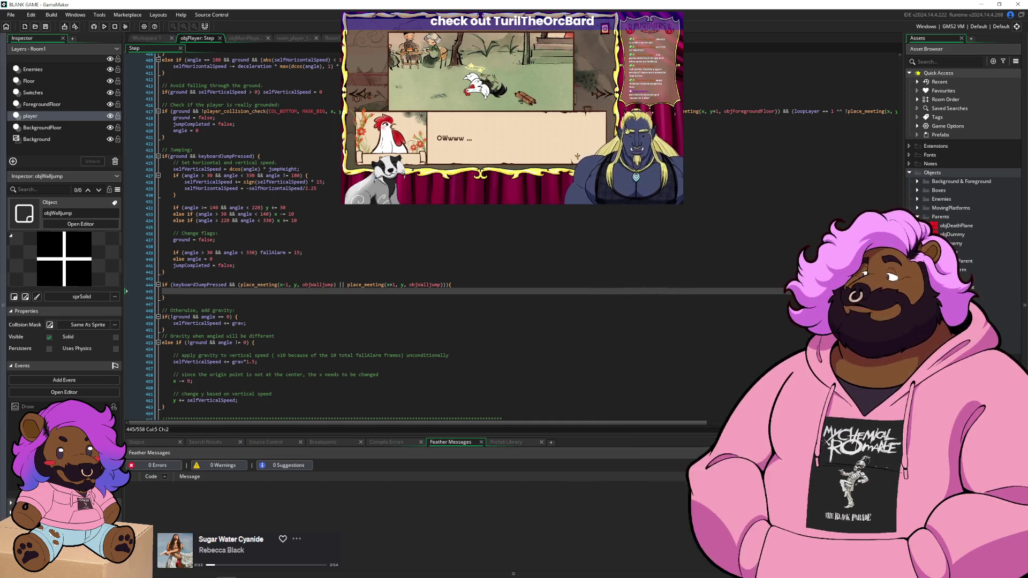
pyautogui.hotkey('alt', 'Tab')
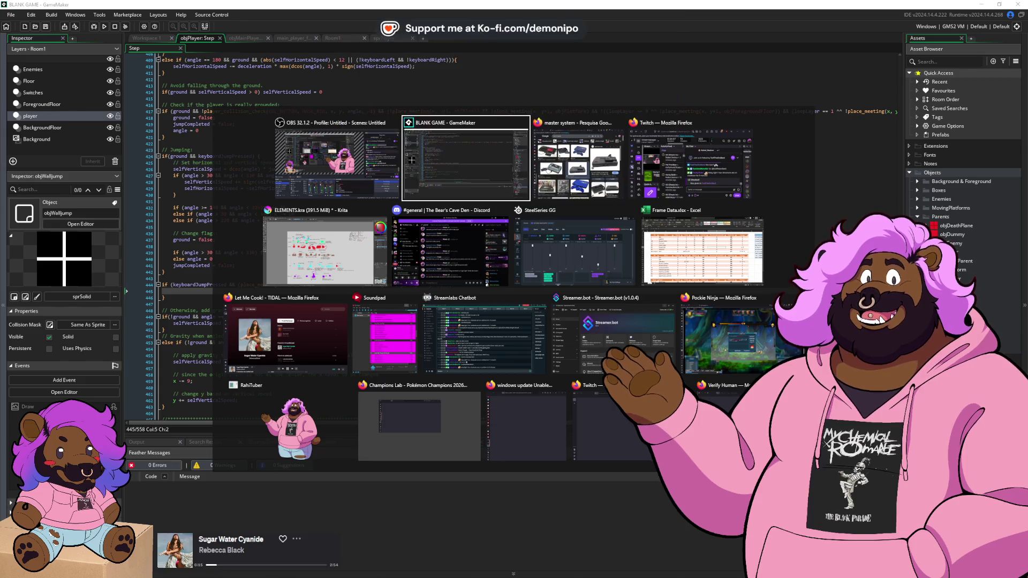
pyautogui.press('Tab')
pyautogui.press('Escape')
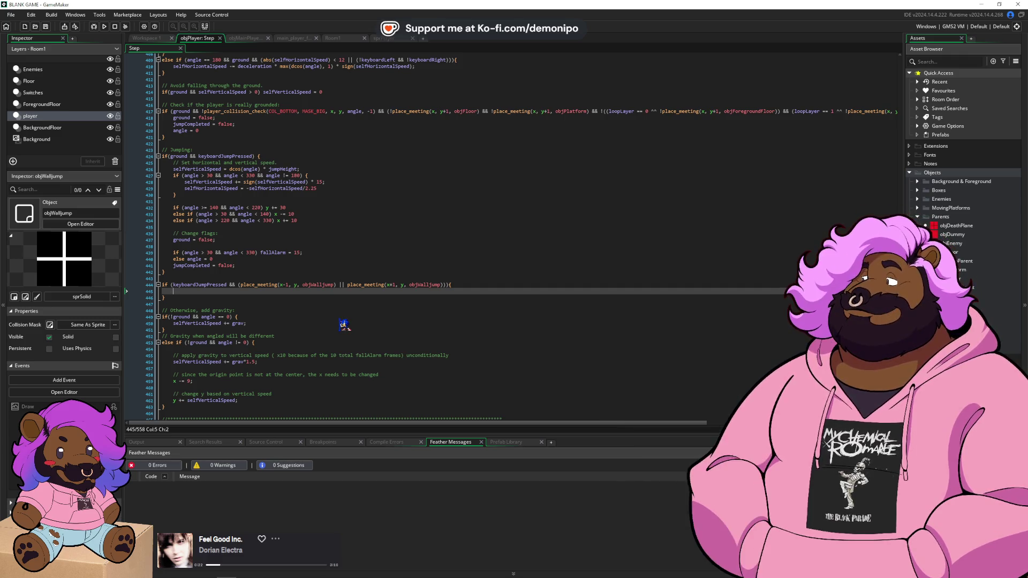
# - Paste selfVerticalSpeed = dcos(angle) * jumpHeight; onto line 445 inside the wall-jump block
pyautogui.press('Up')
pyautogui.press('Up')
pyautogui.press('Up')
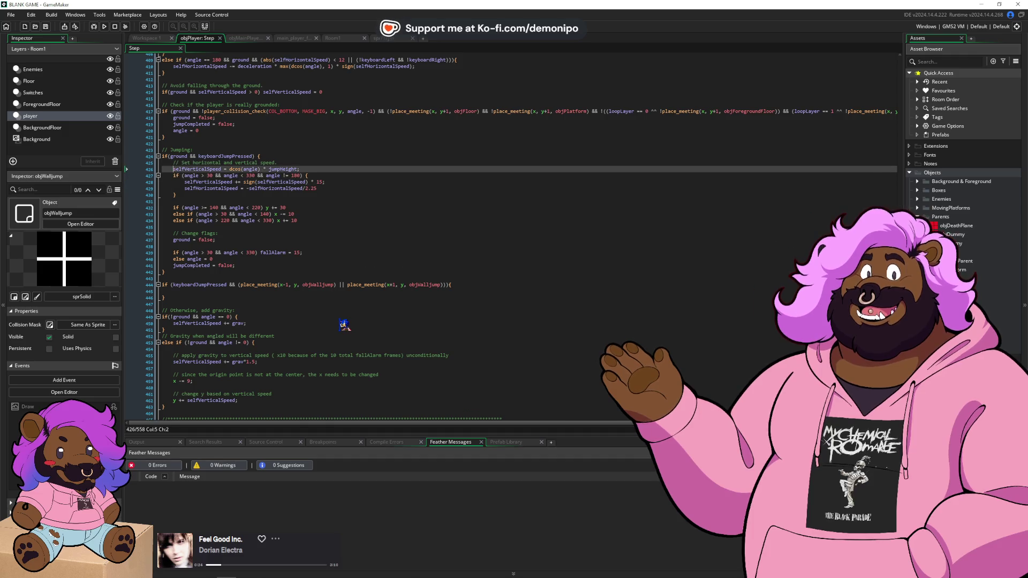
pyautogui.press('Down')
pyautogui.press('Down')
pyautogui.press('Down')
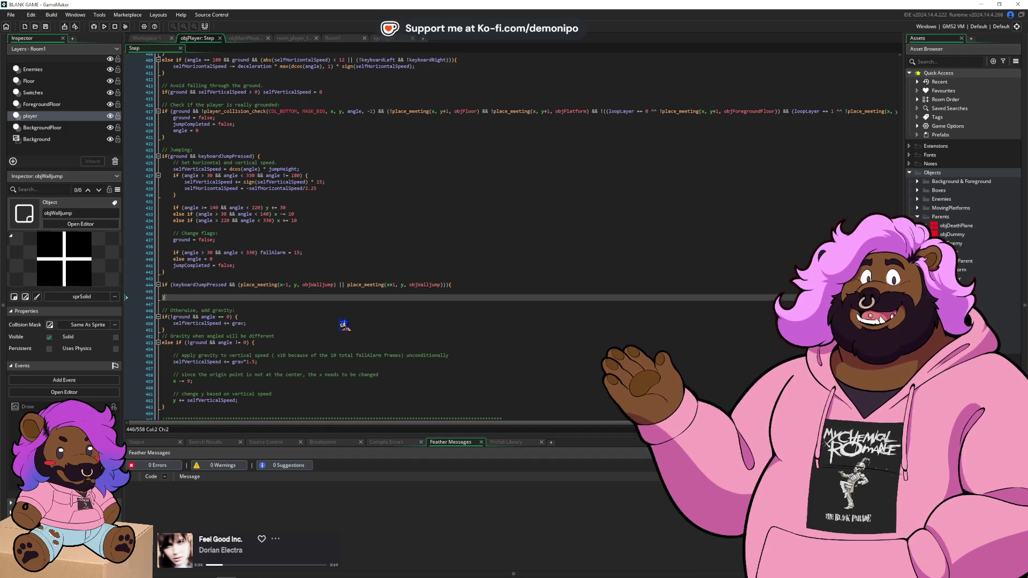
pyautogui.press('Up')
pyautogui.write('selfVerticalSpeed = dcos(angle) * jumpHeight;')
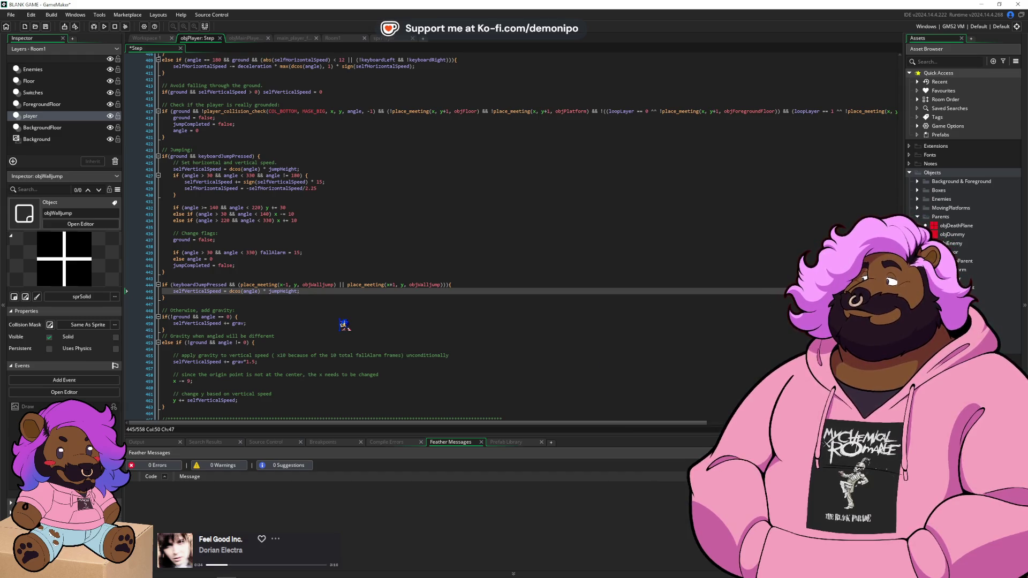
pyautogui.press('Up')
pyautogui.press('Up')
pyautogui.press('Up')
pyautogui.press('Down')
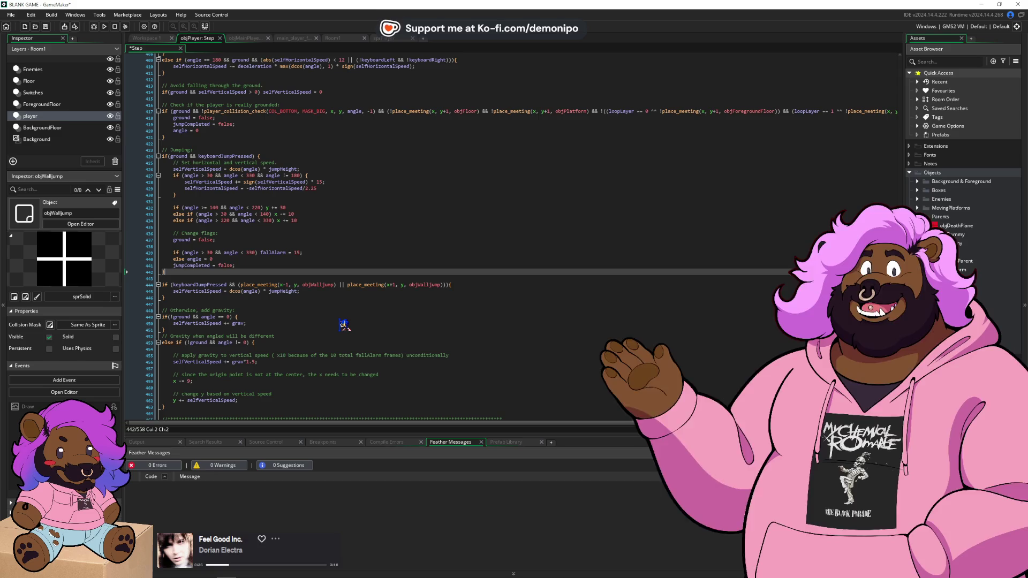
pyautogui.press('Up')
pyautogui.press('Up')
pyautogui.press('Up')
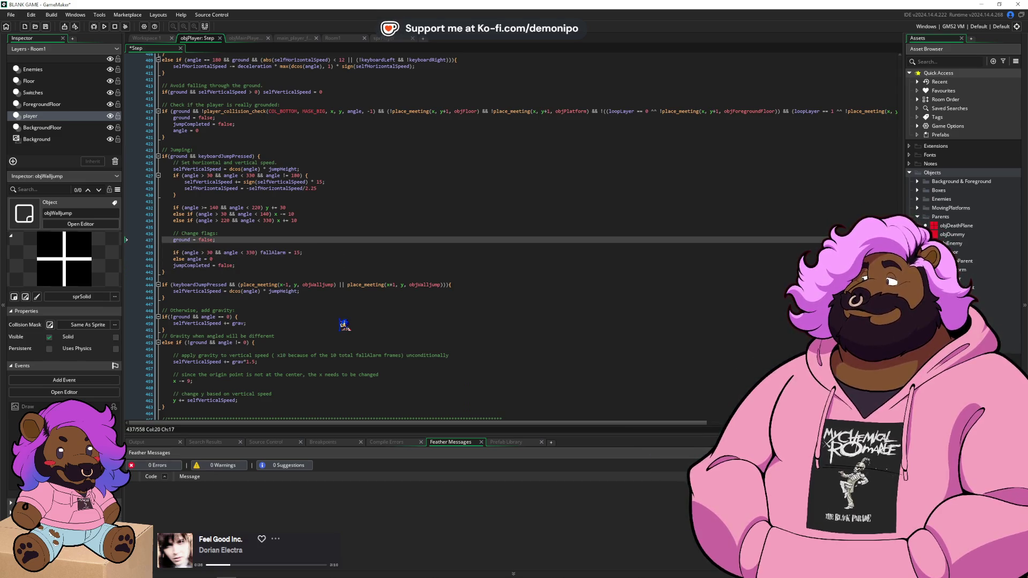
pyautogui.press('Down')
pyautogui.press('Down')
pyautogui.press('Down')
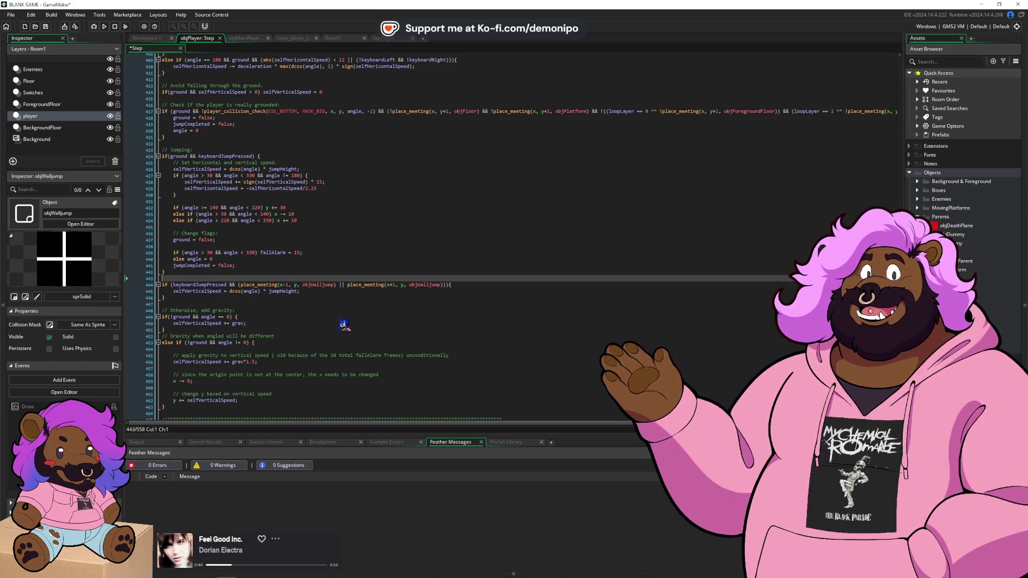
# - Add !ground && to the wall-jump condition before keyboardJumpPressed
pyautogui.click(172, 285)
pyautogui.write('ground ')
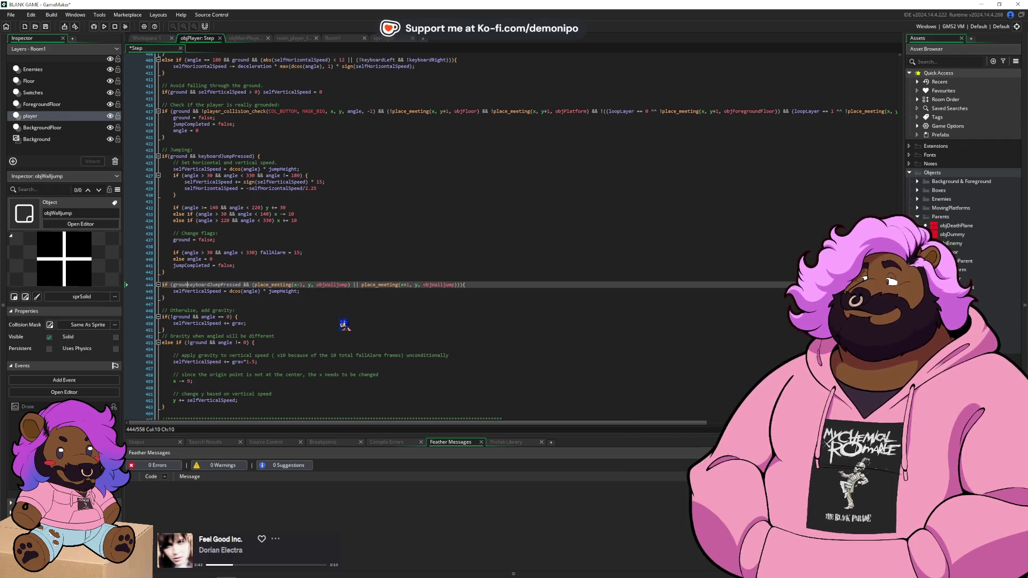
pyautogui.write('== false')
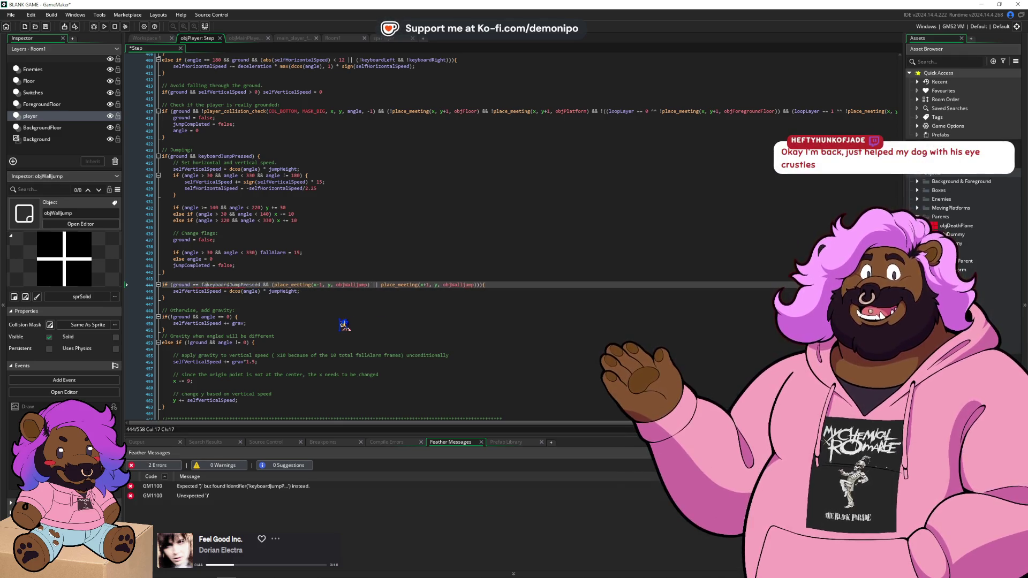
pyautogui.press('BackSpace')
pyautogui.press('BackSpace')
pyautogui.press('BackSpace')
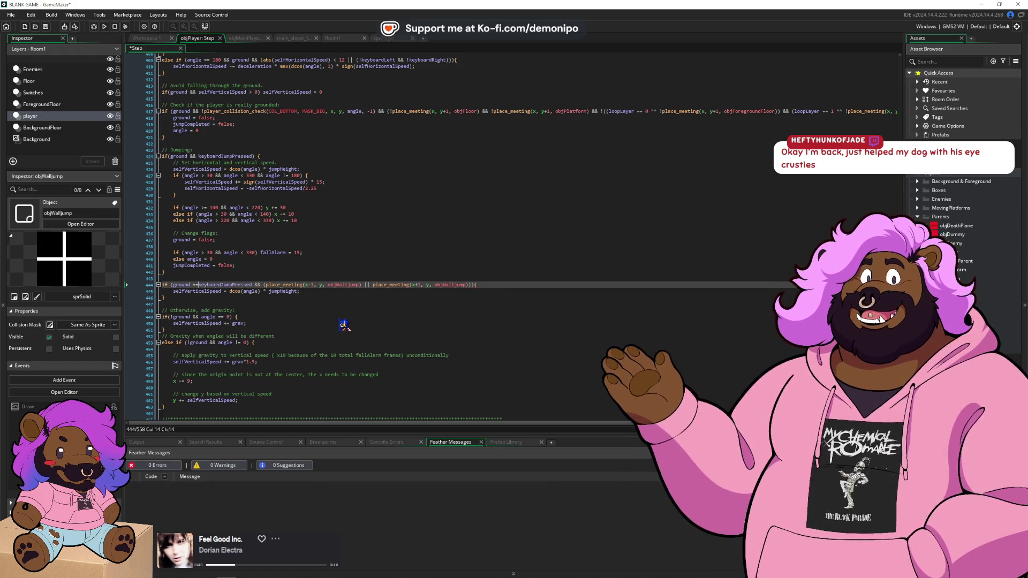
pyautogui.write('&&')
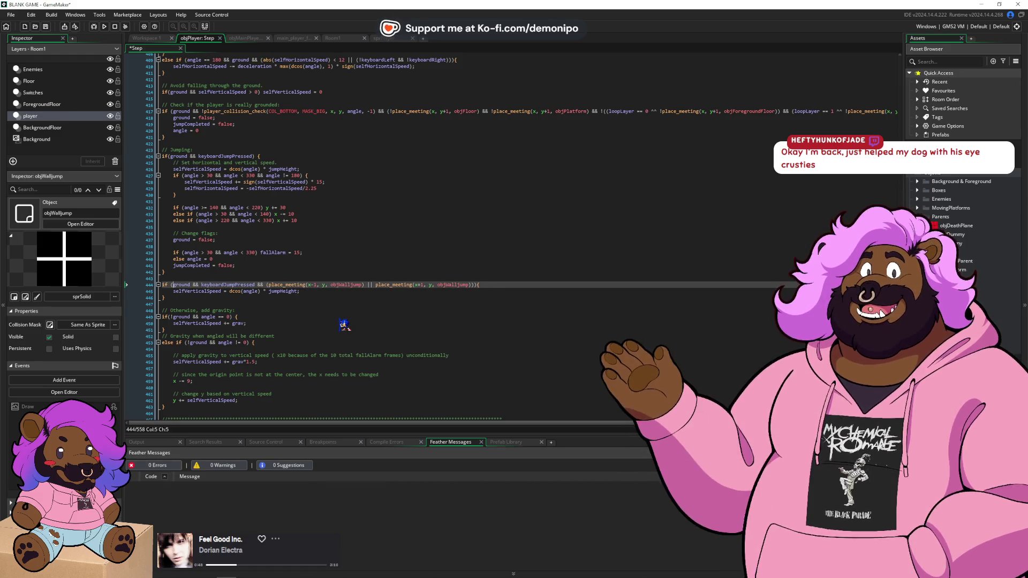
pyautogui.click(173, 284)
pyautogui.write('!')
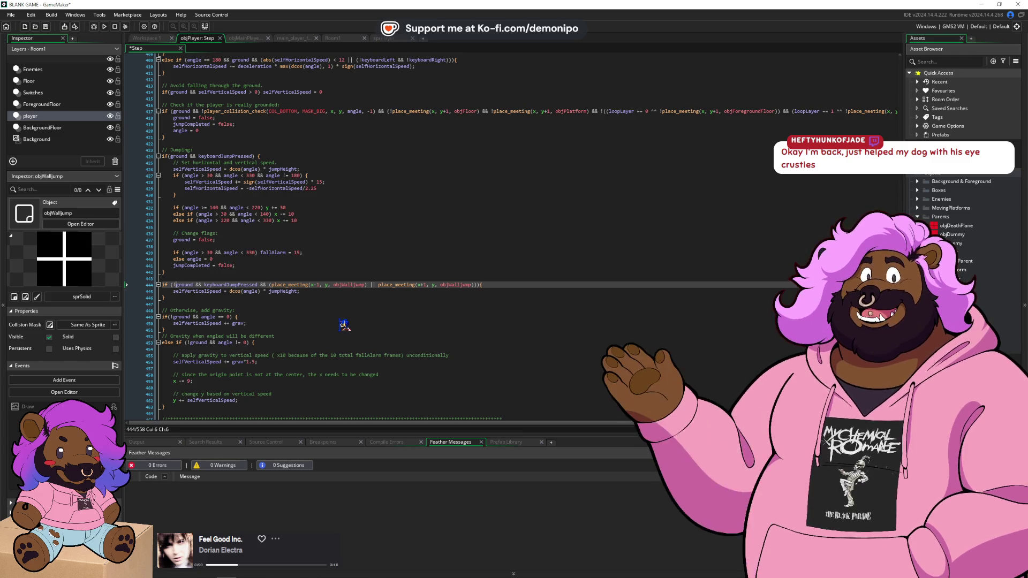
# - Start line 446 with if (place_meeting(x-1, y, objWalljump), reused from the wall-jump condition
pyautogui.press('Down')
pyautogui.press('End')
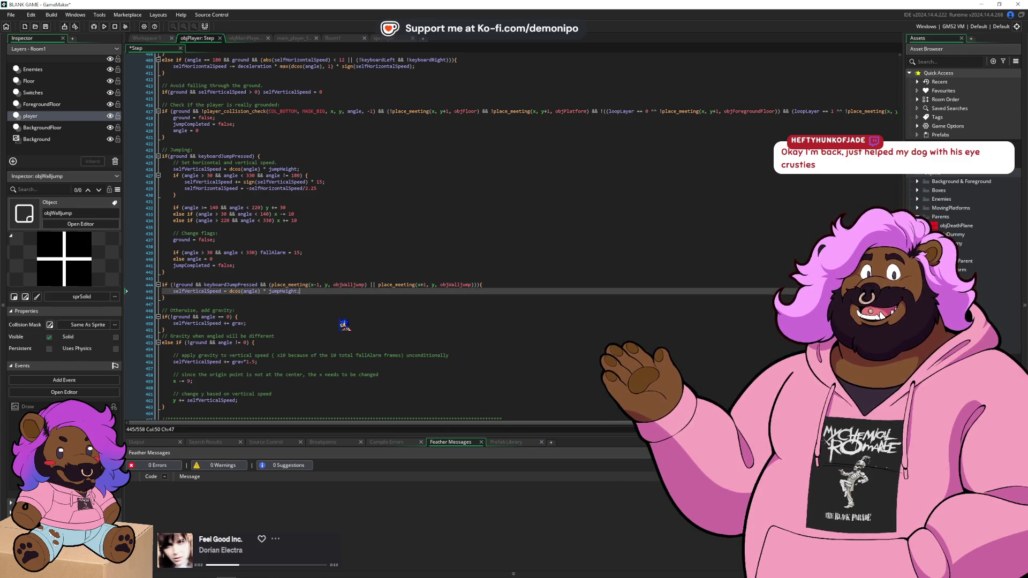
pyautogui.press('Return')
pyautogui.click(310, 284)
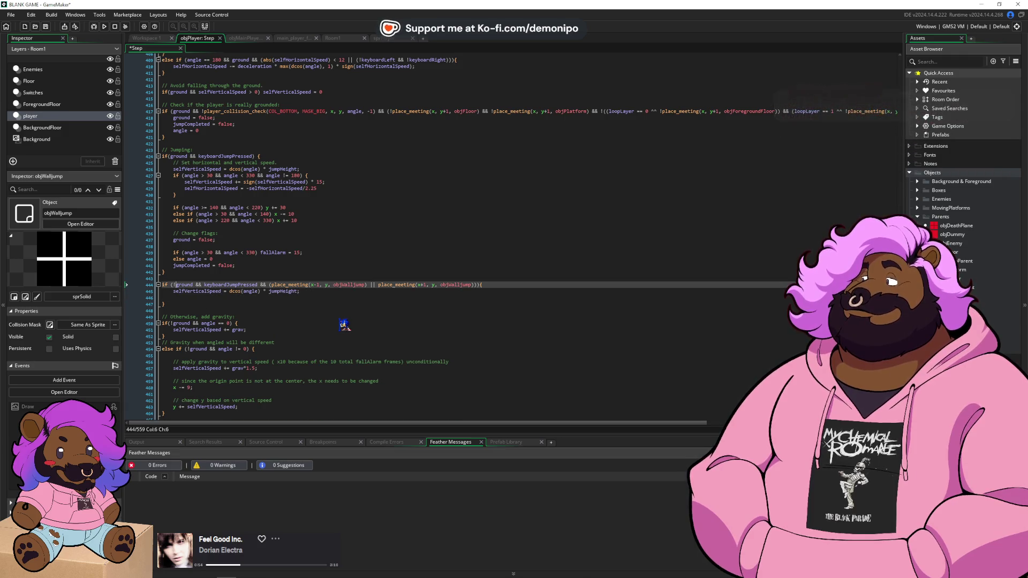
pyautogui.moveTo(272, 284); pyautogui.dragTo(366, 284)
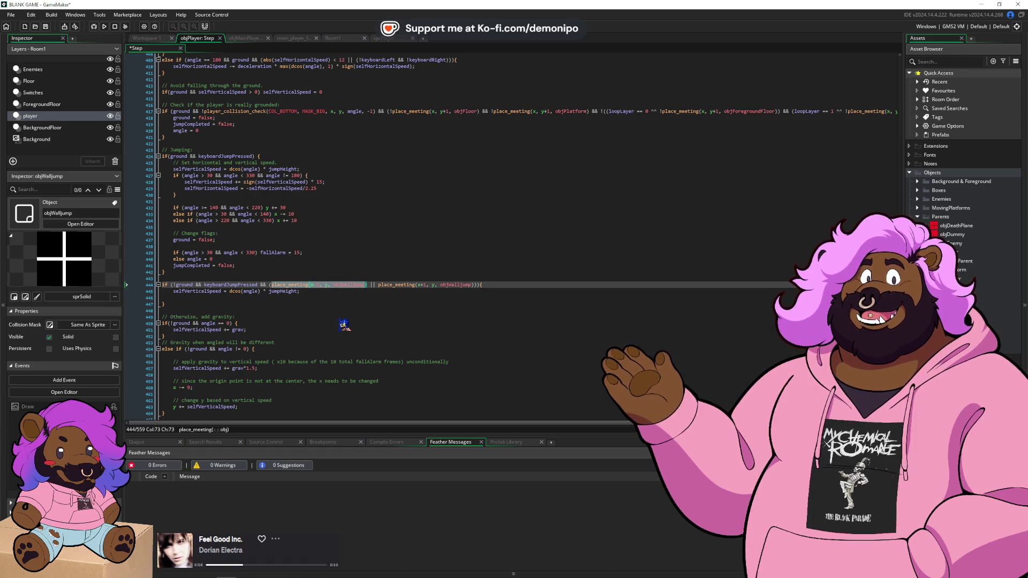
pyautogui.press('Down')
pyautogui.press('Down')
pyautogui.press('Down')
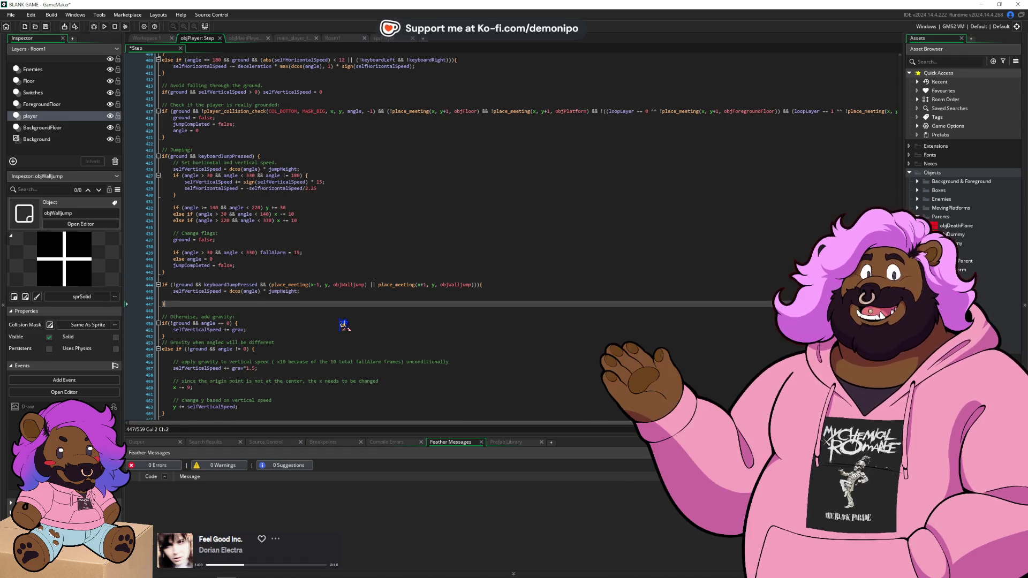
pyautogui.press('Up')
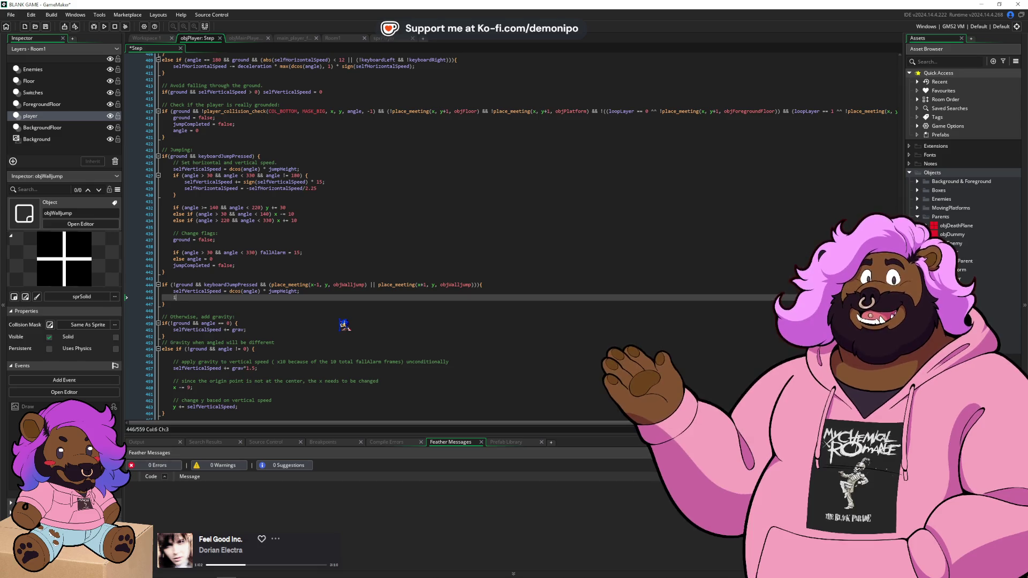
pyautogui.write('place_meeting(x-1, y, objWalljump)')
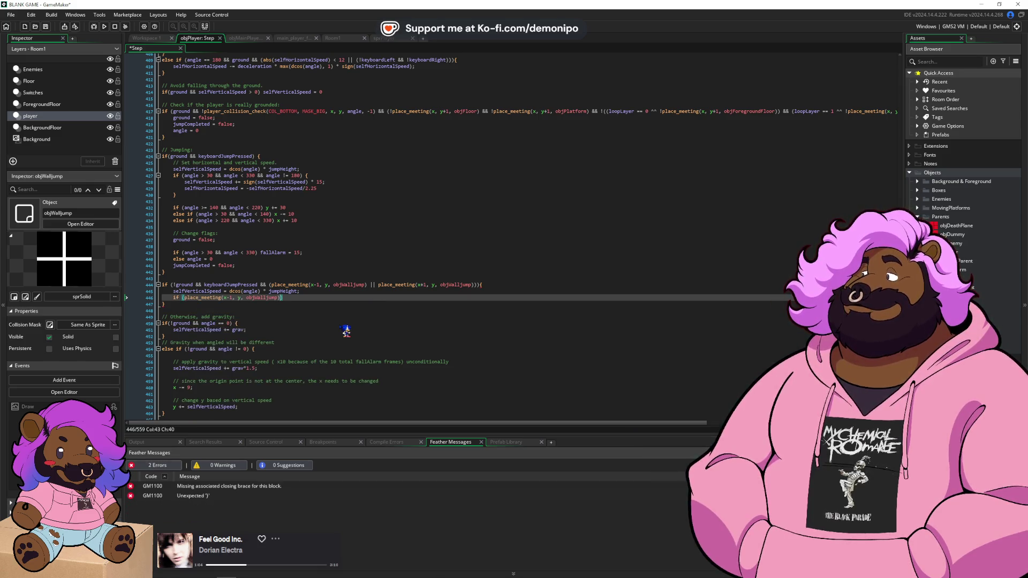
pyautogui.press('End')
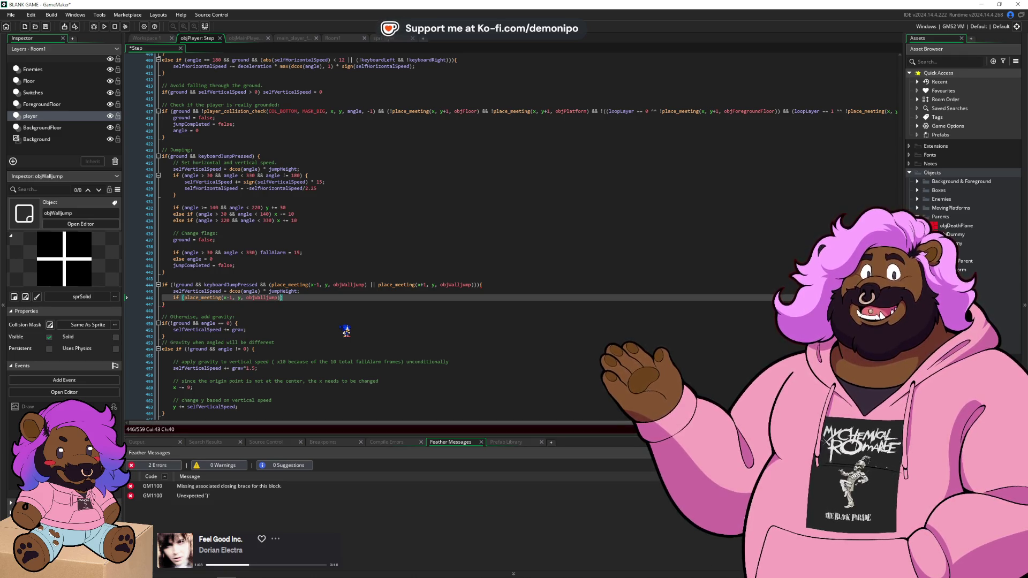
pyautogui.press('Right')
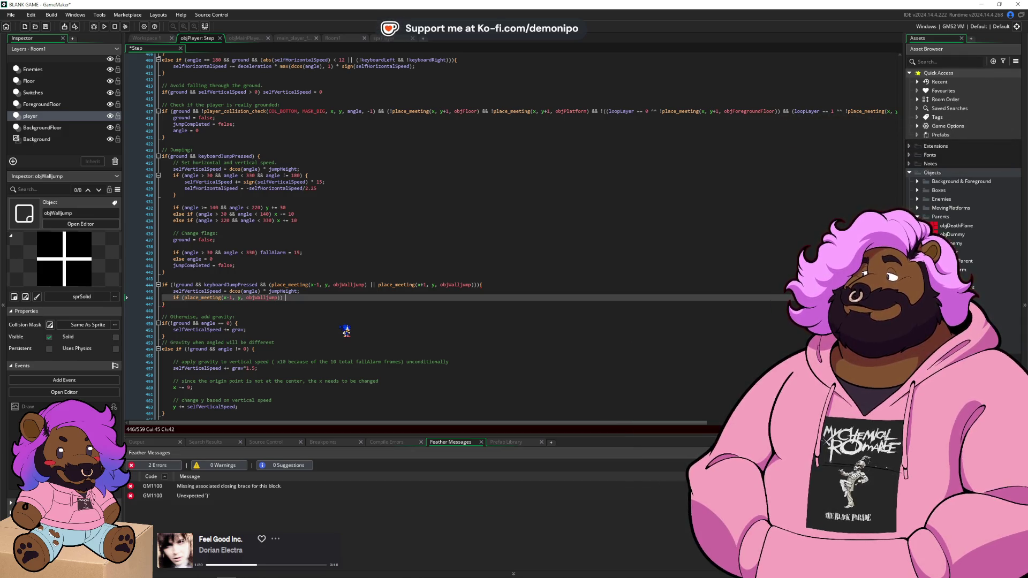
pyautogui.press('Up')
pyautogui.press('Up')
pyautogui.press('End')
pyautogui.press('Down')
pyautogui.press('Down')
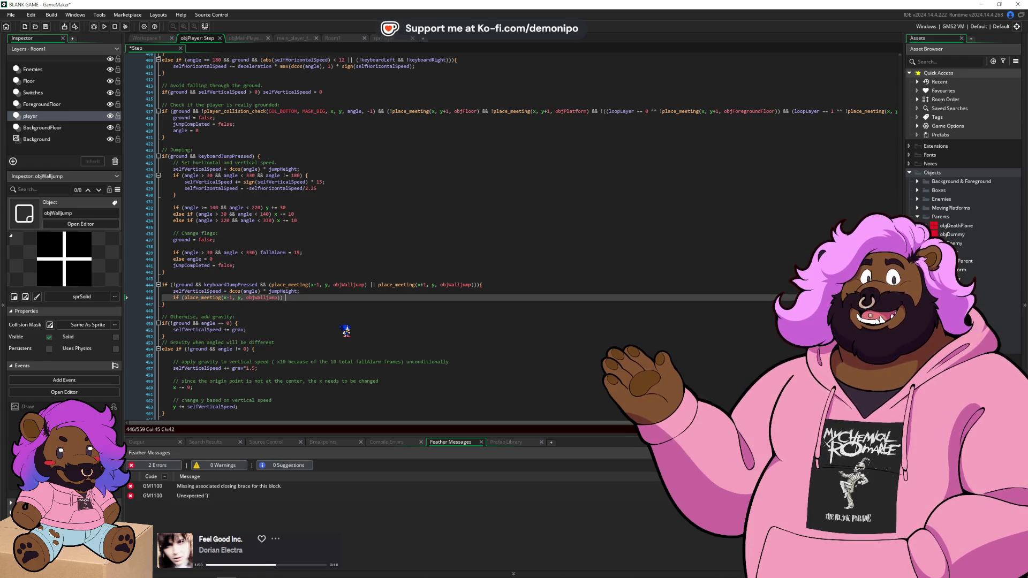
# - Make the left-wall check set selfHorizontalSpeed = 12; and save
pyautogui.write('selfHori')
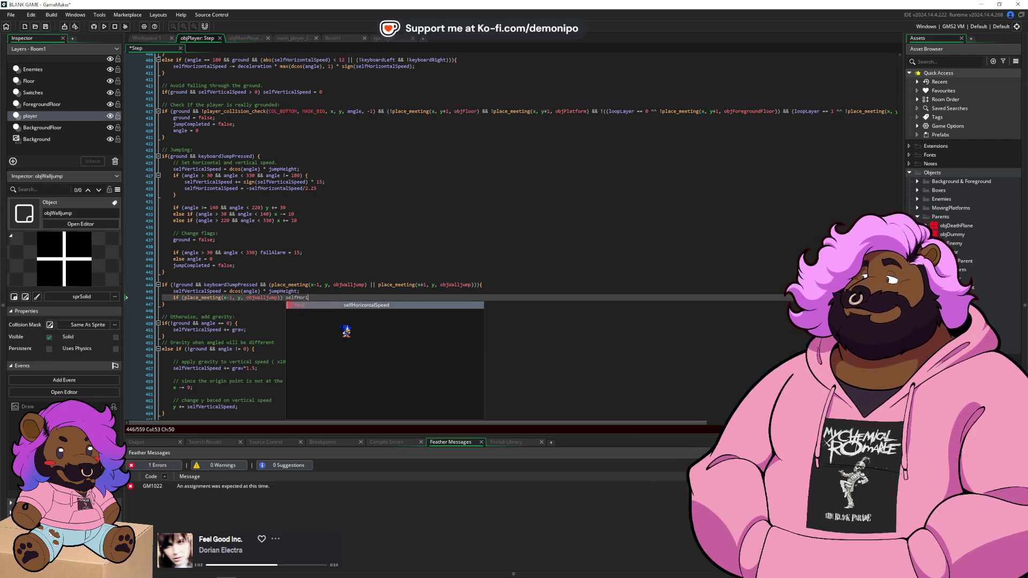
pyautogui.press('Return')
pyautogui.write('= ')
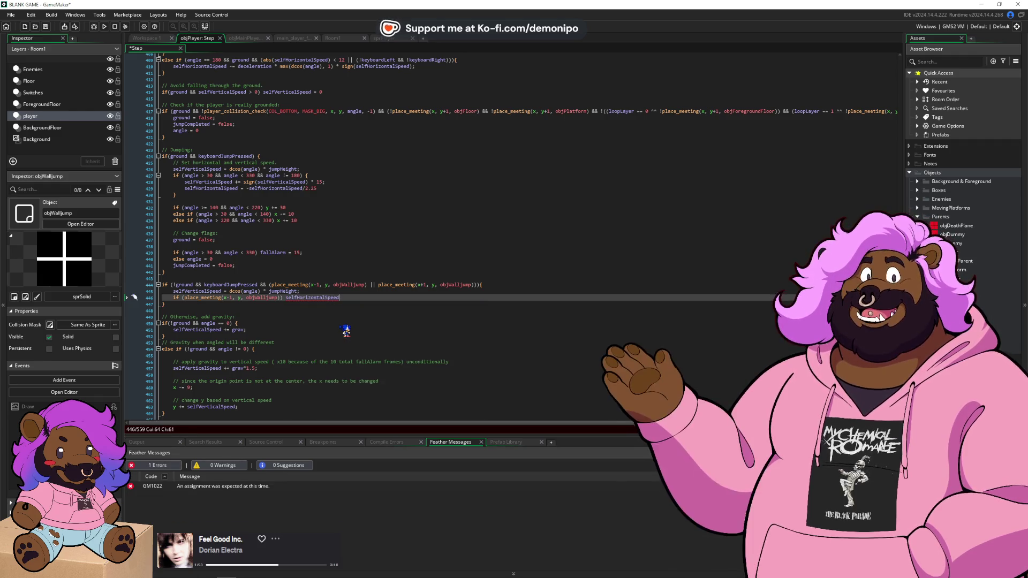
pyautogui.write('15')
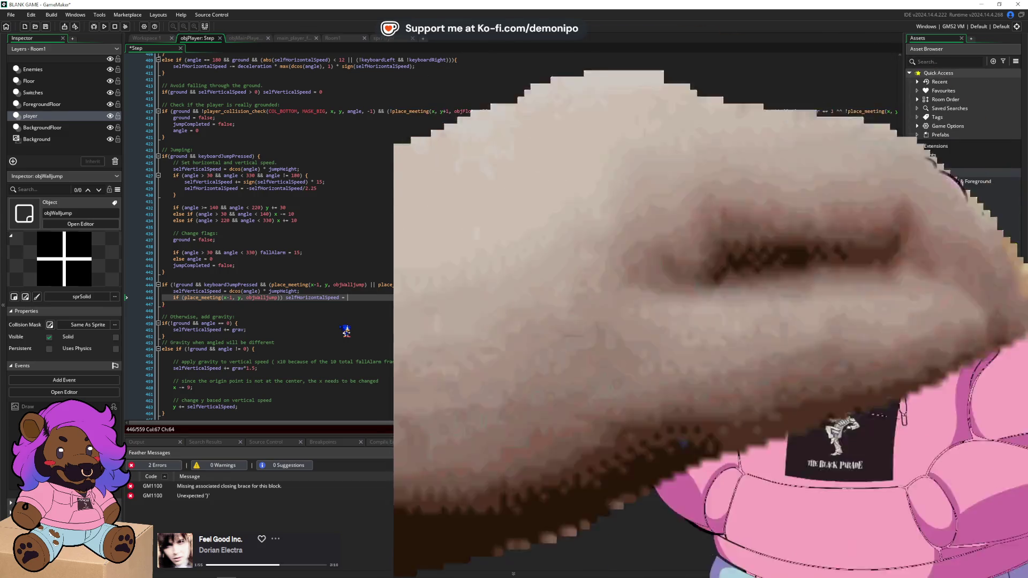
pyautogui.write(';')
pyautogui.hotkey('ctrl', 's')
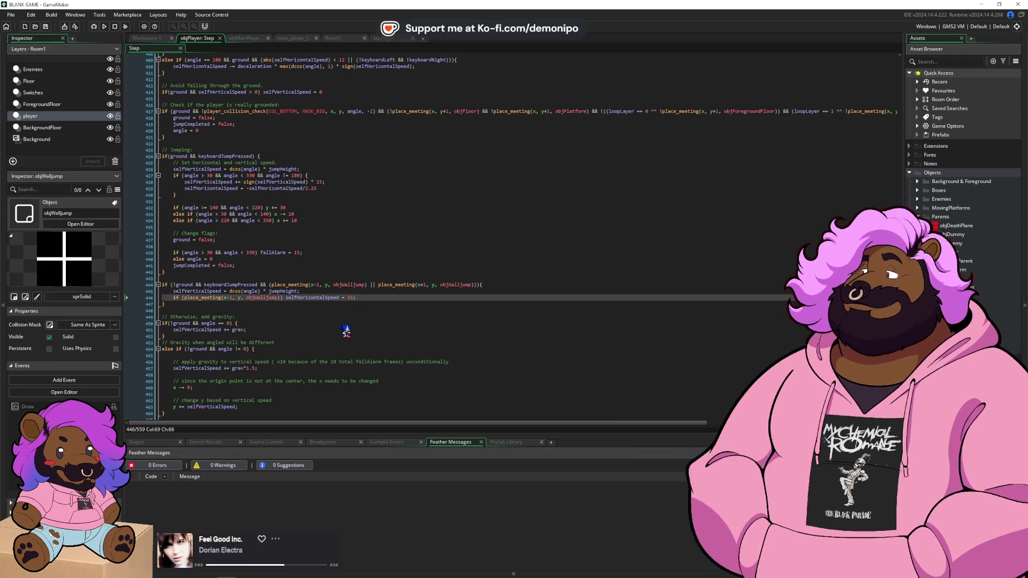
pyautogui.press('BackSpace')
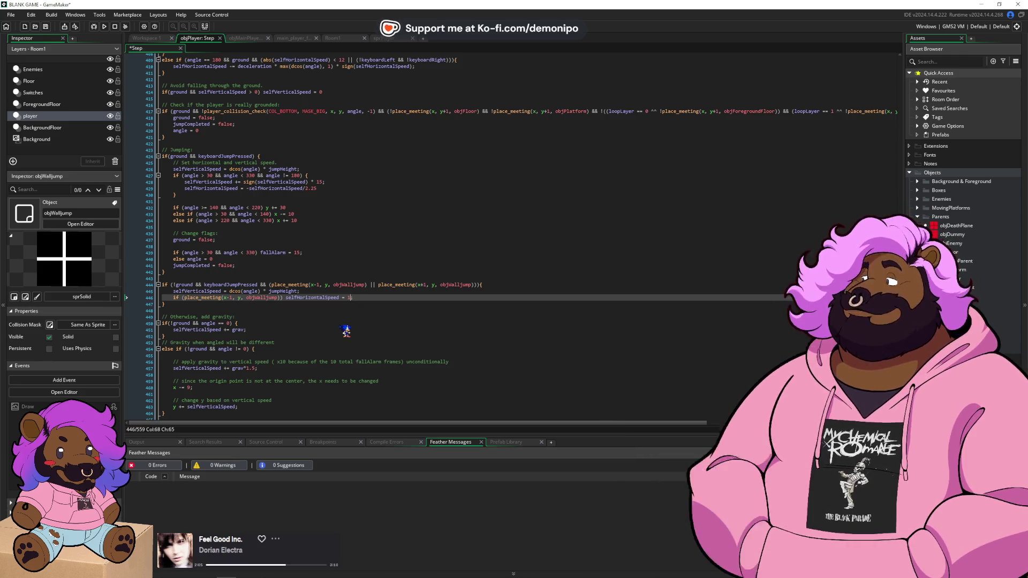
pyautogui.write('2')
pyautogui.hotkey('ctrl', 's')
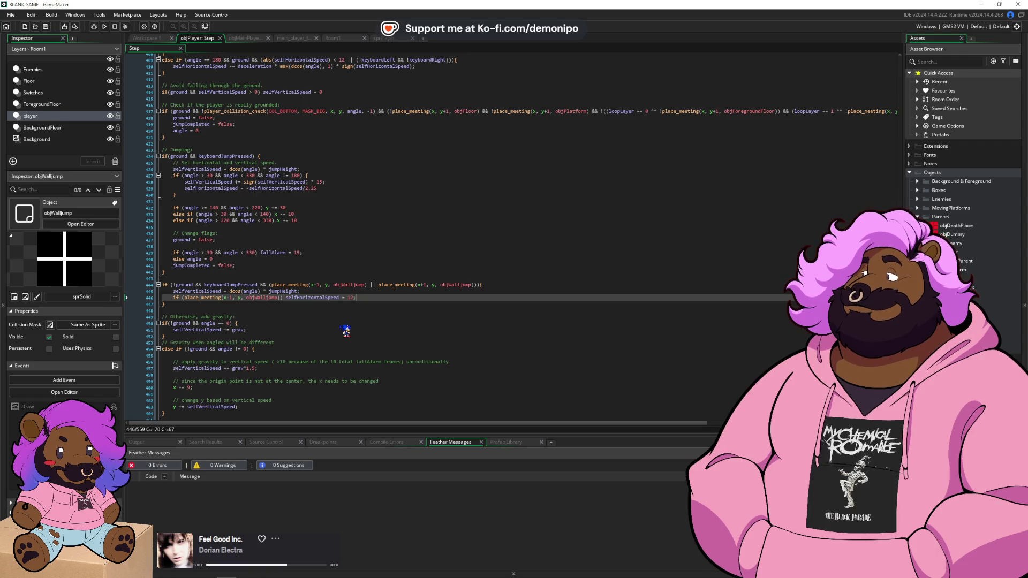
# - Duplicate it as an else check at x+1 that sets selfHorizontalSpeed to -12, and save
pyautogui.hotkey('ctrl', 'd')
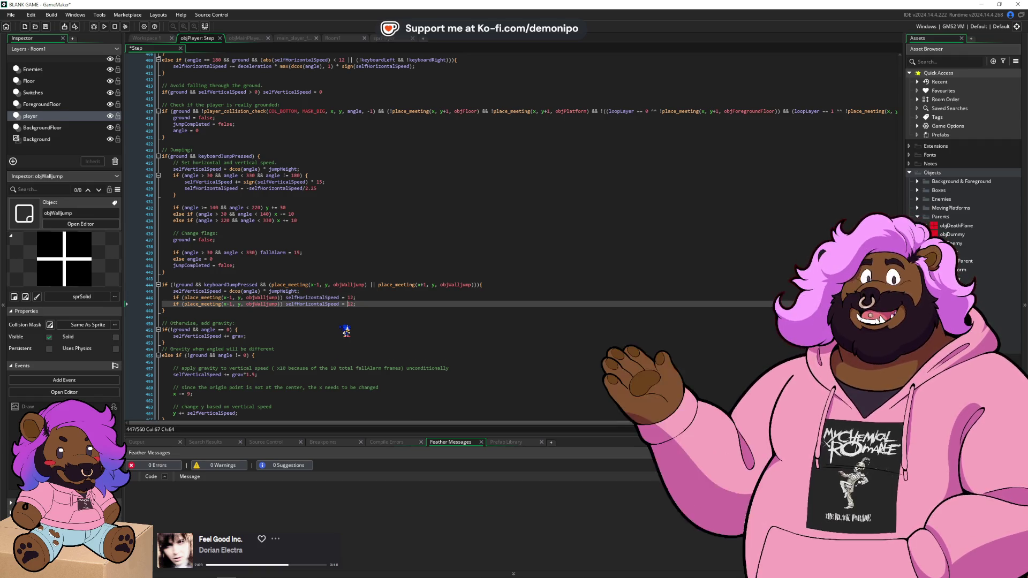
pyautogui.write('-')
pyautogui.hotkey('ctrl', 'Left')
pyautogui.hotkey('ctrl', 'Left')
pyautogui.hotkey('ctrl', 'Left')
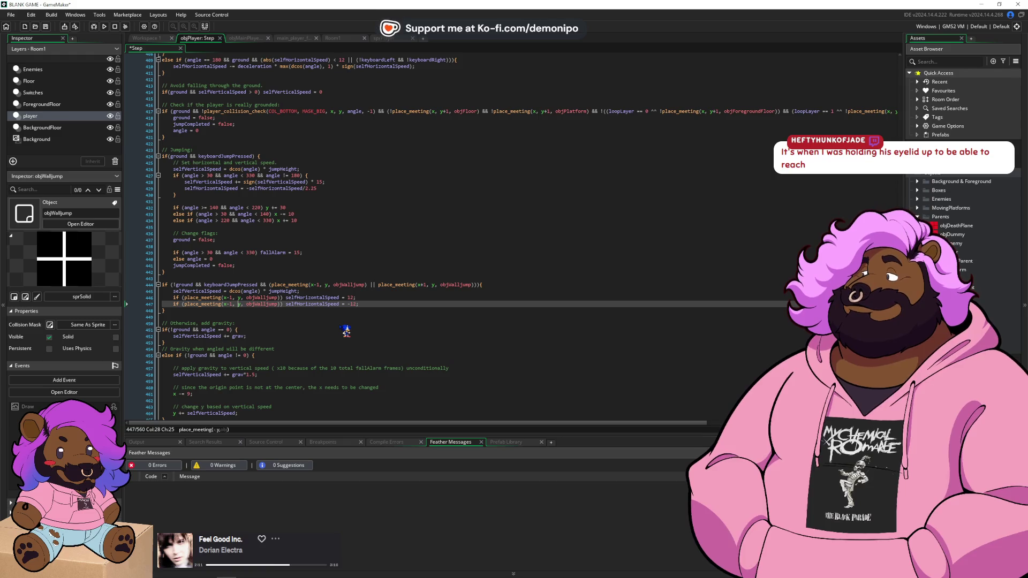
pyautogui.press('Left')
pyautogui.press('Left')
pyautogui.press('Left')
pyautogui.press('BackSpace')
pyautogui.write('+')
pyautogui.hotkey('ctrl', 's')
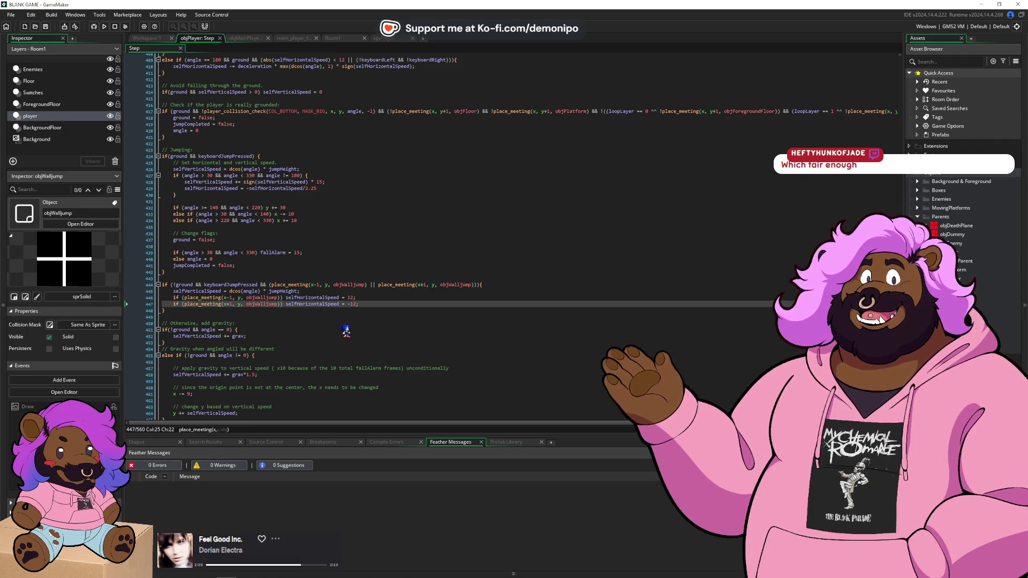
pyautogui.press('Home')
pyautogui.write('else')
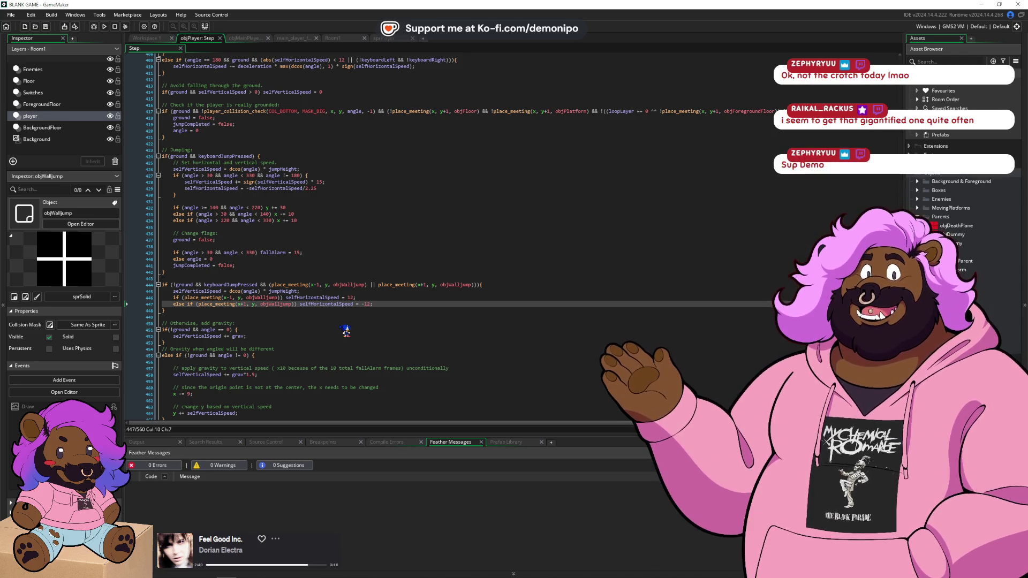
pyautogui.press('End')
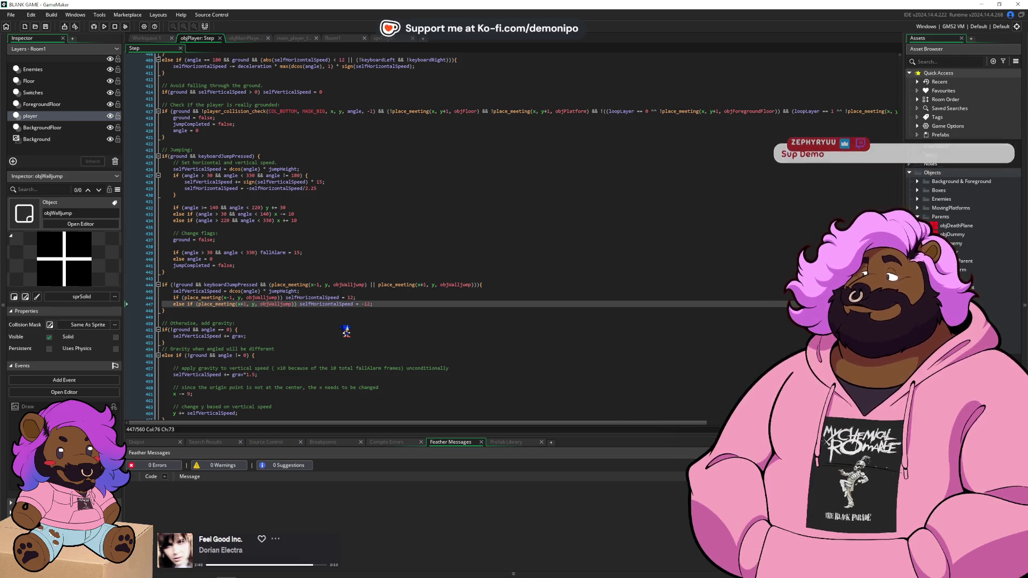
pyautogui.press('Up')
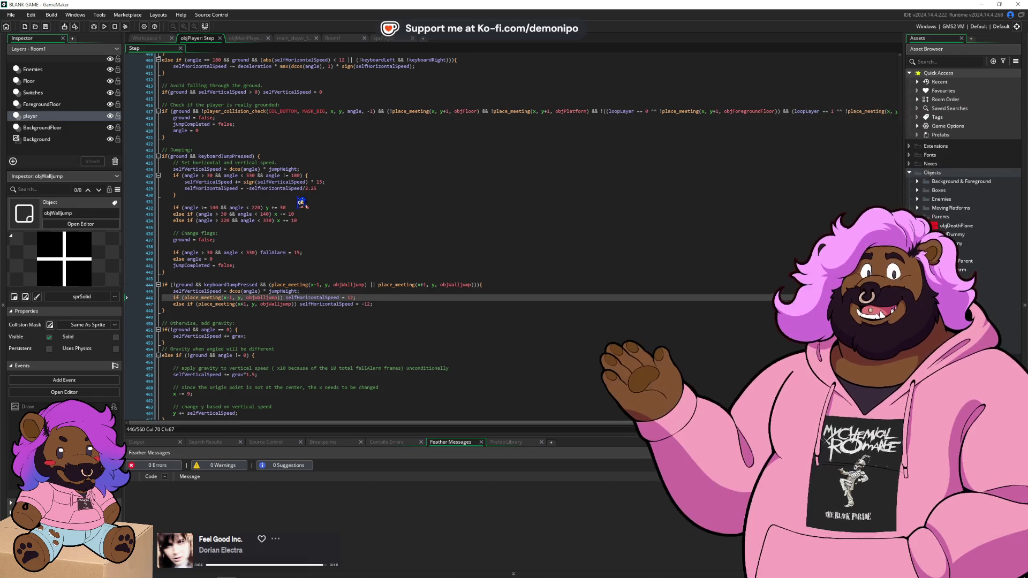
# - Open objPlayer's Create event code from Workspace 1
pyautogui.click(155, 39)
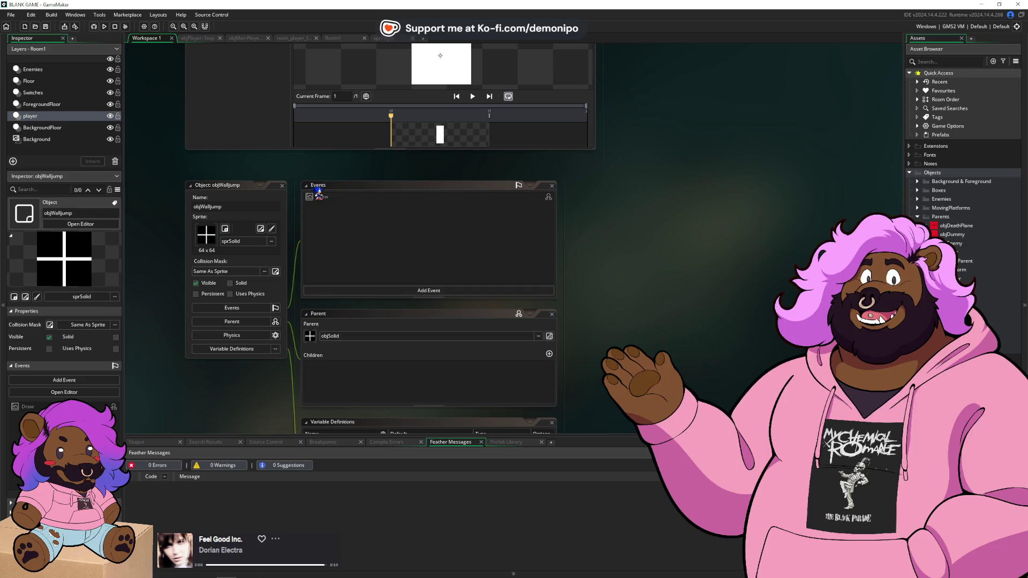
pyautogui.doubleClick(963, 278)
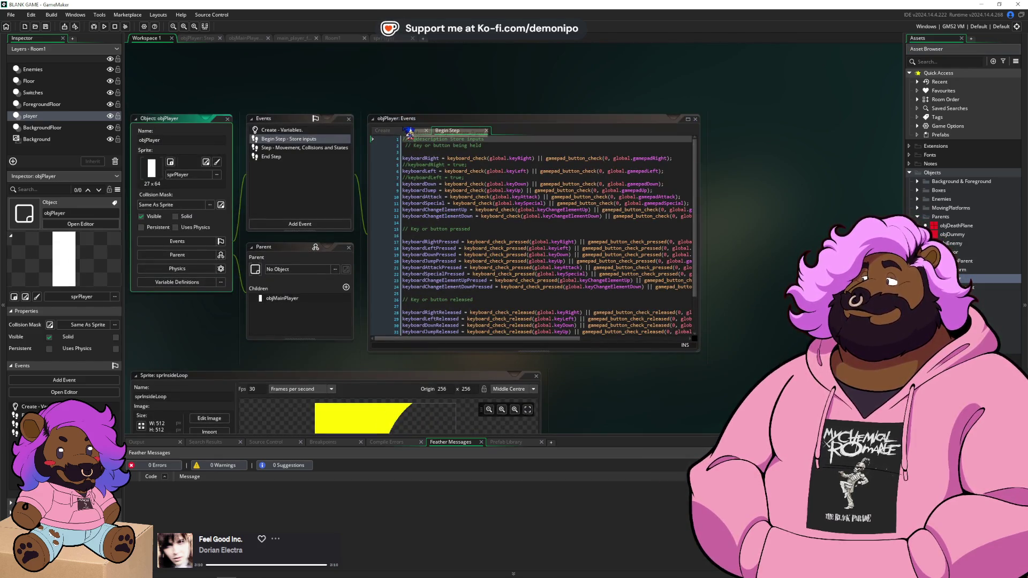
pyautogui.click(407, 130)
pyautogui.scroll(-3, 496, 226)
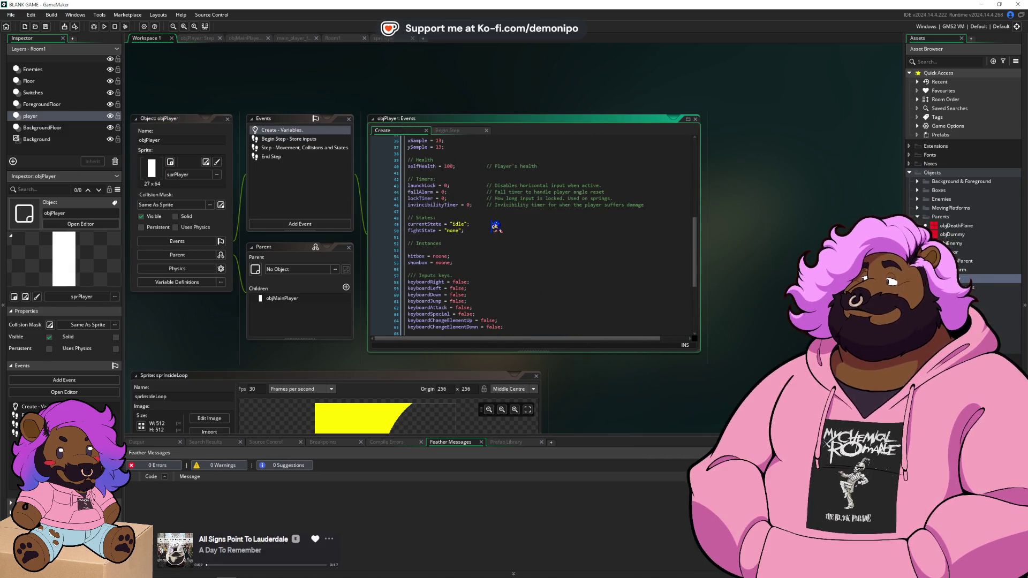
pyautogui.scroll(1, 496, 226)
# - Declare walljumpTimer = 0; after invincibilityTimer, save, and go back to the Step code
pyautogui.click(662, 220)
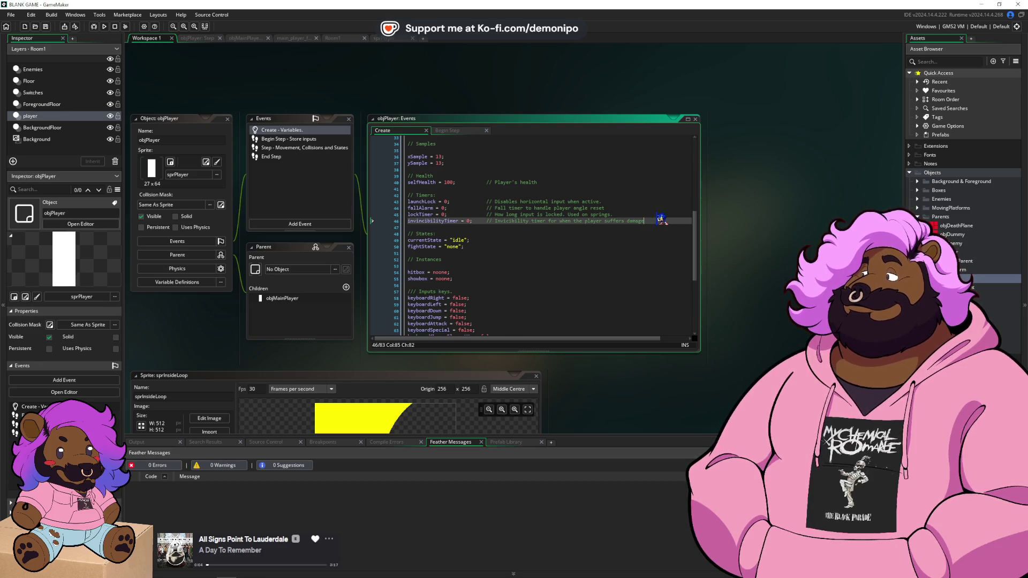
pyautogui.press('Down')
pyautogui.write('e')
pyautogui.press('BackSpace')
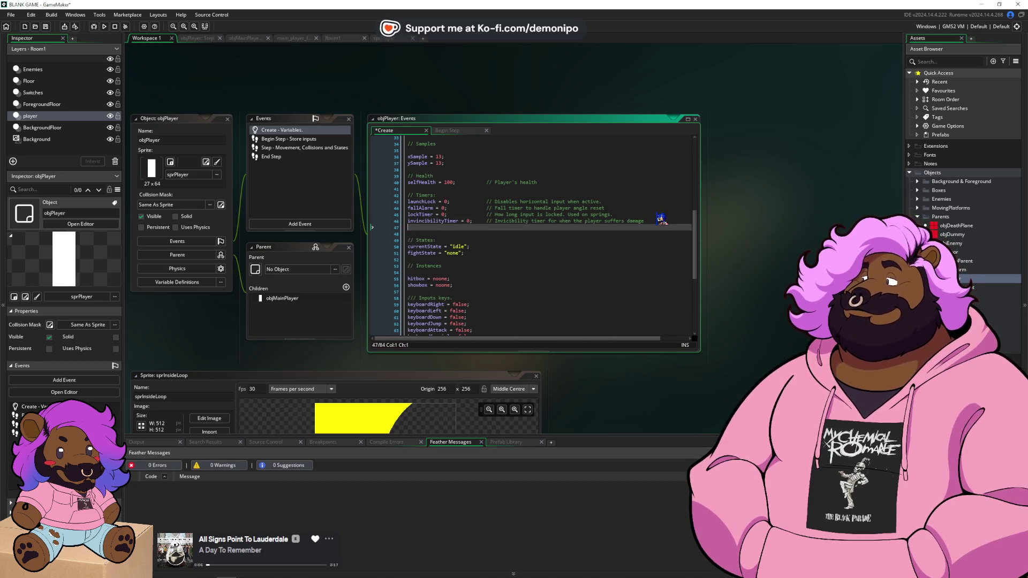
pyautogui.write('walljumpT')
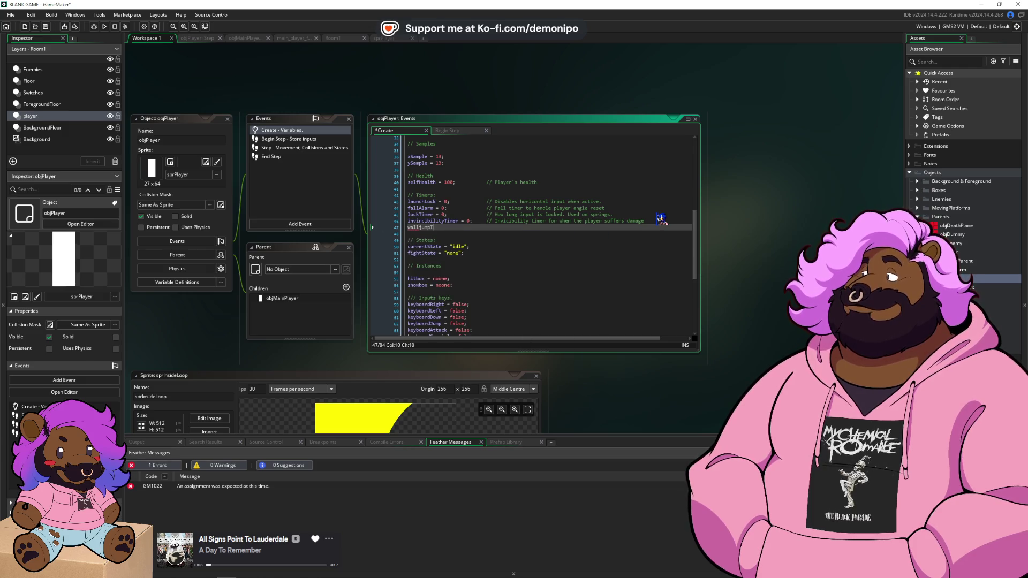
pyautogui.write('imer = 0;')
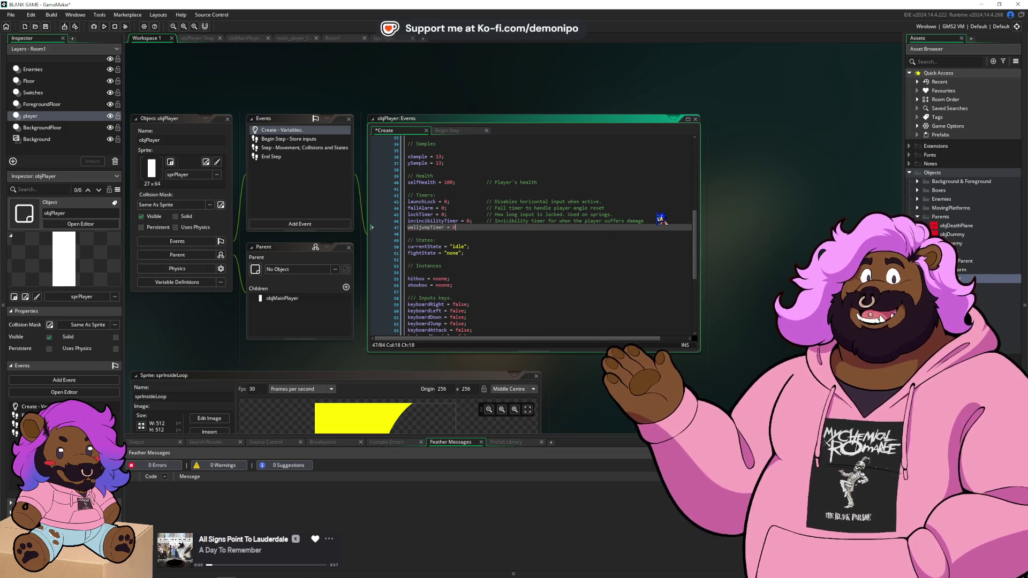
pyautogui.hotkey('ctrl', 's')
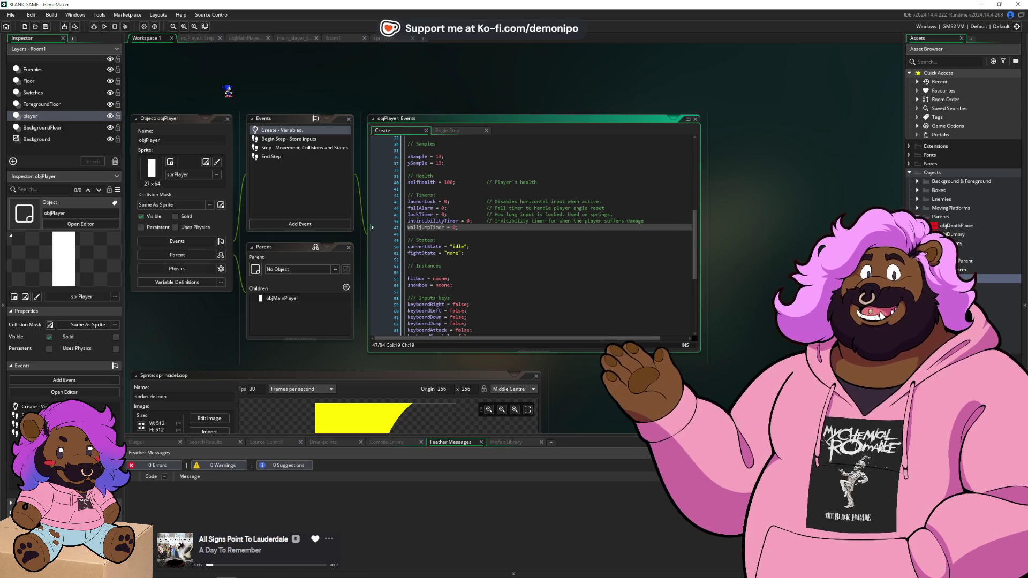
pyautogui.click(197, 38)
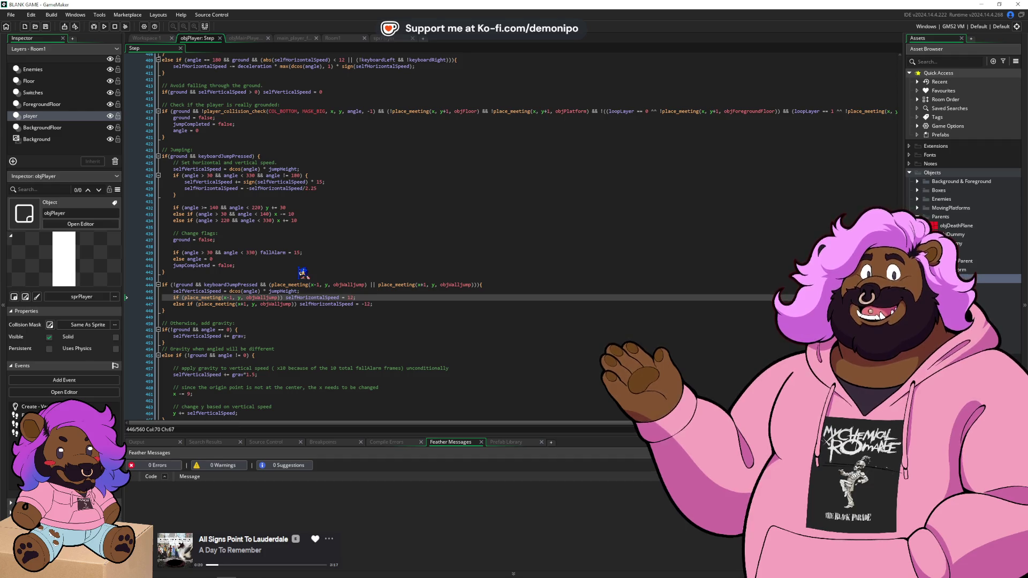
# - Change walljumpTimer's starting value in the Create event to -1
pyautogui.click(160, 39)
pyautogui.click(460, 230)
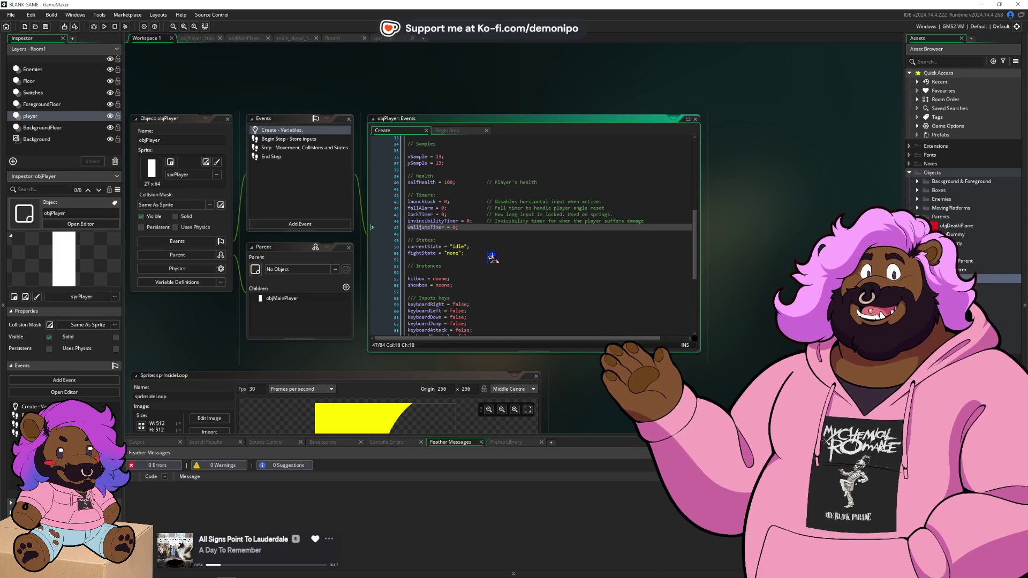
pyautogui.press('Left')
pyautogui.press('BackSpace')
pyautogui.write('-1')
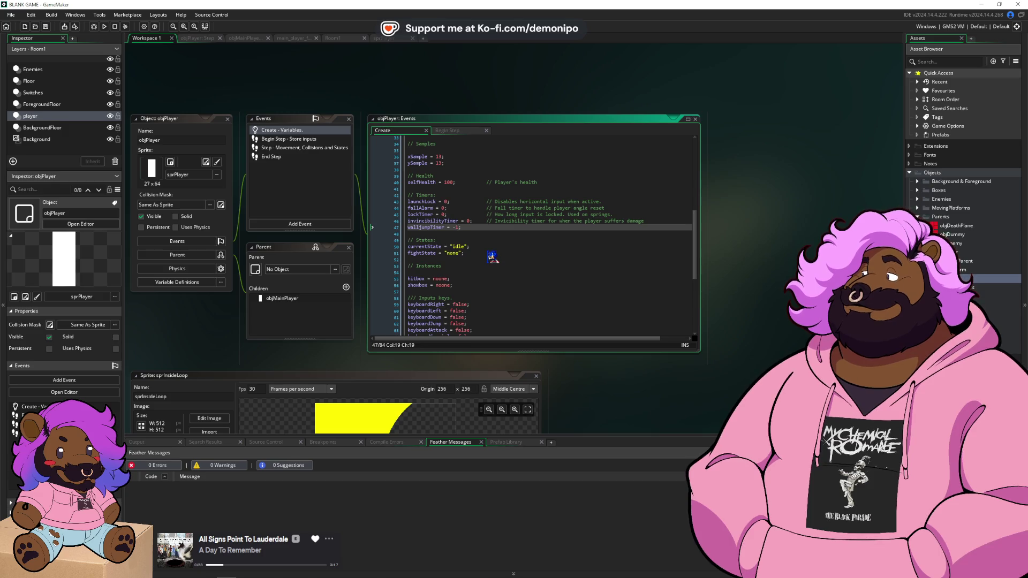
pyautogui.press('BackSpace')
pyautogui.press('BackSpace')
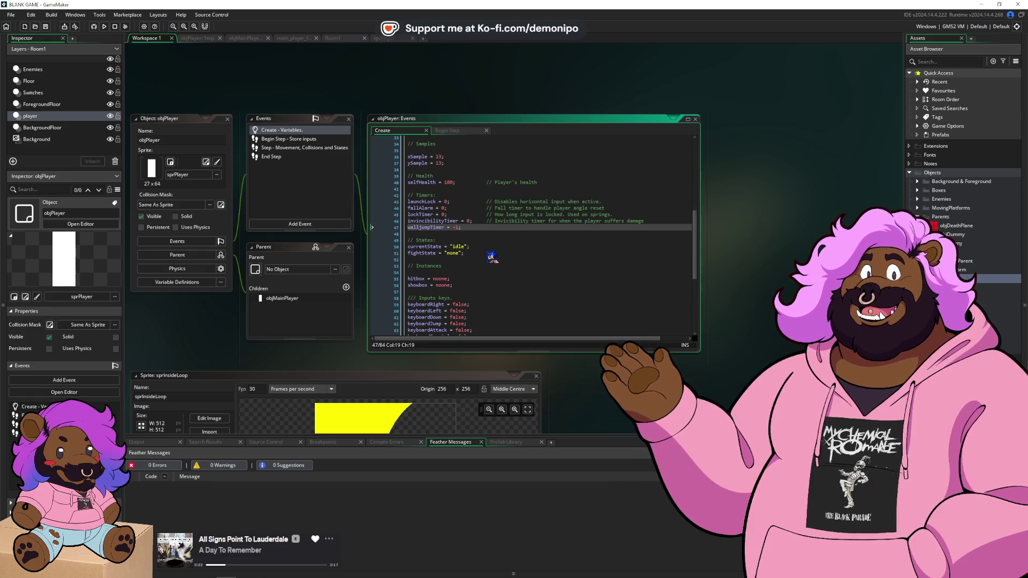
# - Add walljumpTimer = 0; after the wall-jump speed lines in the Step event and save
pyautogui.click(193, 38)
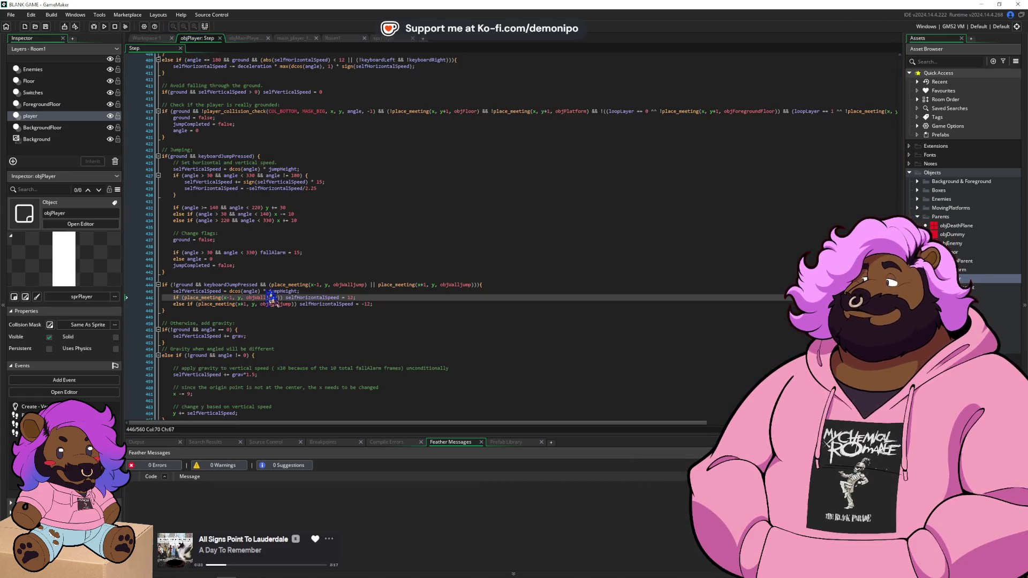
pyautogui.click(404, 304)
pyautogui.press('Return')
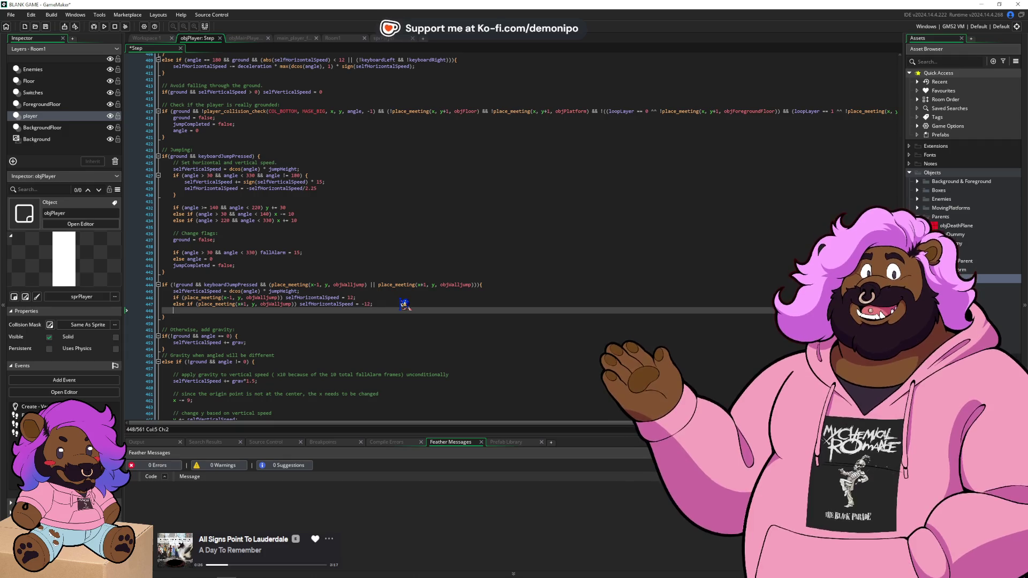
pyautogui.write('wa')
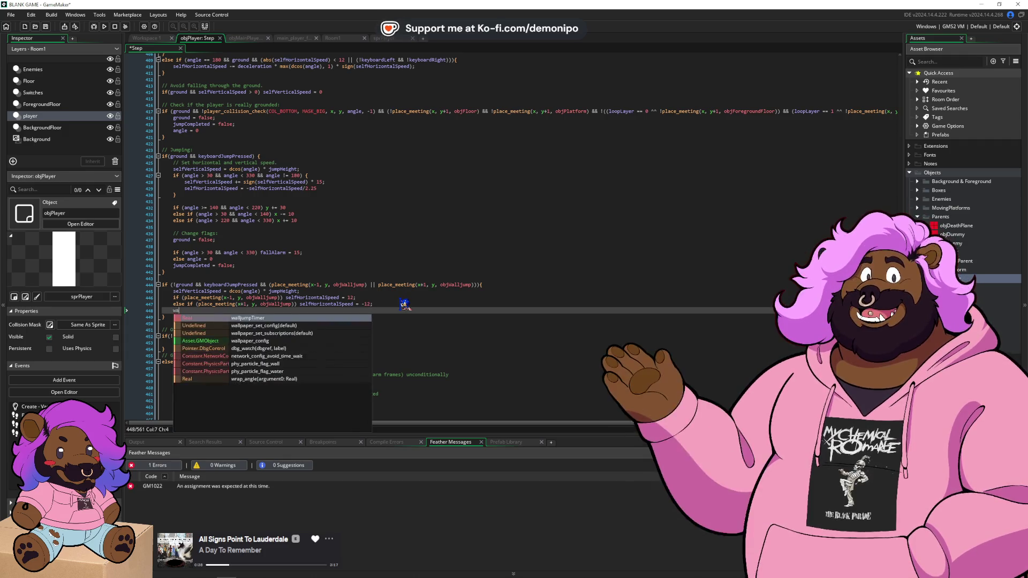
pyautogui.write('lljumpTimer ')
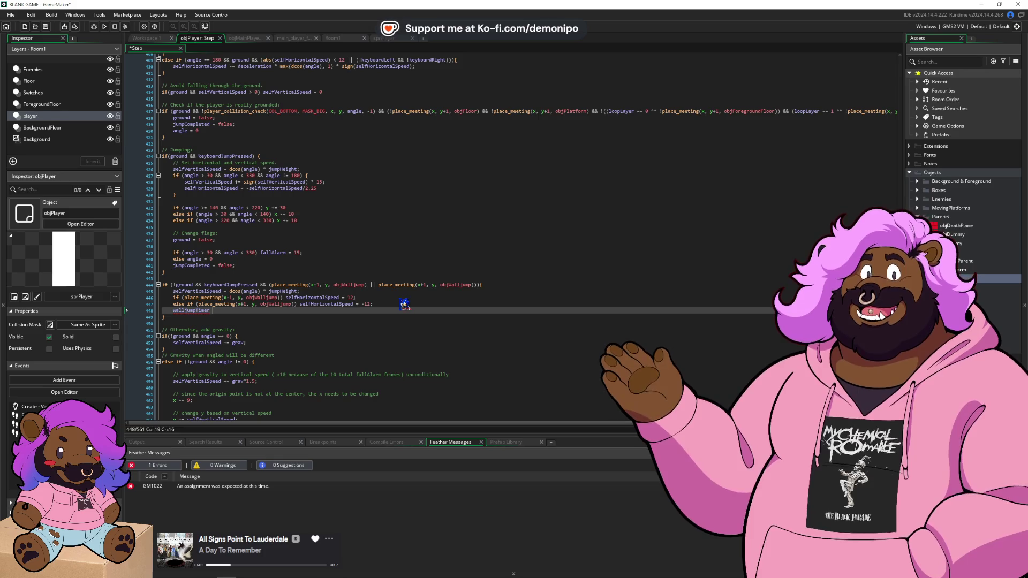
pyautogui.write('= 0;')
pyautogui.hotkey('ctrl', 's')
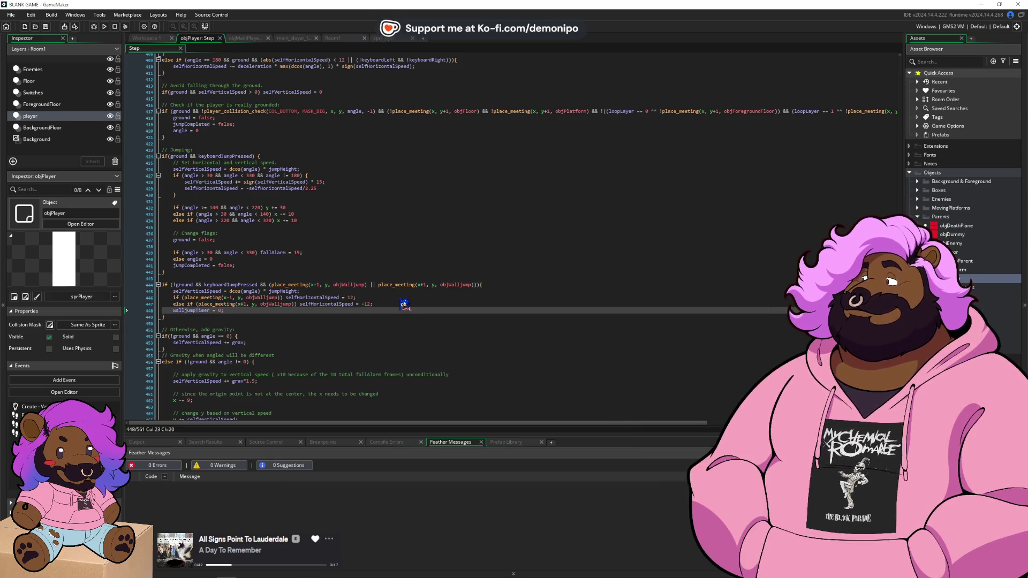
pyautogui.scroll(2, 339, 288)
pyautogui.press('pageup')
pyautogui.press('pageup')
pyautogui.press('pageup')
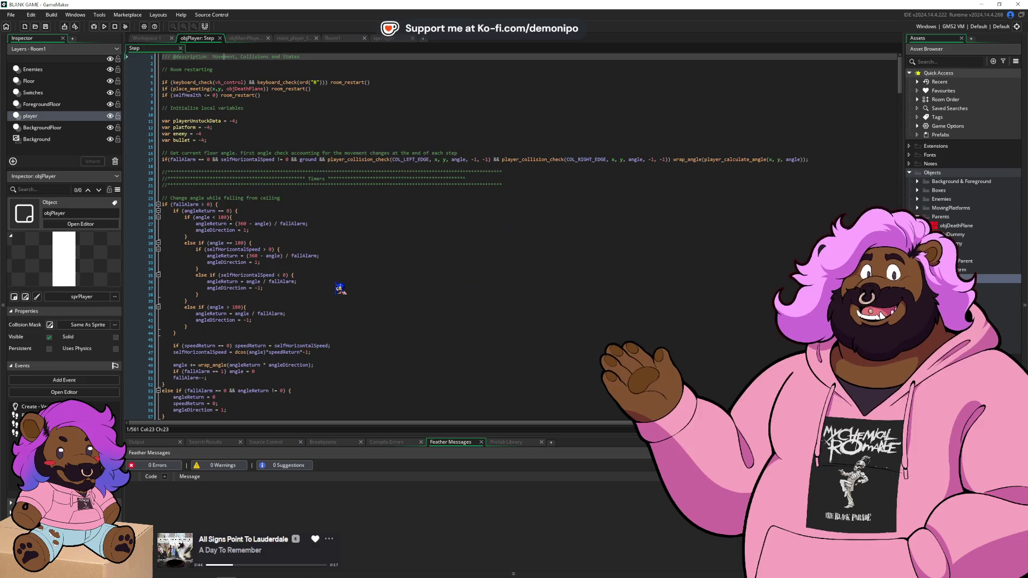
# - Begin a new line after the invincibility countdown with if (walljumpTimer
pyautogui.click(225, 140)
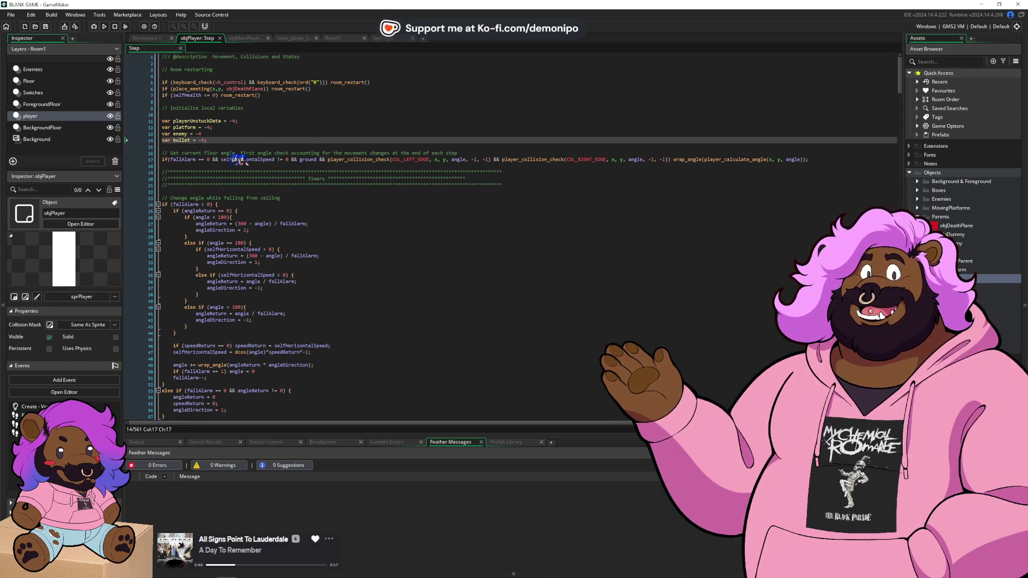
pyautogui.scroll(-6, 299, 161)
pyautogui.scroll(-4, 299, 162)
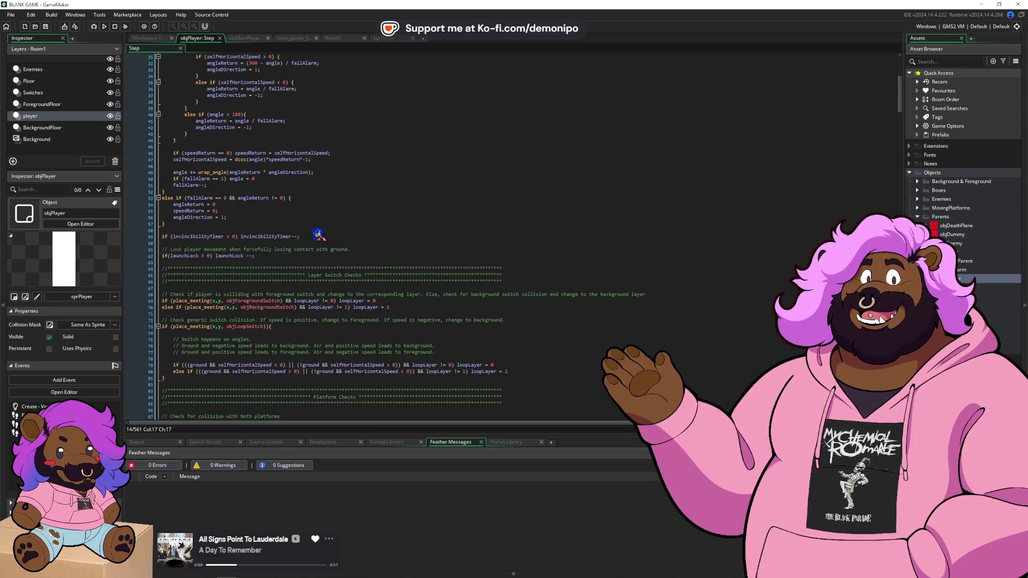
pyautogui.click(324, 239)
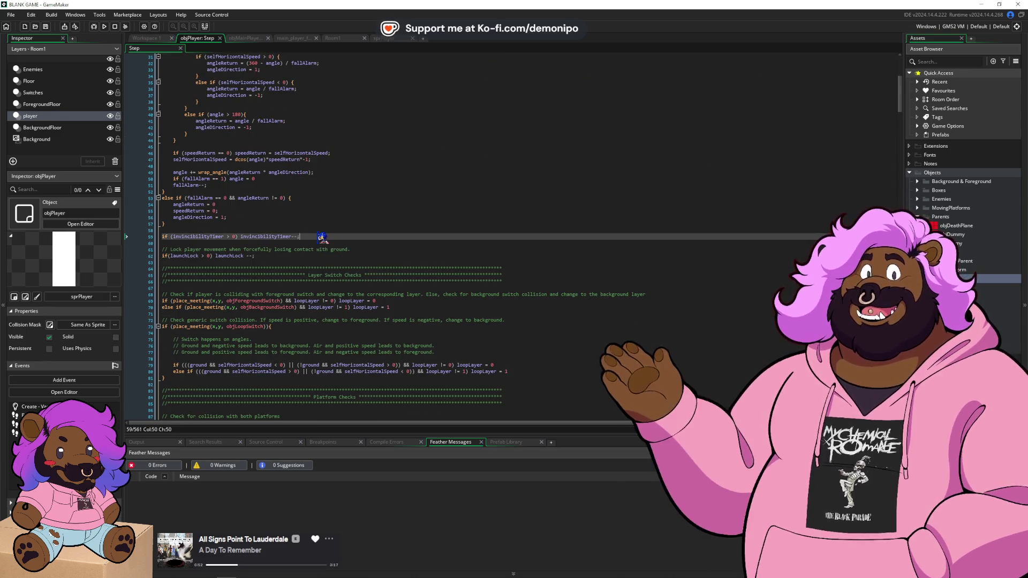
pyautogui.press('Return')
pyautogui.write('if (wallJump')
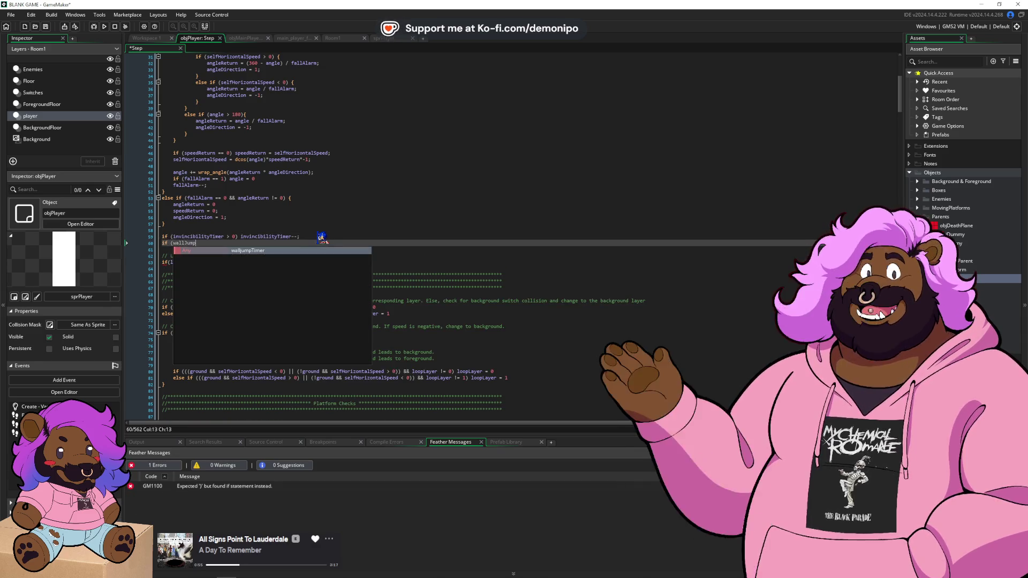
pyautogui.press('Return')
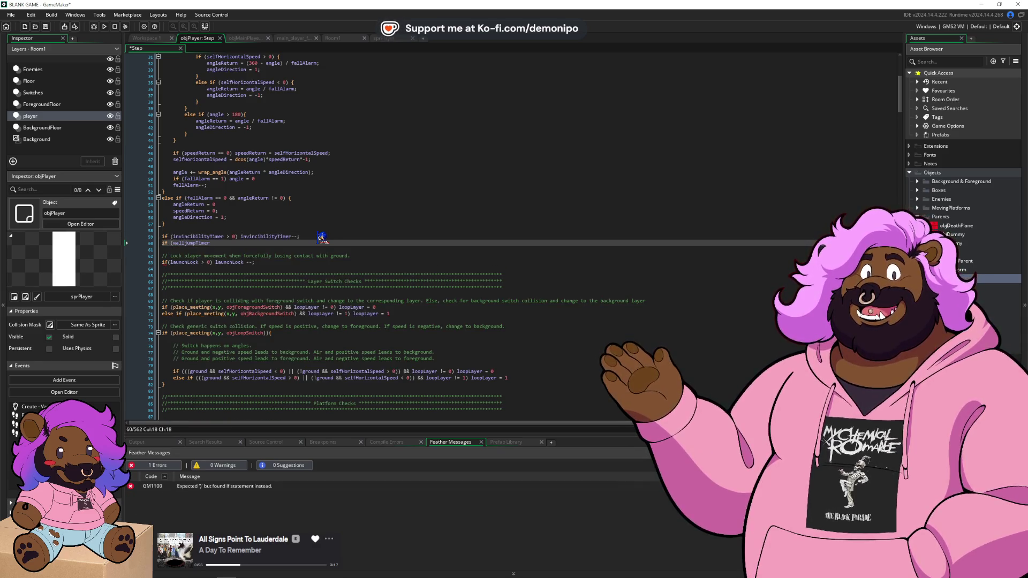
# - Finish it as if (walljumpTimer >= 0) walljumpTimer++;
pyautogui.write('>')
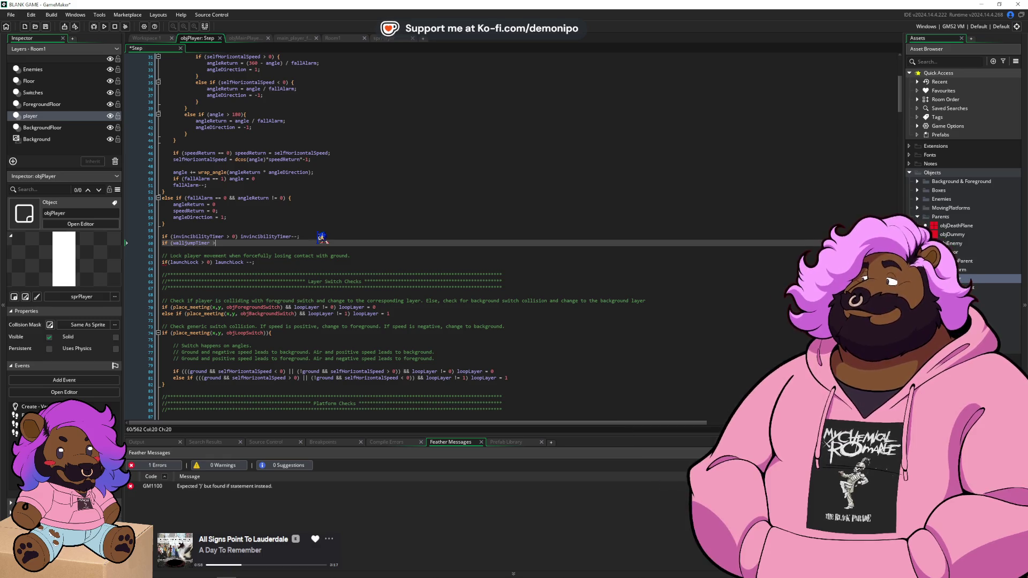
pyautogui.write('= 0 ')
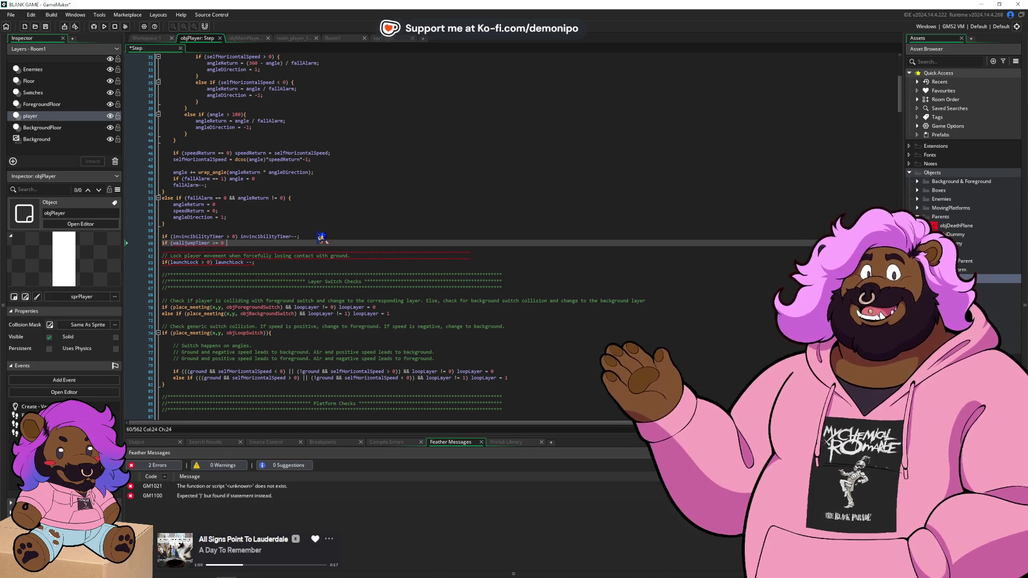
pyautogui.write(')')
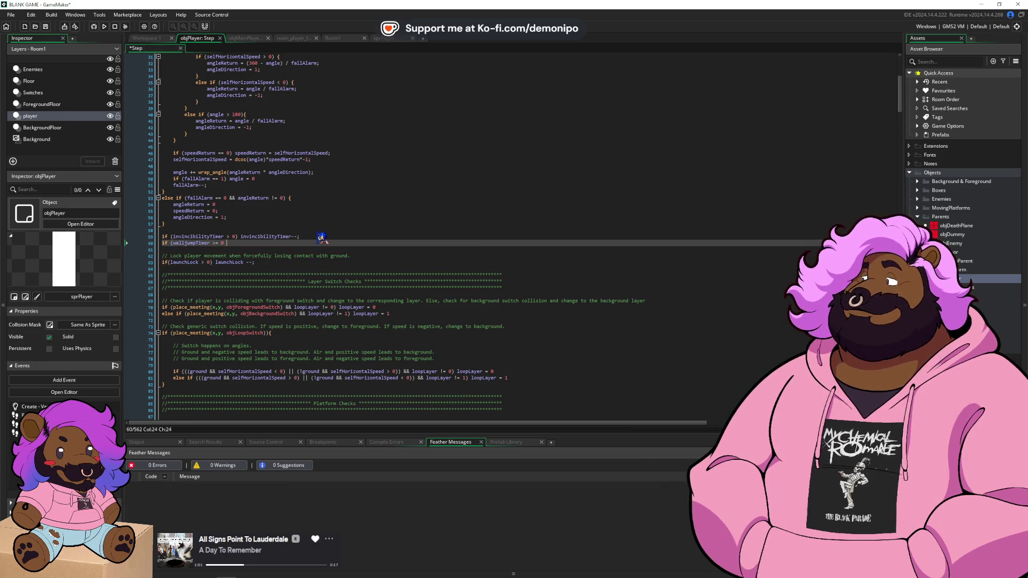
pyautogui.write('invincibilityTimer')
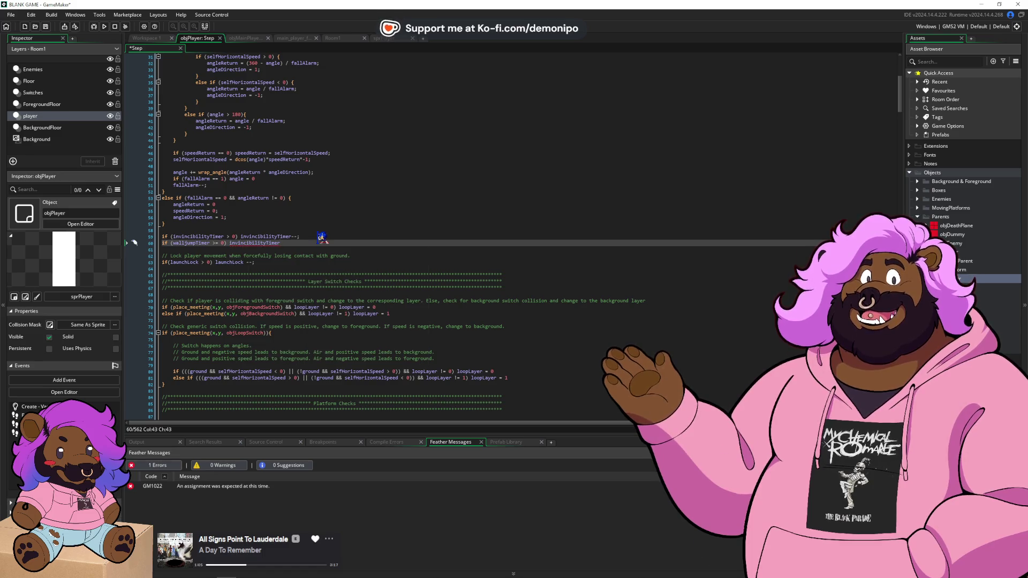
pyautogui.hotkey('ctrl', 'shift', 'Left')
pyautogui.press('BackSpace')
pyautogui.write('wea')
pyautogui.press('BackSpace')
pyautogui.press('BackSpace')
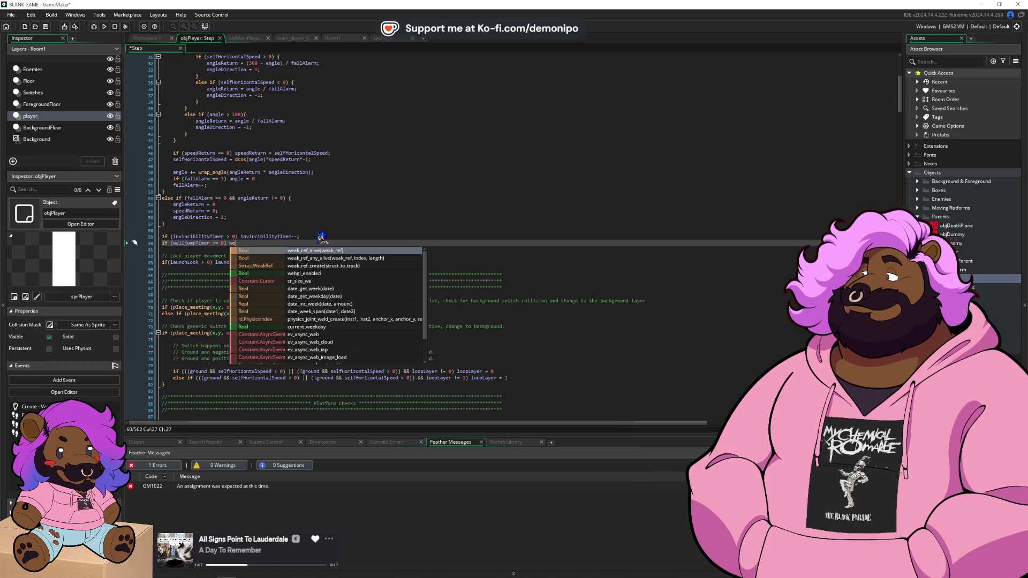
pyautogui.write('all')
pyautogui.press('Return')
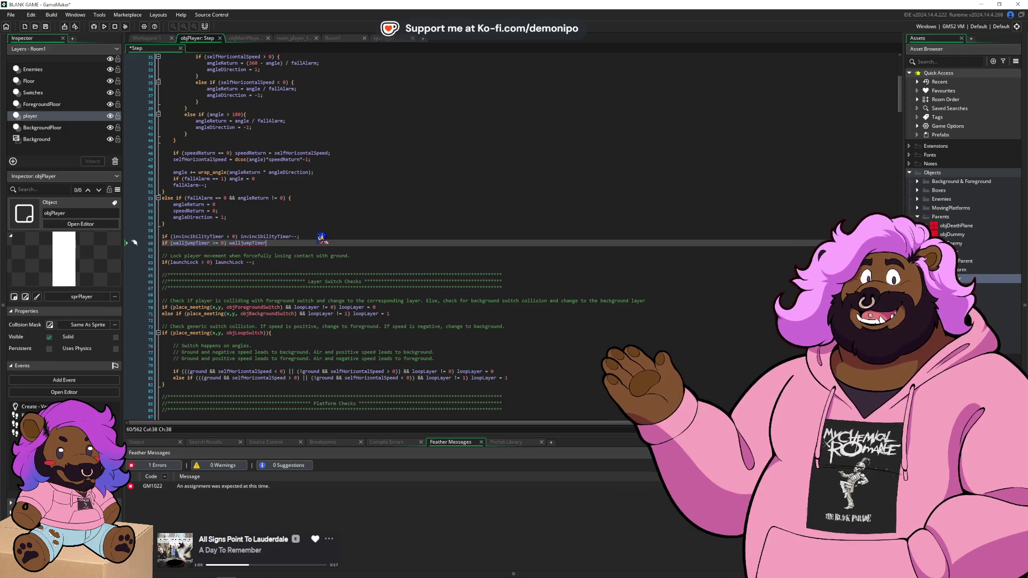
pyautogui.write('++;')
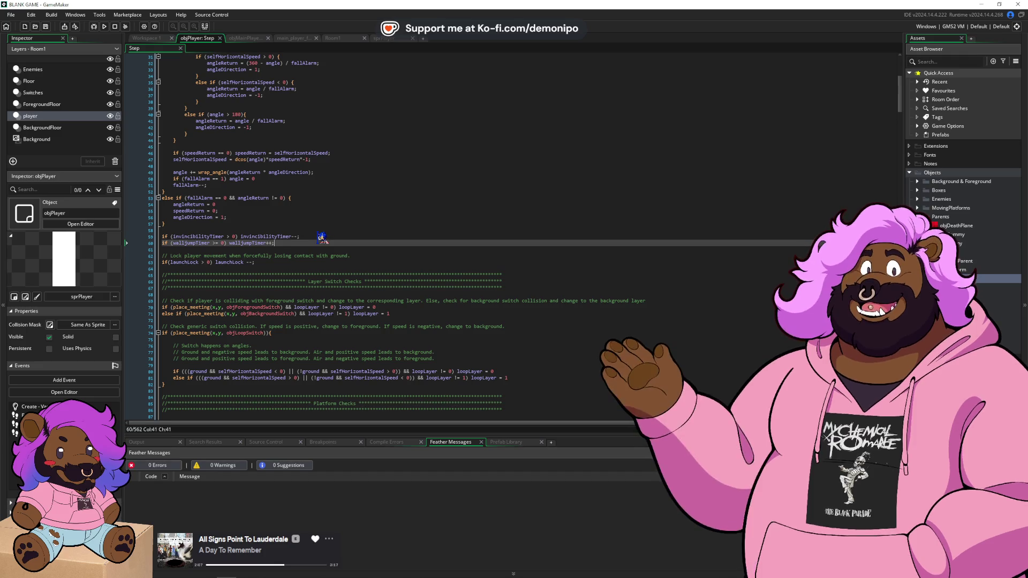
# - Study objMainPlayer's timer countdown lines and their 1 * (60 / fps) scaling, including what fps is
pyautogui.click(243, 38)
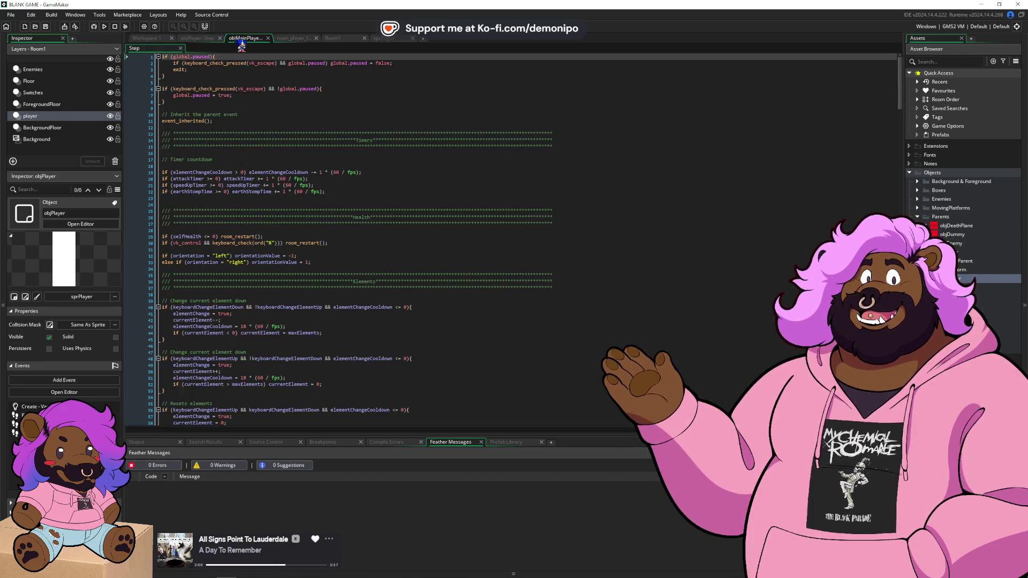
pyautogui.keyDown('shift'); pyautogui.click(307, 178); pyautogui.keyUp('shift')
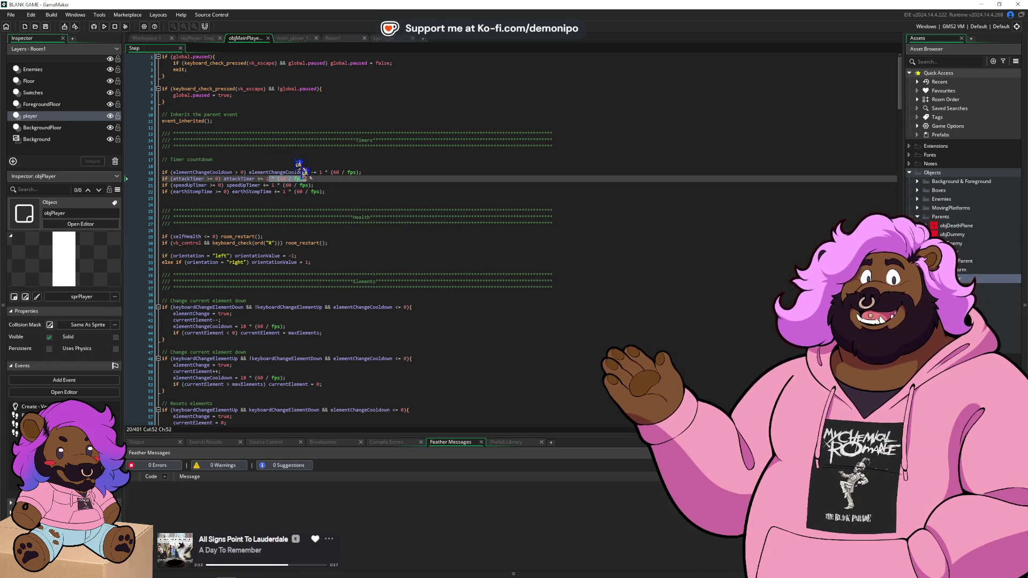
pyautogui.click(197, 39)
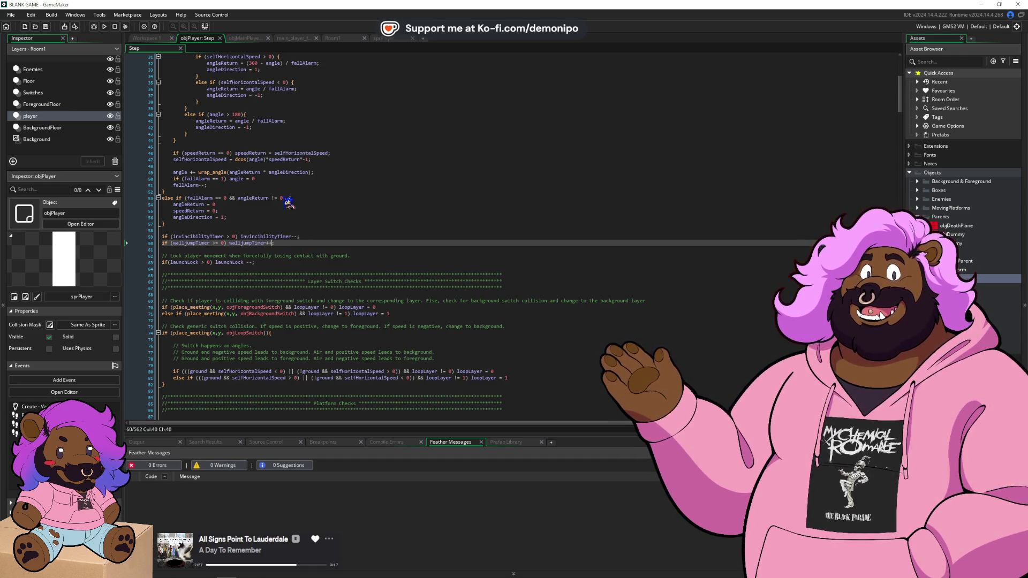
pyautogui.click(250, 38)
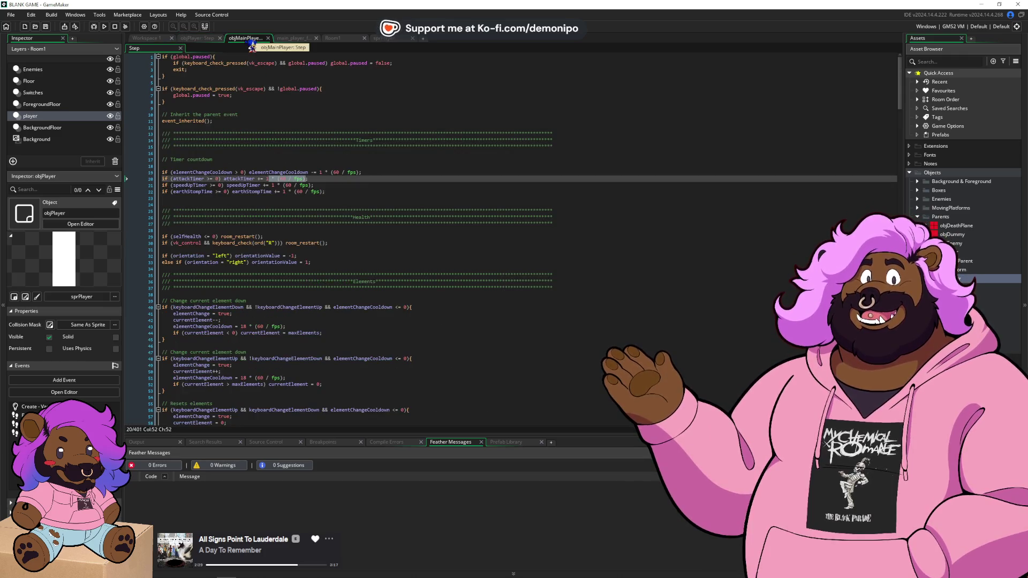
pyautogui.doubleClick(284, 180)
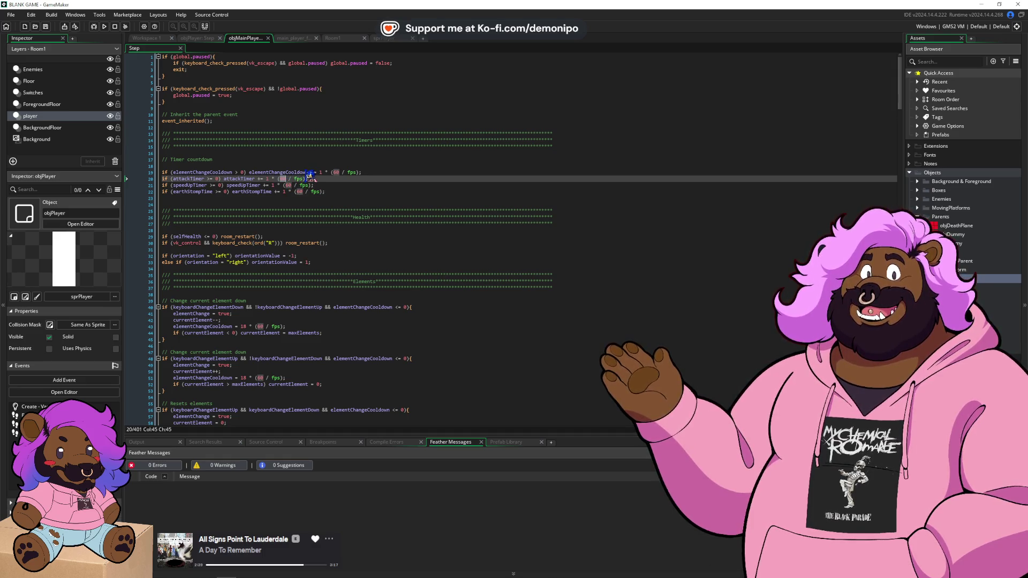
pyautogui.click(313, 180)
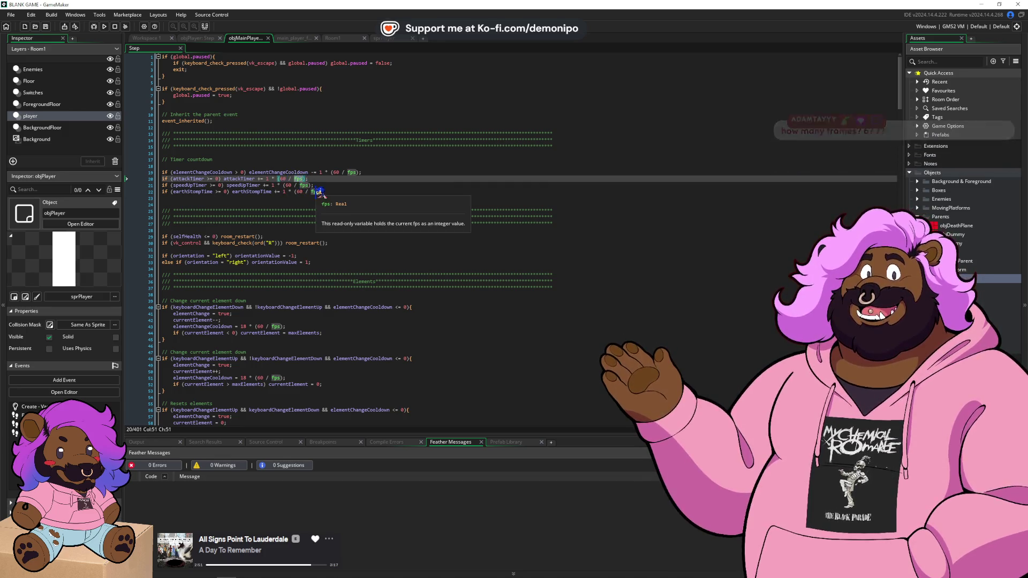
pyautogui.click(284, 178)
pyautogui.doubleClick(284, 178)
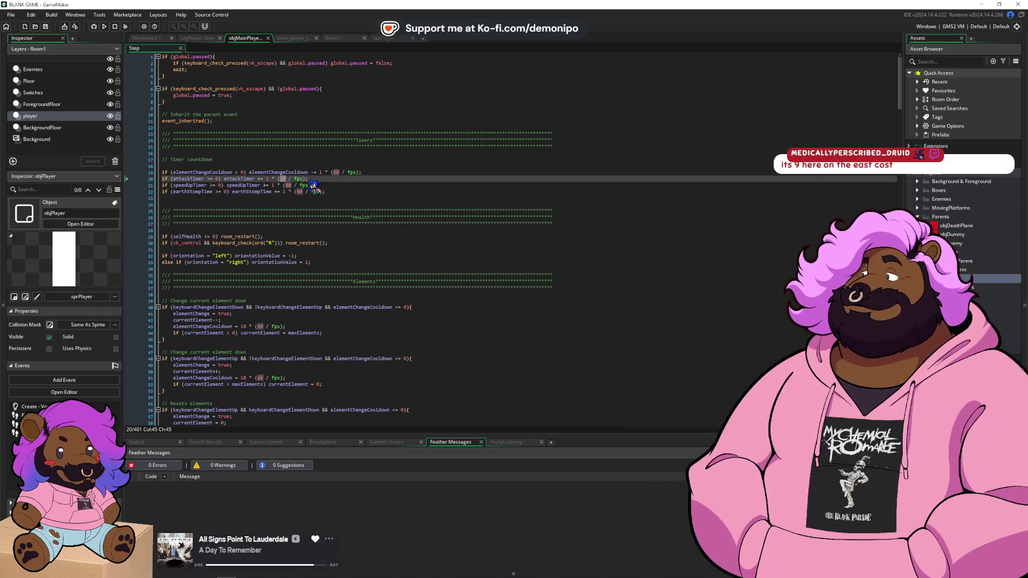
pyautogui.click(295, 178)
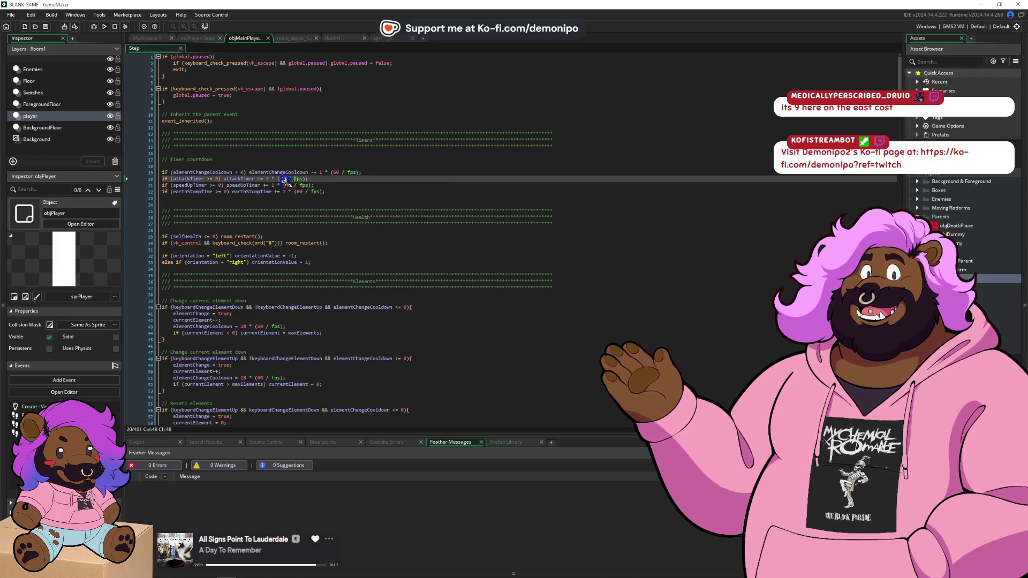
pyautogui.moveTo(303, 181)
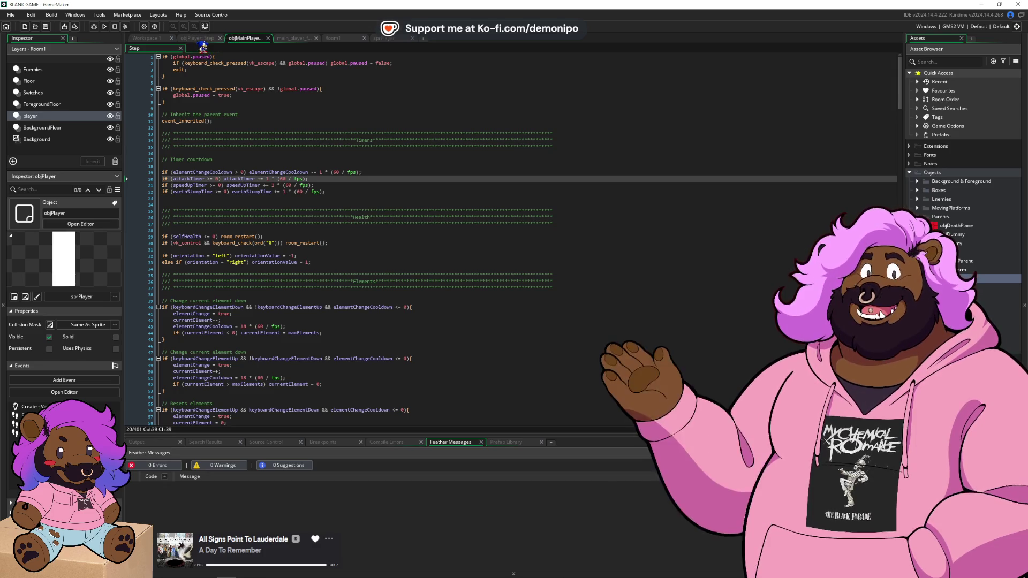
# - Append * (60 / fps) to the timer lines, including the launch-lock decrement
pyautogui.click(200, 41)
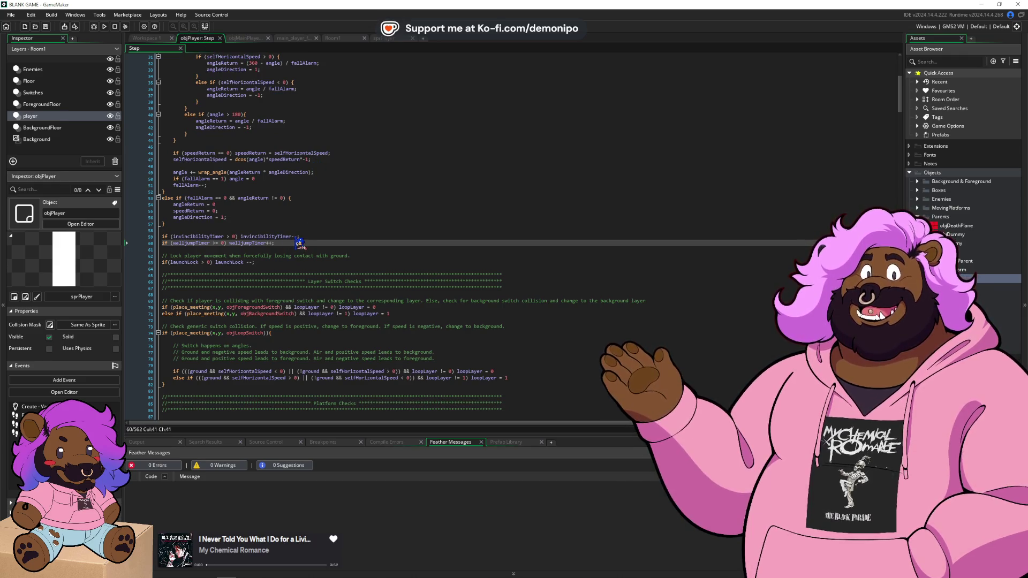
pyautogui.write(' * * (60 / fps)')
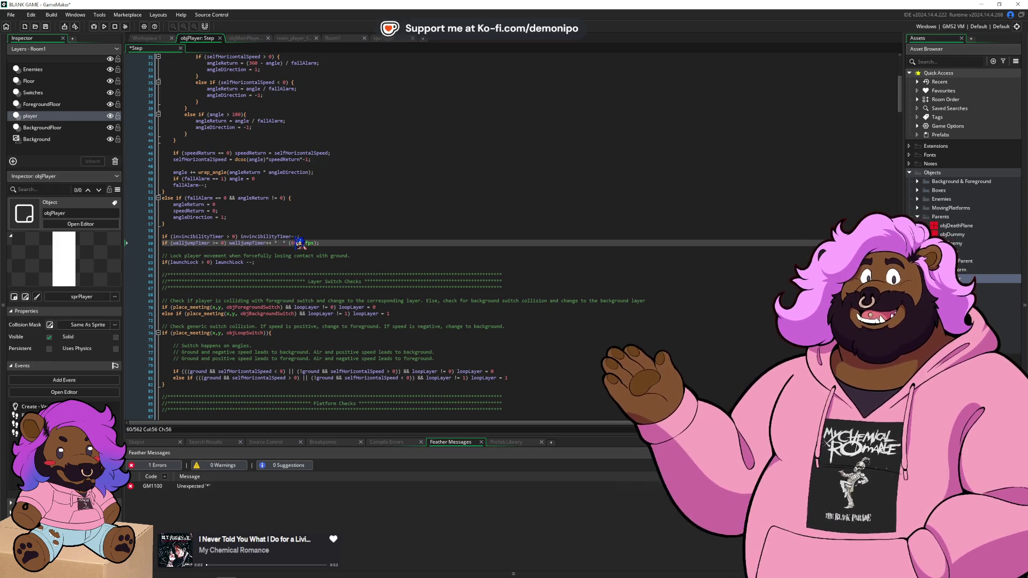
pyautogui.press('BackSpace')
pyautogui.press('BackSpace')
pyautogui.press('BackSpace')
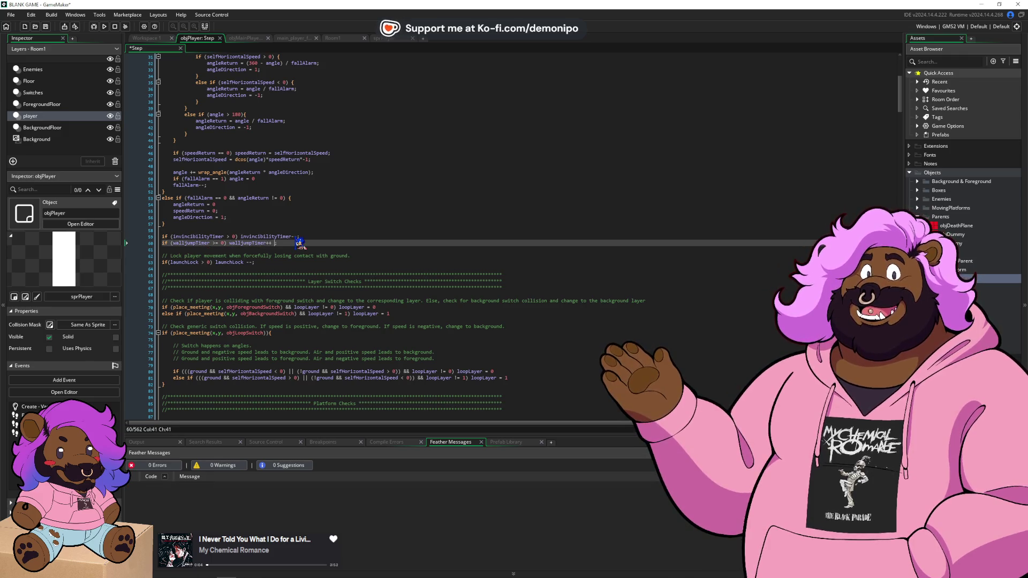
pyautogui.press('BackSpace')
pyautogui.press('Up')
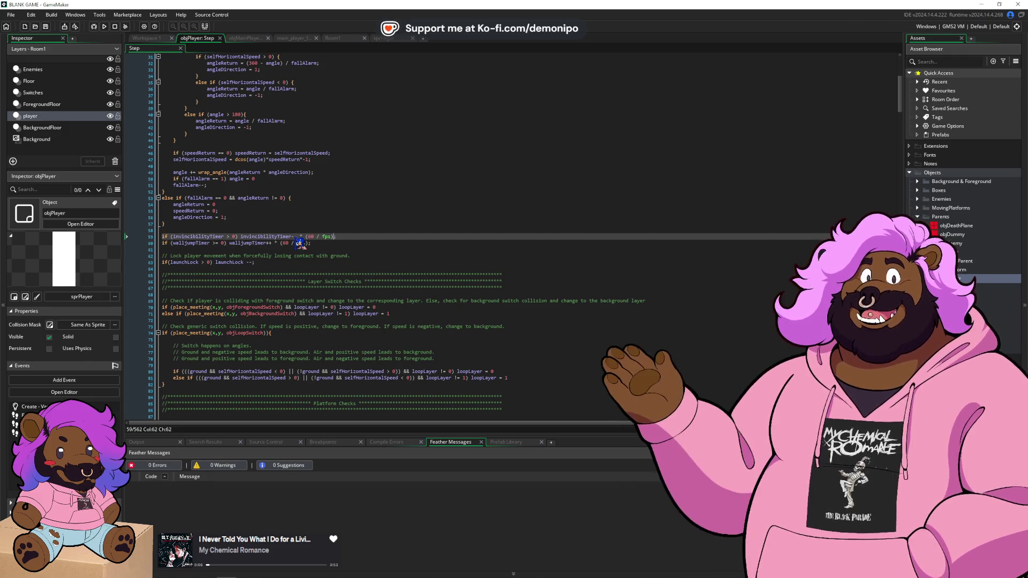
pyautogui.click(254, 262)
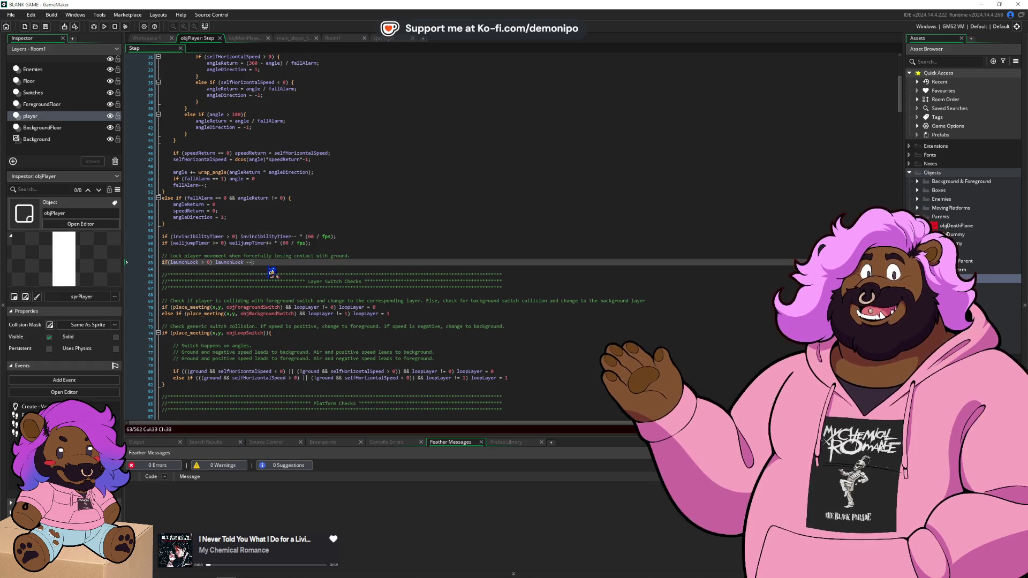
pyautogui.write('* (60 / fps)')
pyautogui.hotkey('ctrl', 'v')
# - Rewrite launchLock as -= 1, walljumpTimer as += 1 and invincibilityTimer as -= 1
pyautogui.click(250, 256)
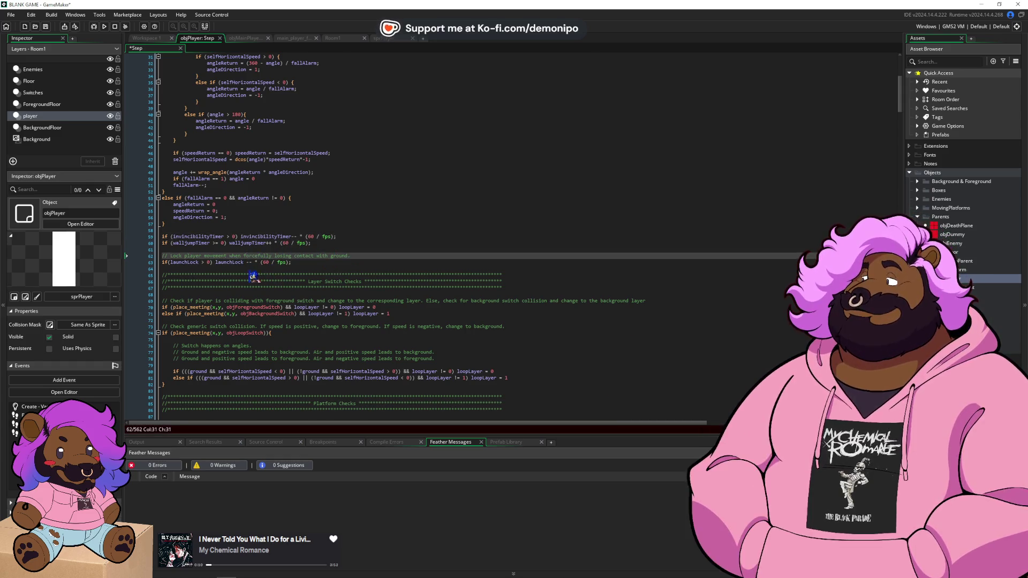
pyautogui.click(251, 269)
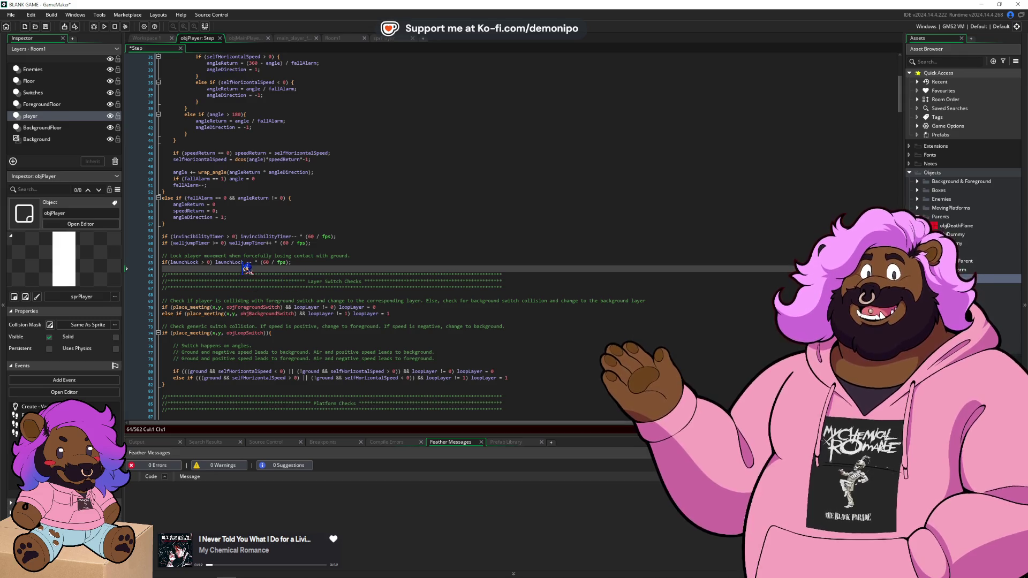
pyautogui.click(249, 263)
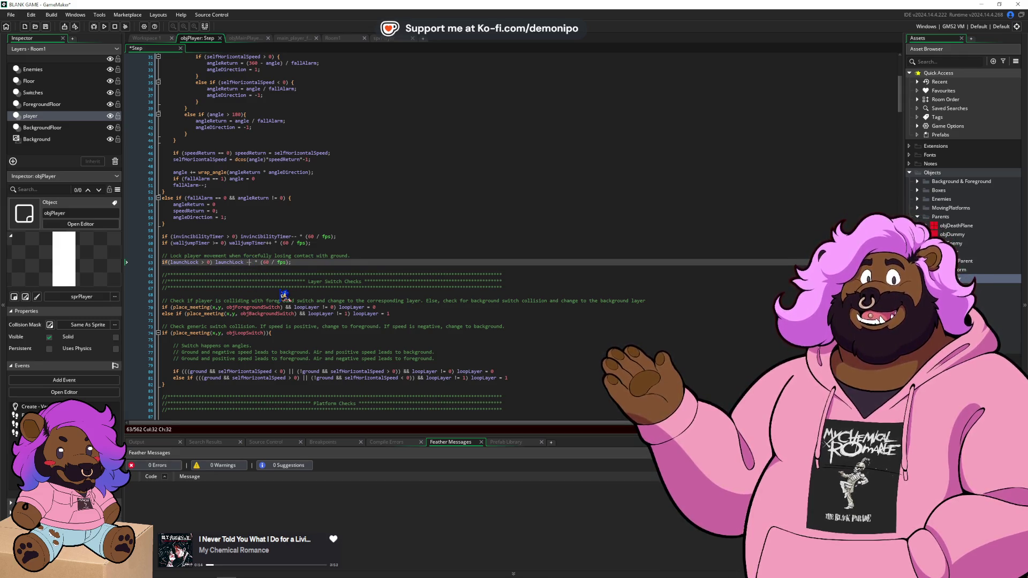
pyautogui.write('= ')
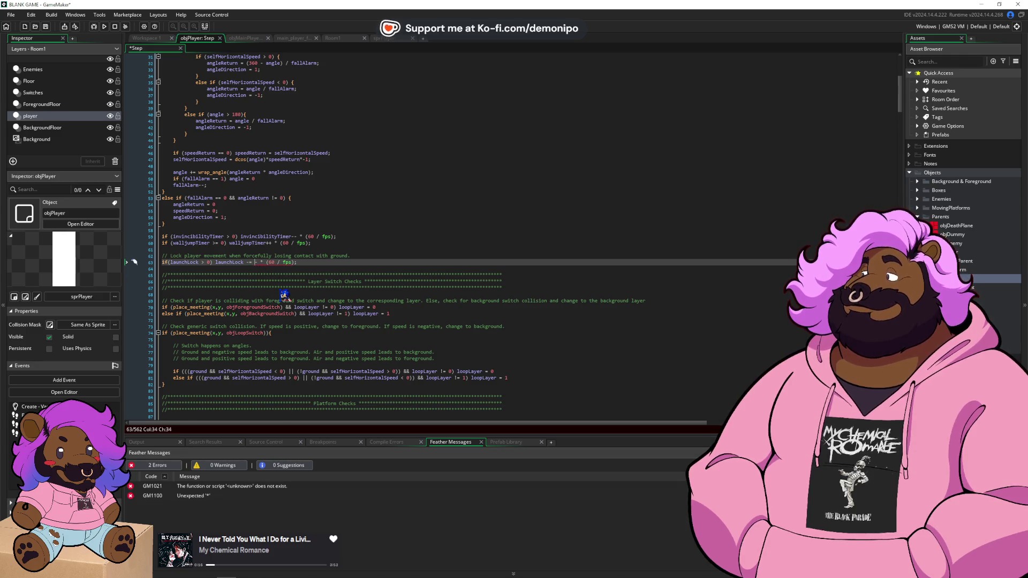
pyautogui.write('1')
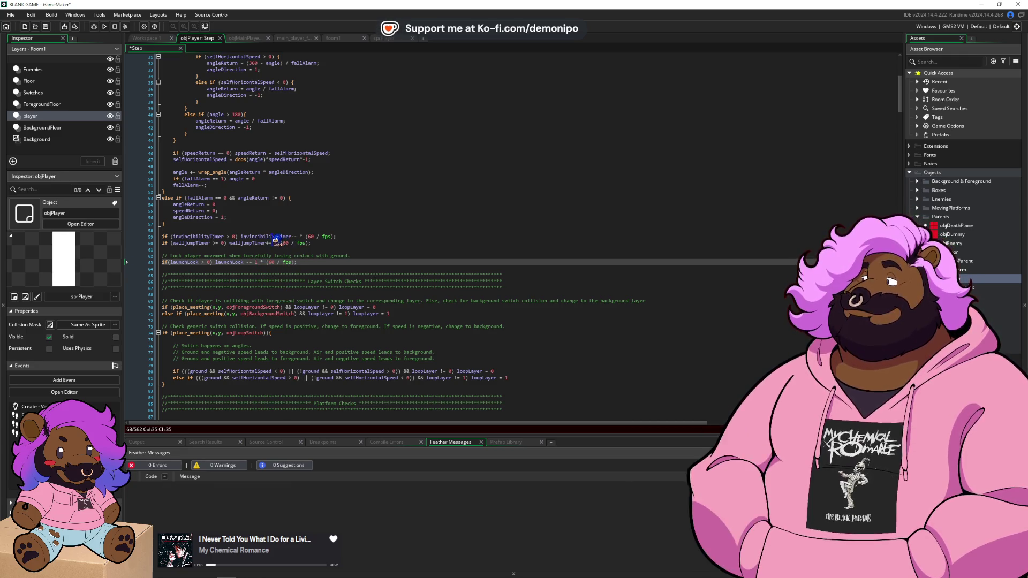
pyautogui.click(269, 244)
pyautogui.press('Delete')
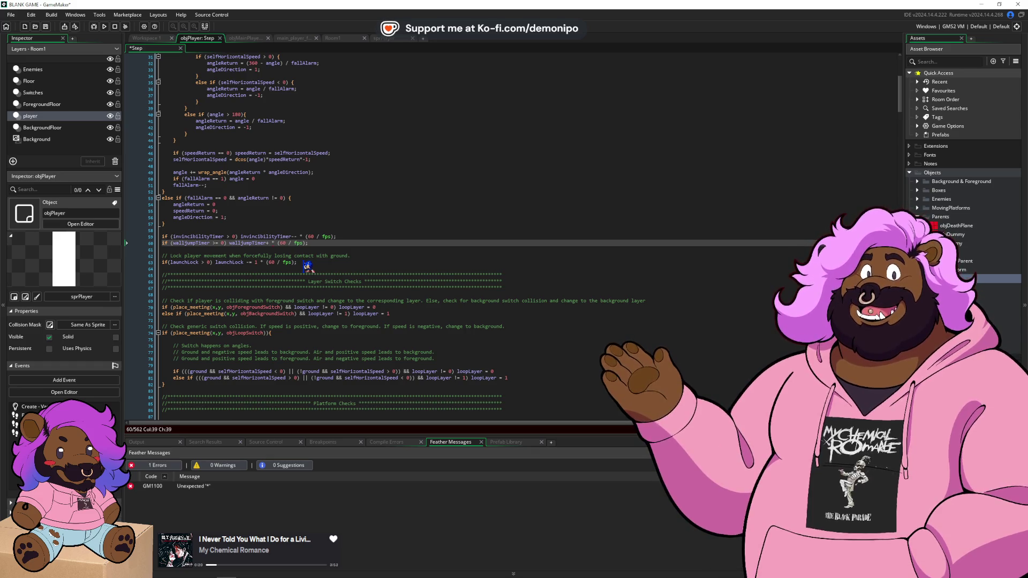
pyautogui.write('= 1')
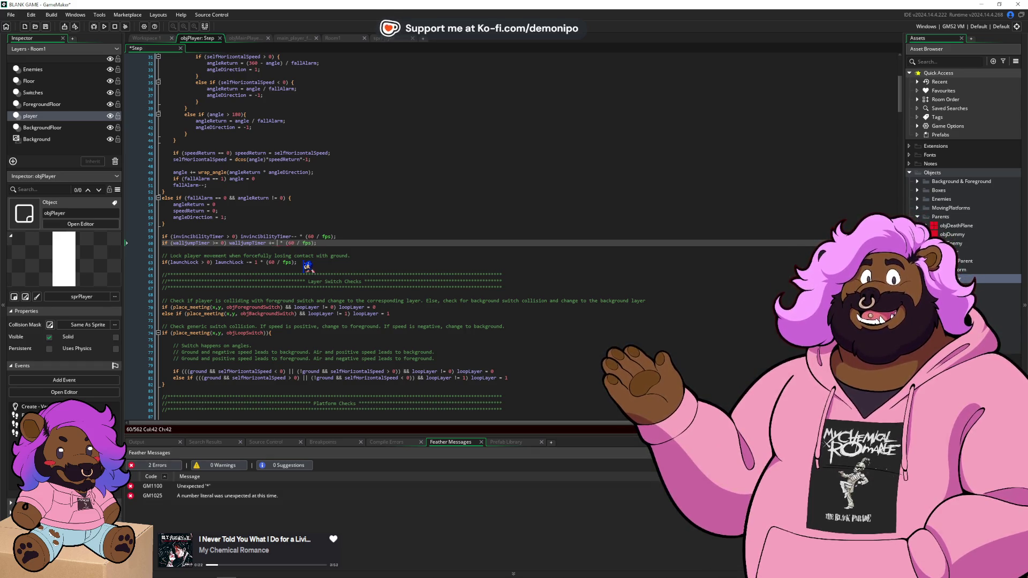
pyautogui.click(292, 236)
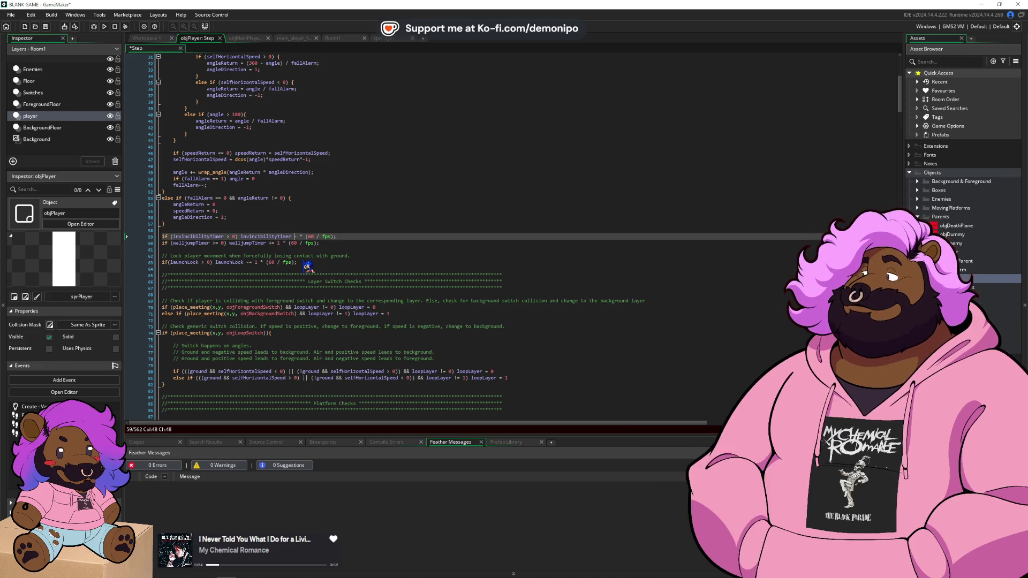
pyautogui.write('-= 1')
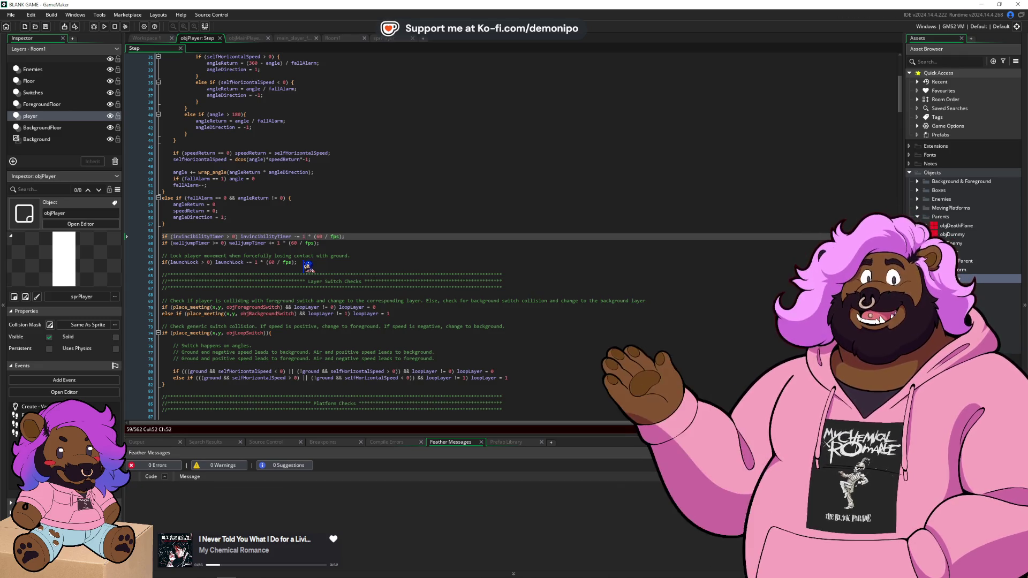
pyautogui.scroll(3, 333, 231)
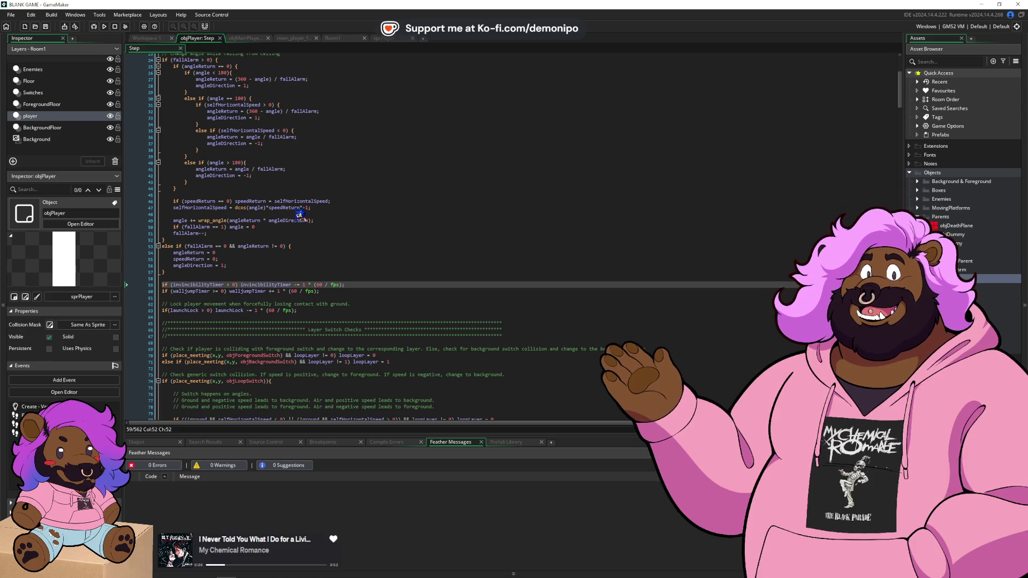
pyautogui.click(372, 294)
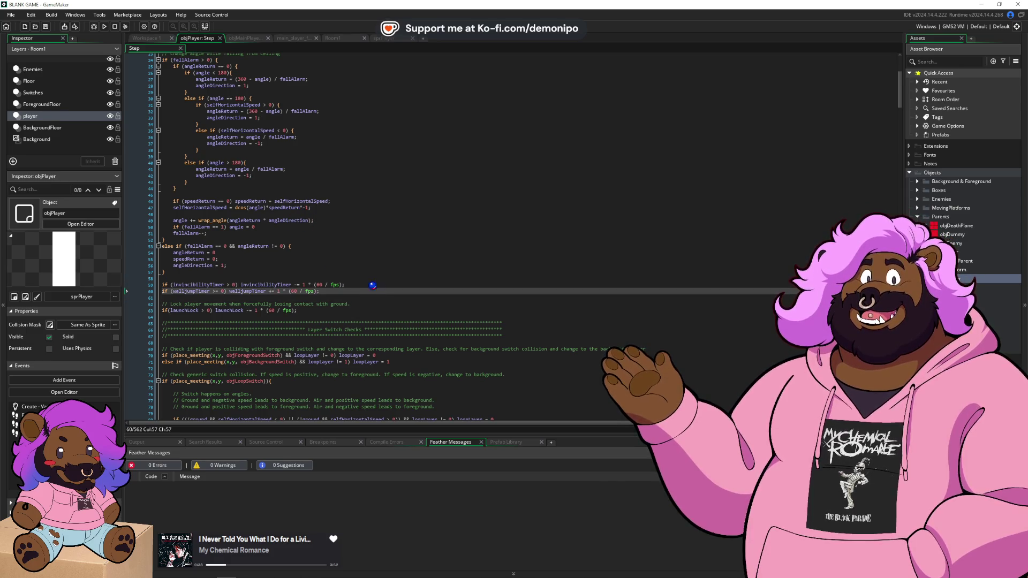
pyautogui.scroll(5, 378, 289)
pyautogui.scroll(-4, 337, 252)
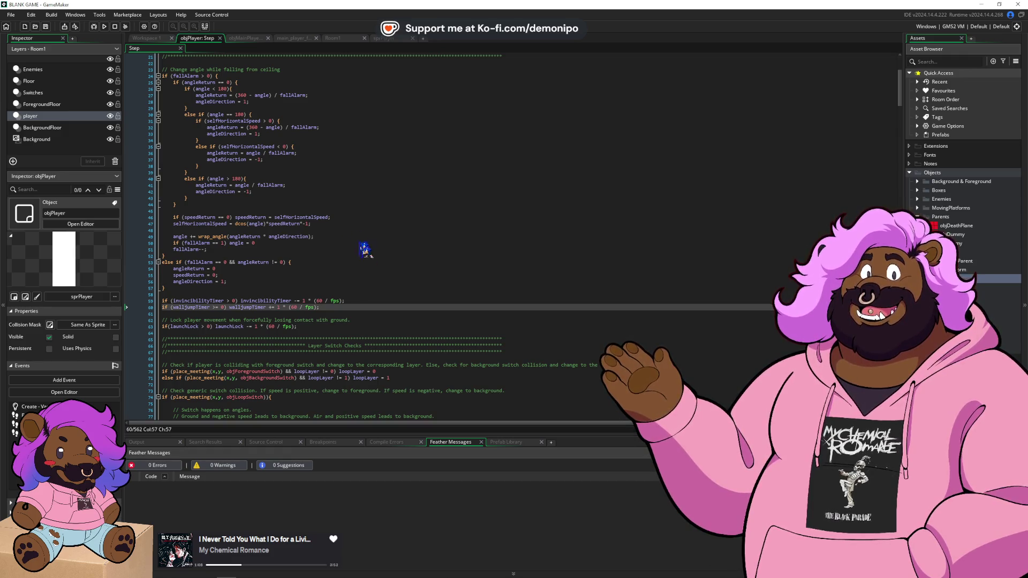
pyautogui.click(374, 261)
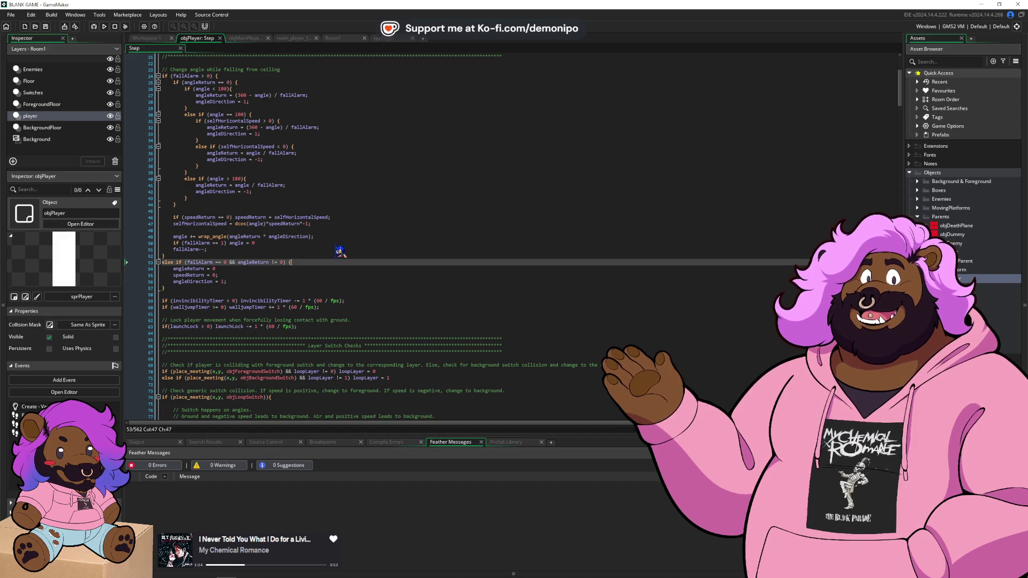
pyautogui.scroll(-1, 341, 251)
pyautogui.click(337, 262)
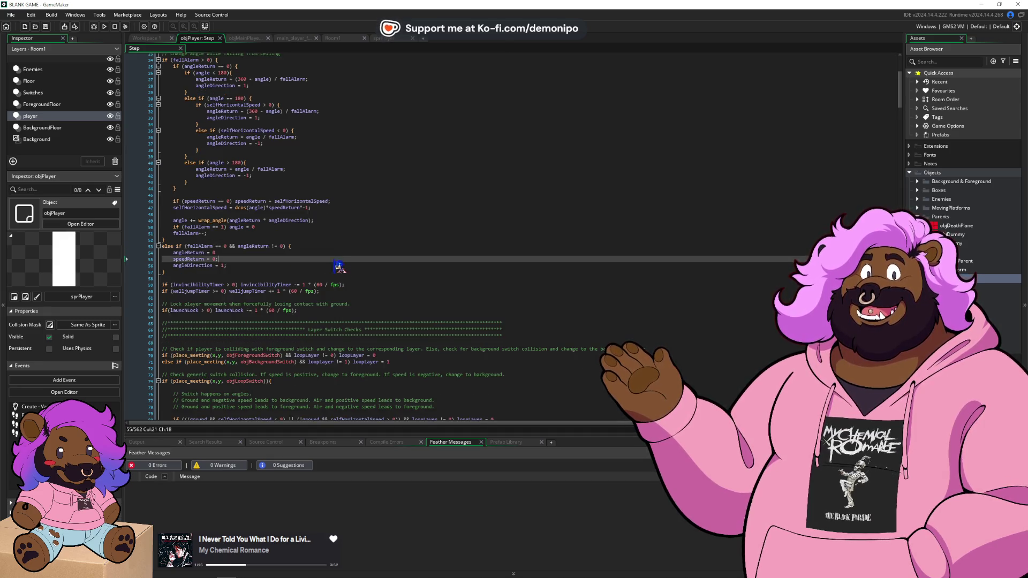
pyautogui.scroll(-20, 339, 266)
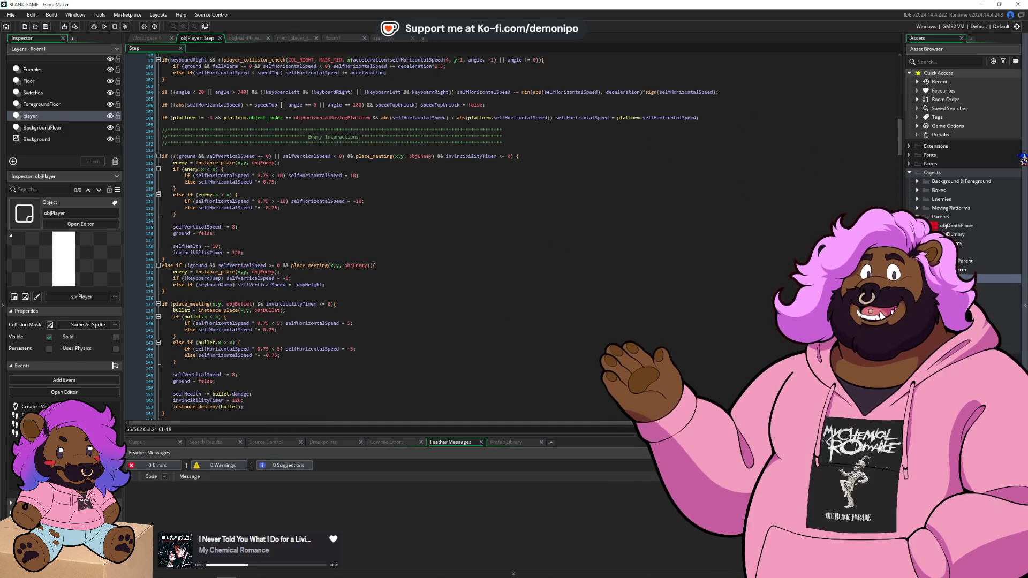
pyautogui.moveTo(900, 140); pyautogui.dragTo(900, 273)
pyautogui.hotkey('alt', 'Tab')
pyautogui.scroll(3, 464, 178)
pyautogui.scroll(2, 471, 177)
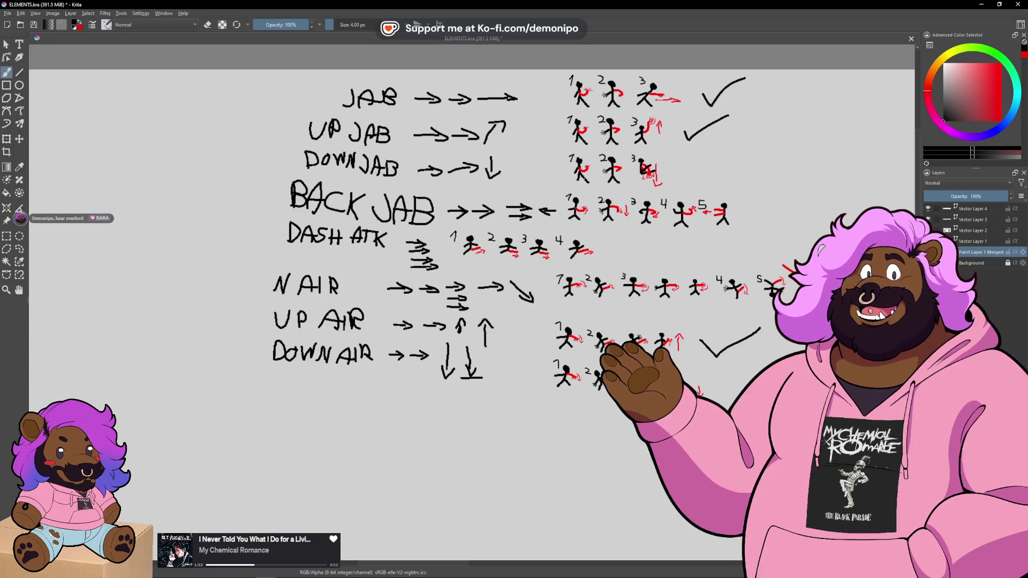
pyautogui.scroll(5, 614, 131)
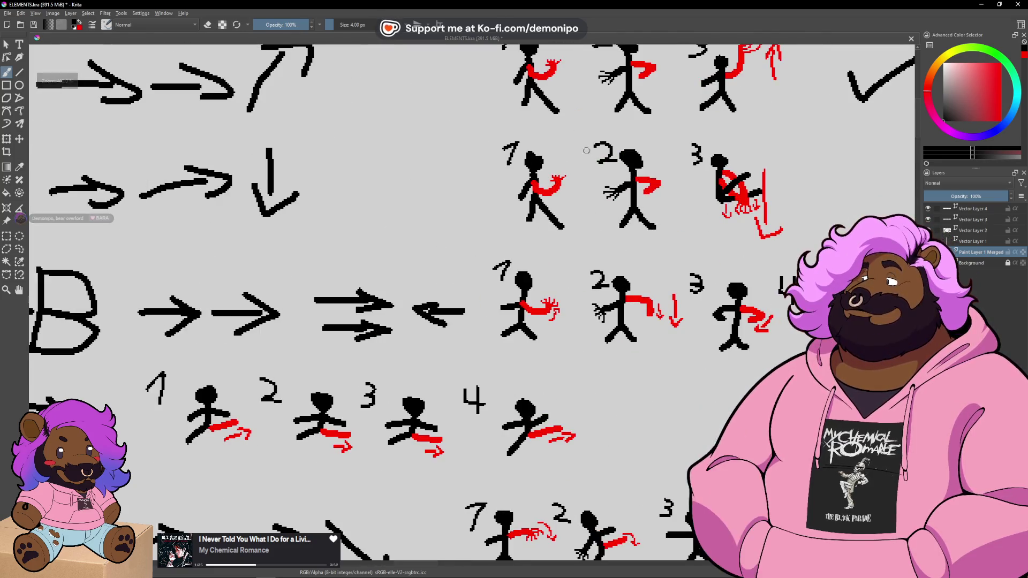
pyautogui.moveTo(565, 241); pyautogui.dragTo(505, 364)
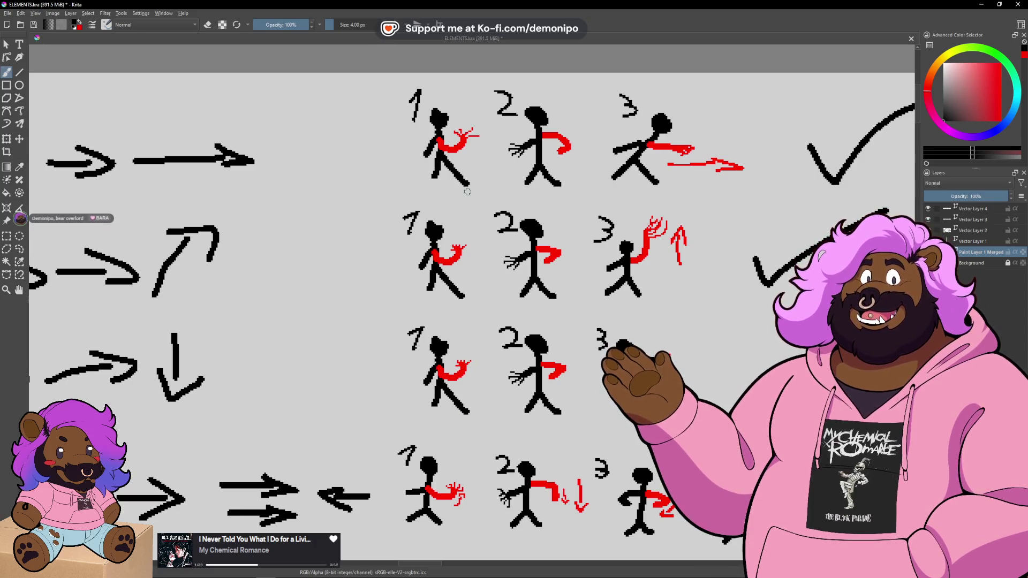
pyautogui.scroll(-1, 474, 171)
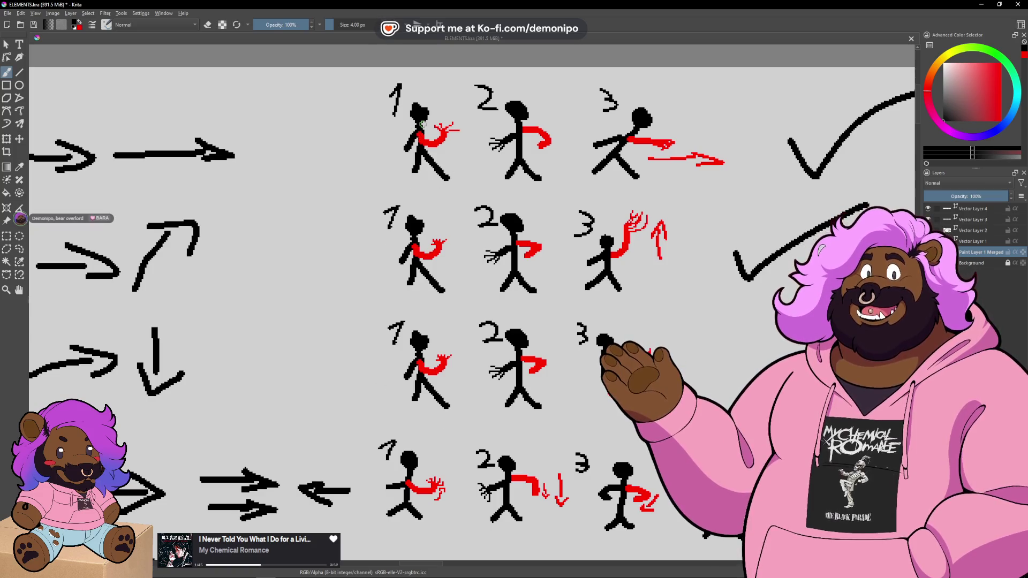
pyautogui.moveTo(440, 141); pyautogui.dragTo(317, 149)
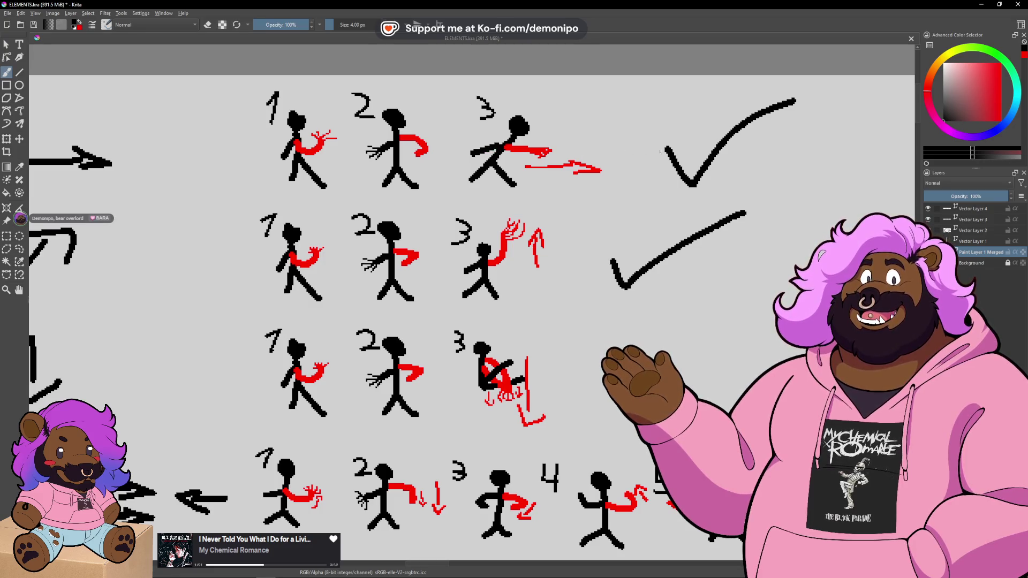
pyautogui.scroll(1, 528, 283)
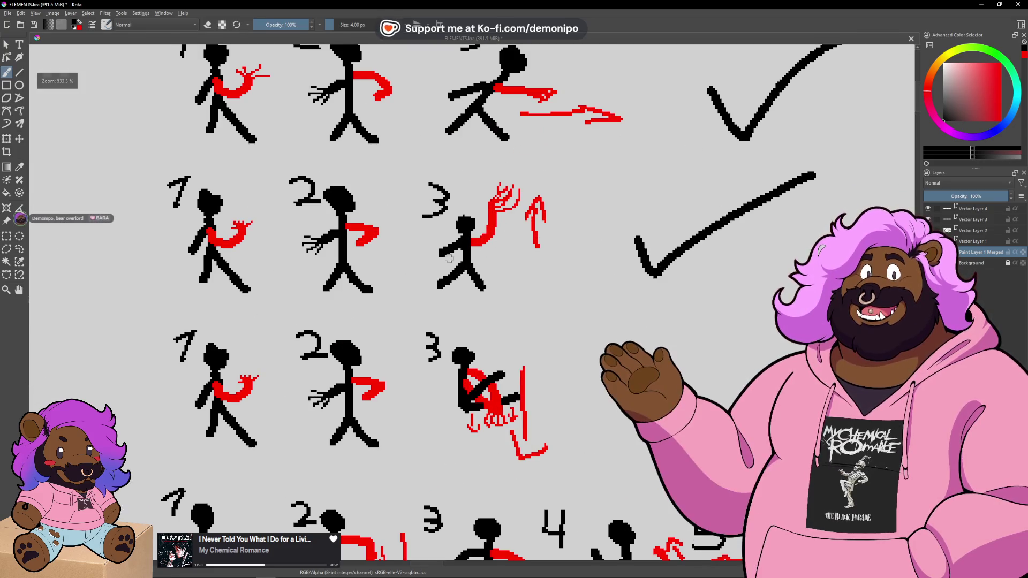
pyautogui.scroll(-3, 489, 259)
pyautogui.scroll(2, 287, 250)
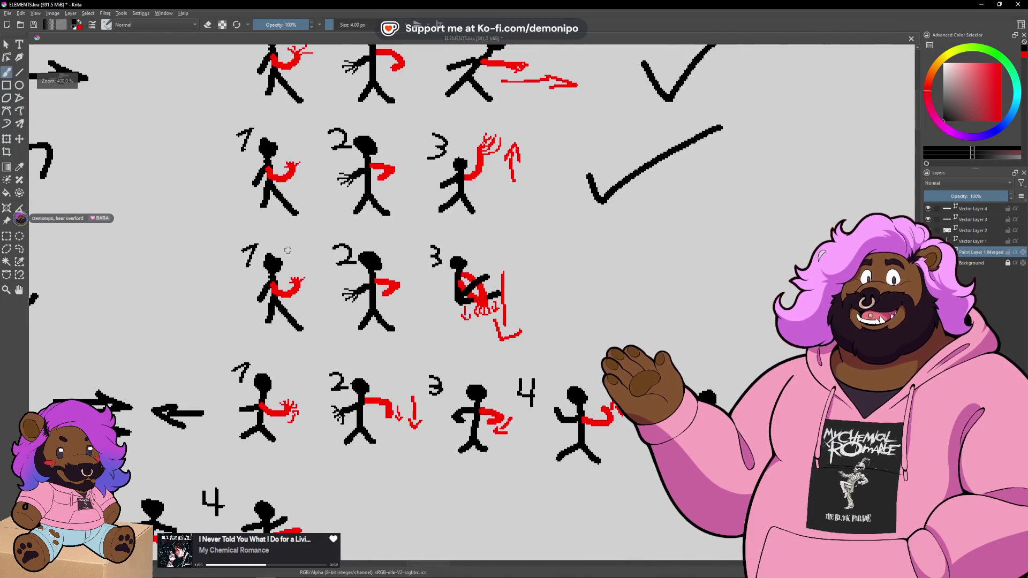
pyautogui.scroll(-2, 535, 272)
pyautogui.scroll(3, 691, 325)
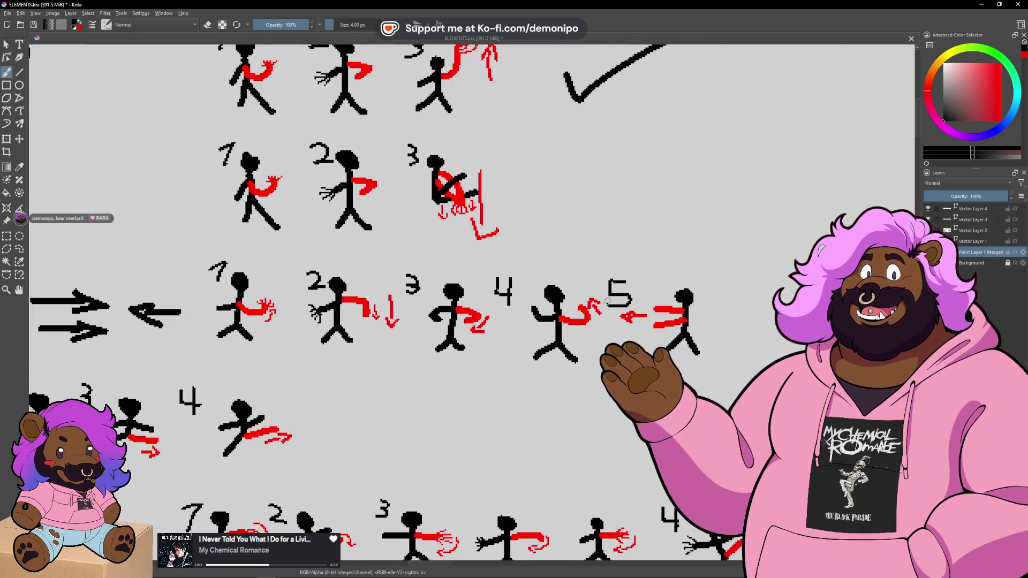
pyautogui.scroll(-3, 528, 317)
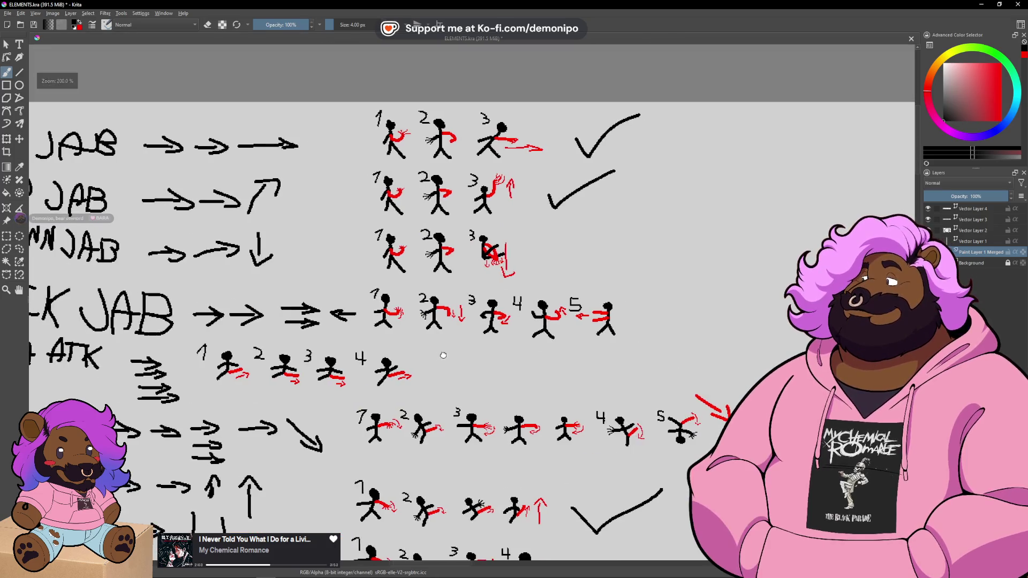
pyautogui.scroll(2, 441, 355)
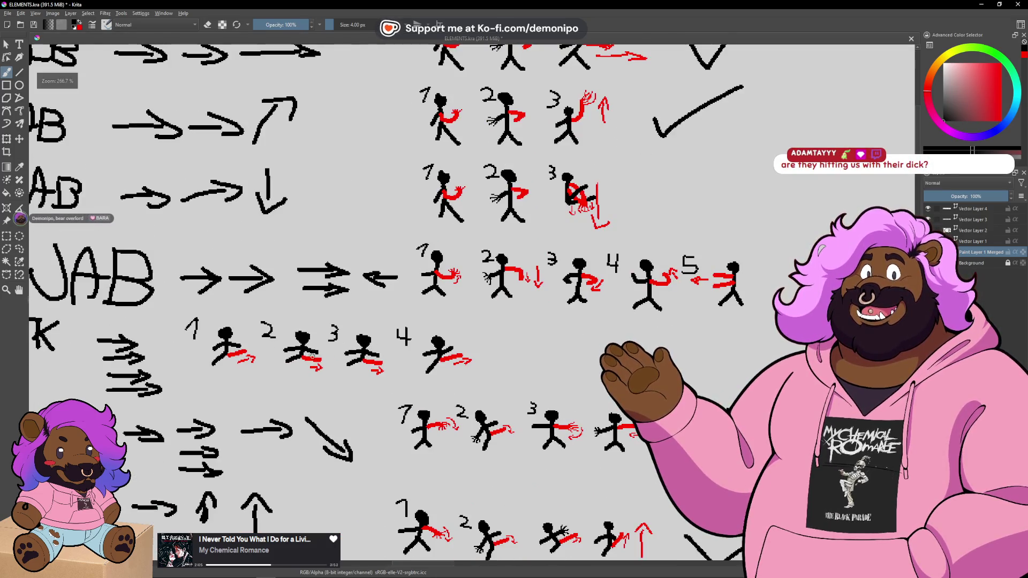
pyautogui.scroll(-2, 346, 351)
pyautogui.scroll(-2, 561, 332)
pyautogui.scroll(-1, 562, 332)
pyautogui.scroll(2, 563, 334)
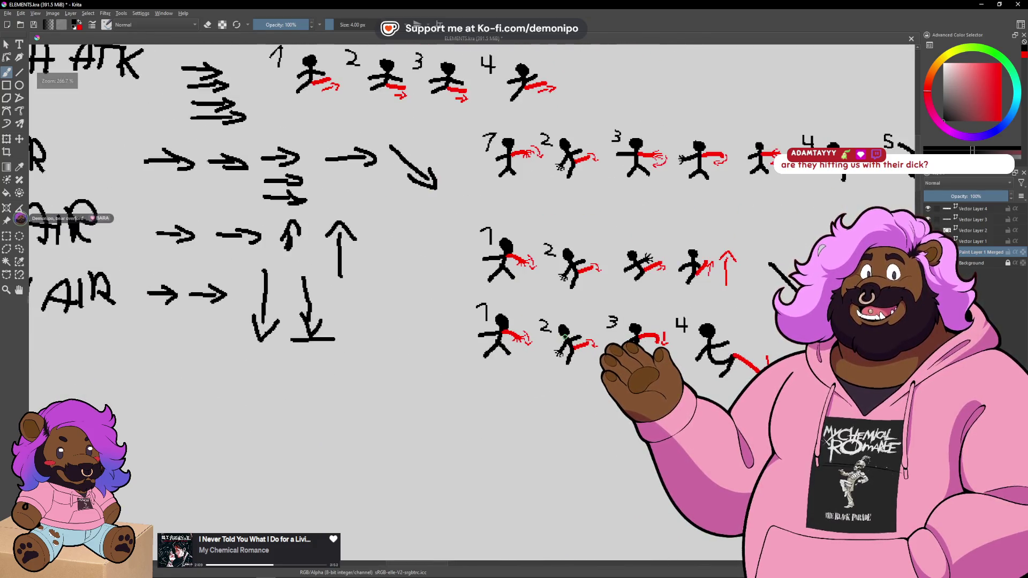
pyautogui.scroll(-2, 564, 336)
pyautogui.scroll(2, 327, 361)
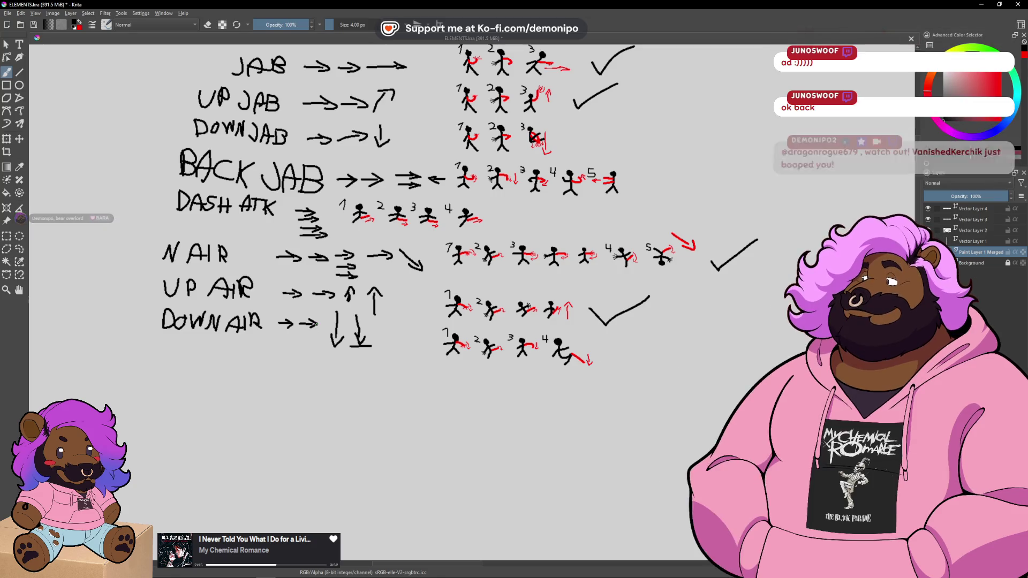
pyautogui.hotkey('alt', 'Tab')
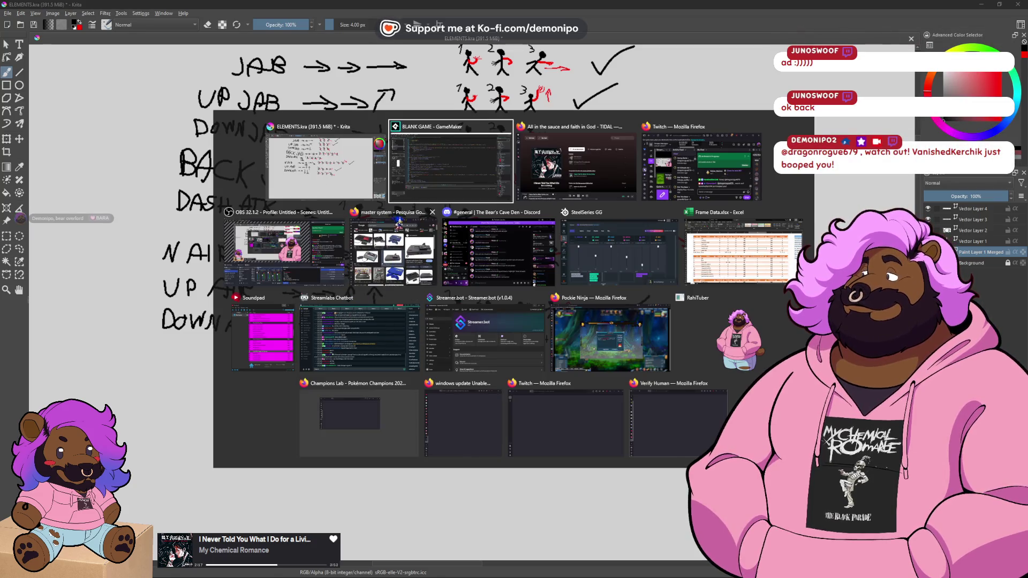
pyautogui.scroll(1, 426, 264)
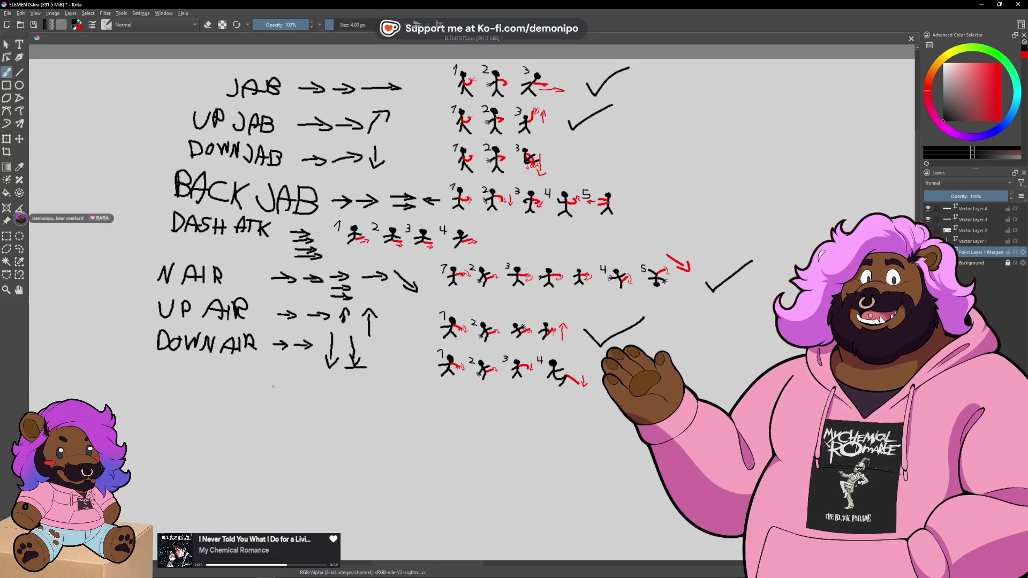
pyautogui.hotkey('alt', 'Tab')
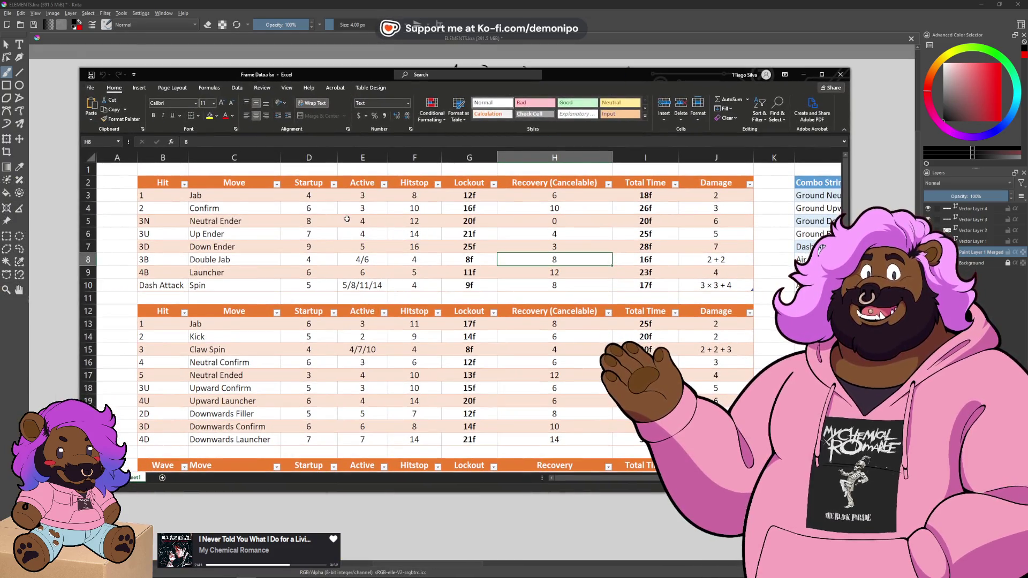
pyautogui.scroll(-3, 416, 236)
pyautogui.scroll(3, 356, 294)
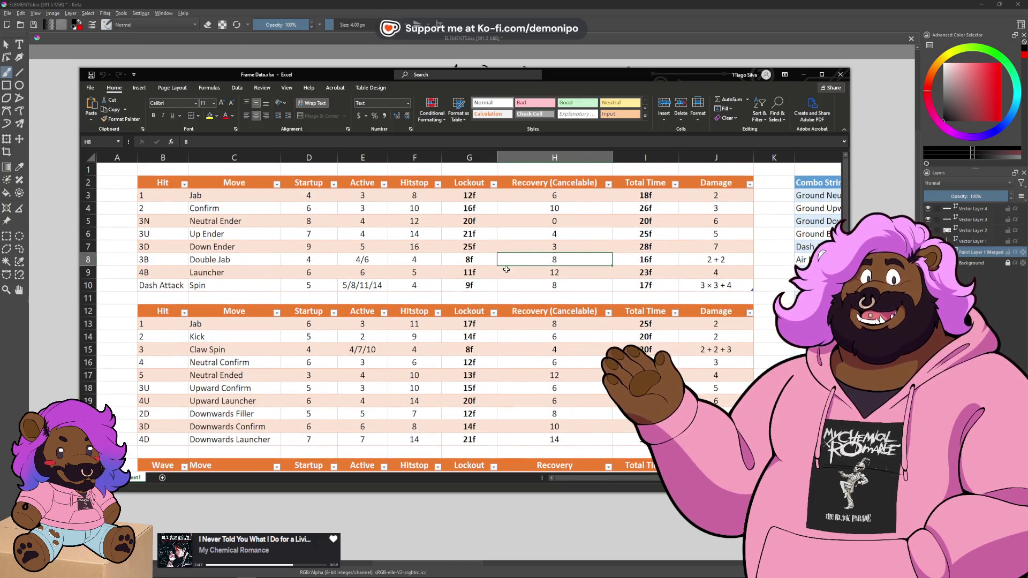
pyautogui.hscroll(3, 568, 471)
pyautogui.hscroll(-3, 568, 472)
pyautogui.press('super+Down')
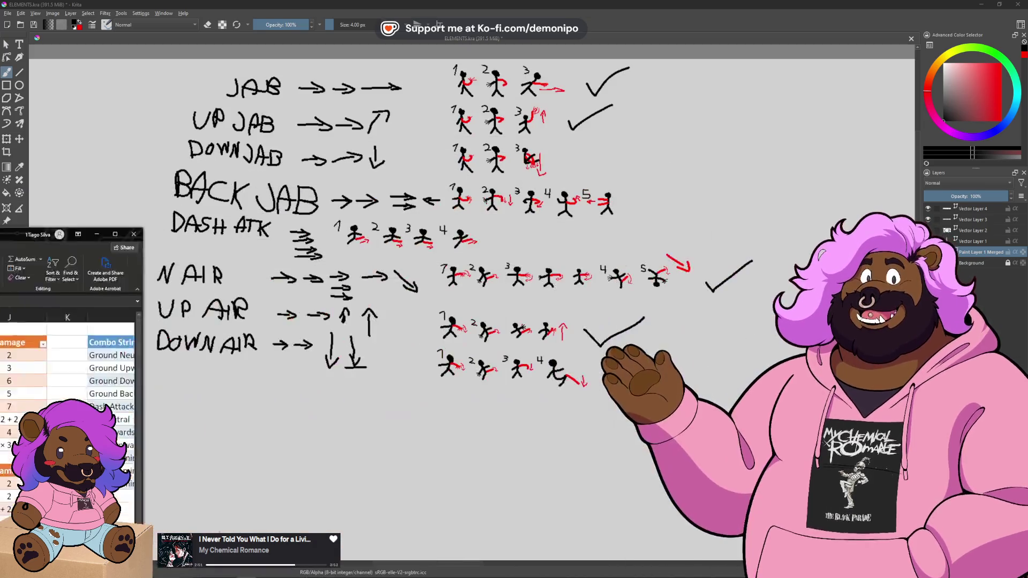
pyautogui.hotkey('alt', 'Tab')
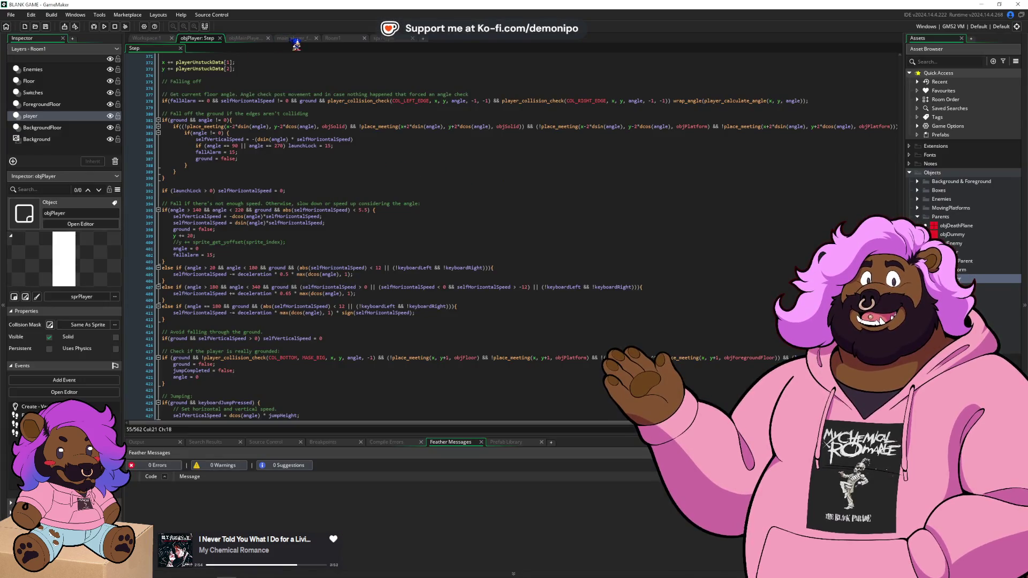
# - Scroll through the main_player_fight script, then return to objMainPlayer's Step code and expand the Boxes folder
pyautogui.click(294, 39)
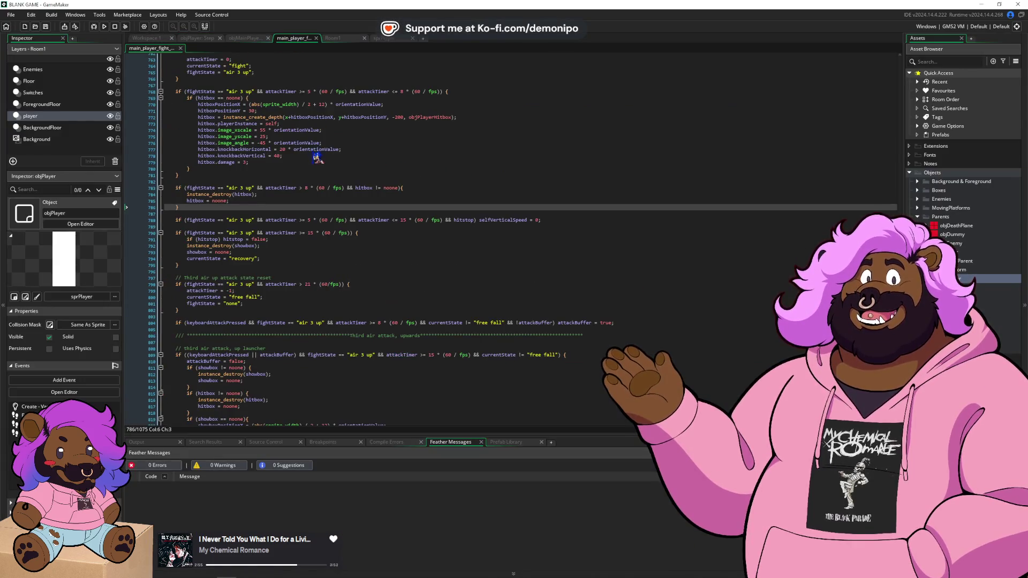
pyautogui.scroll(-5, 311, 214)
pyautogui.scroll(-20, 321, 327)
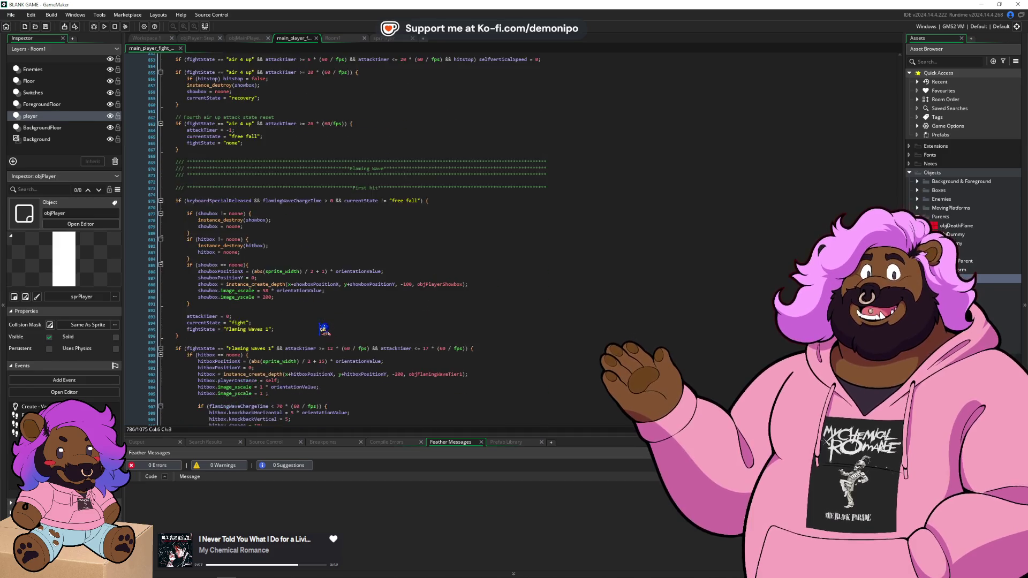
pyautogui.scroll(-15, 383, 411)
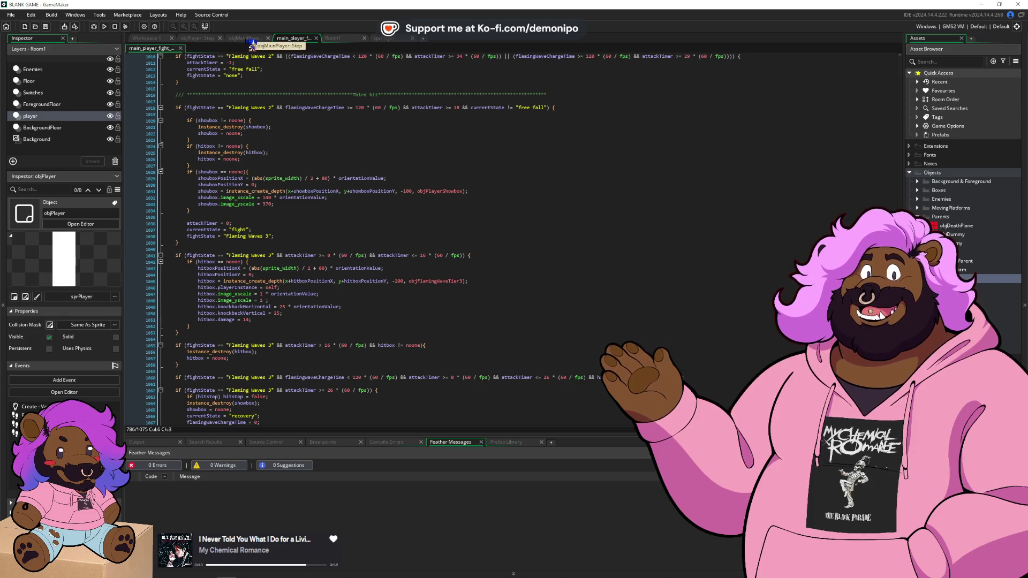
pyautogui.scroll(-3, 315, 256)
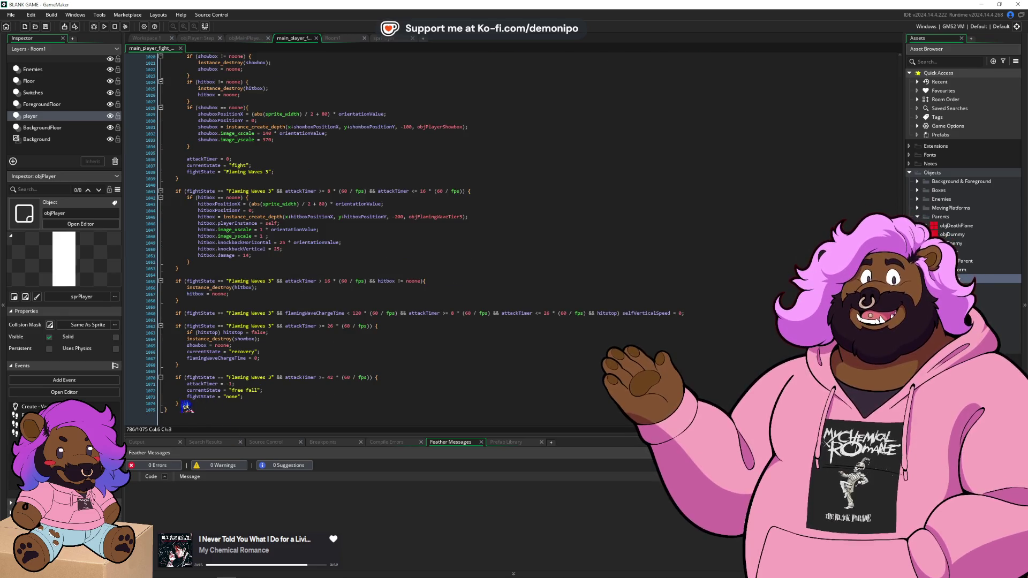
pyautogui.click(253, 39)
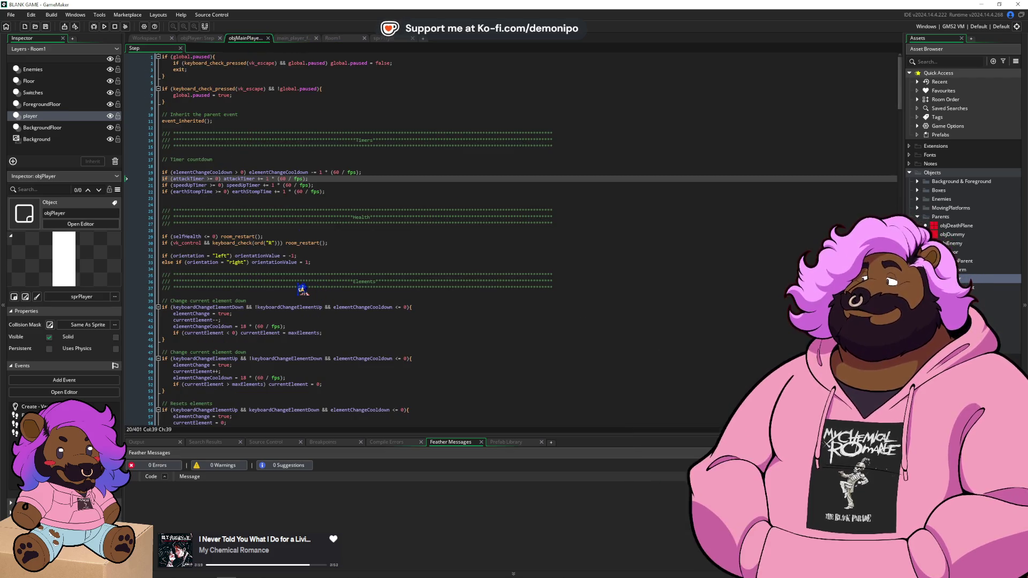
pyautogui.click(918, 190)
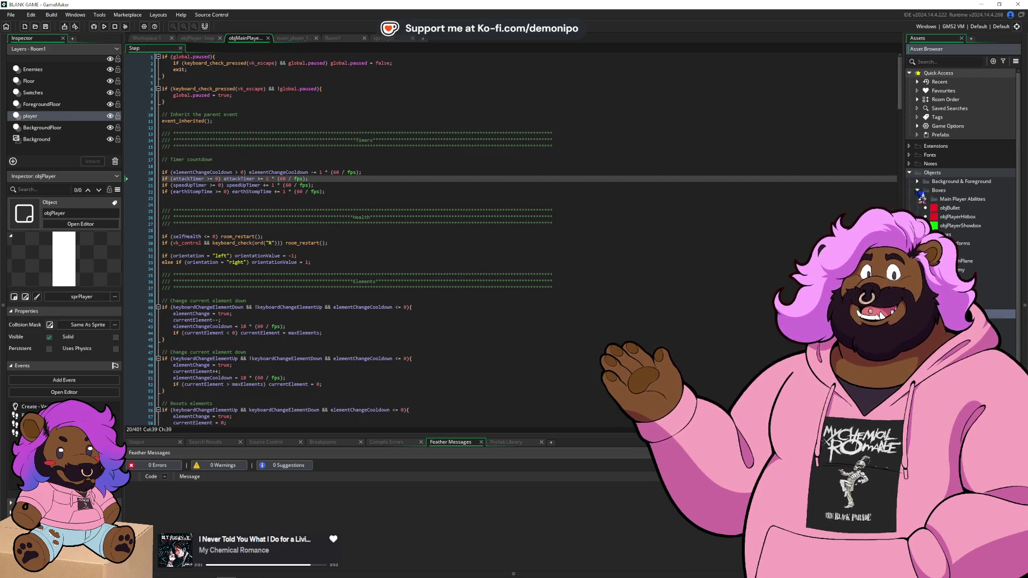
# - Open objPlayerHitbox and review its Step collision and damage code
pyautogui.doubleClick(953, 216)
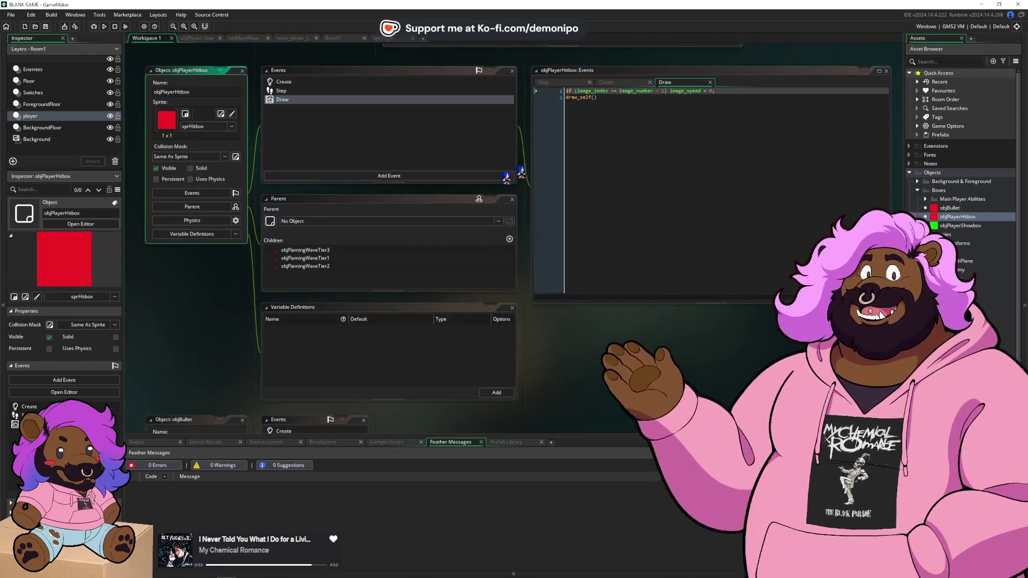
pyautogui.click(543, 82)
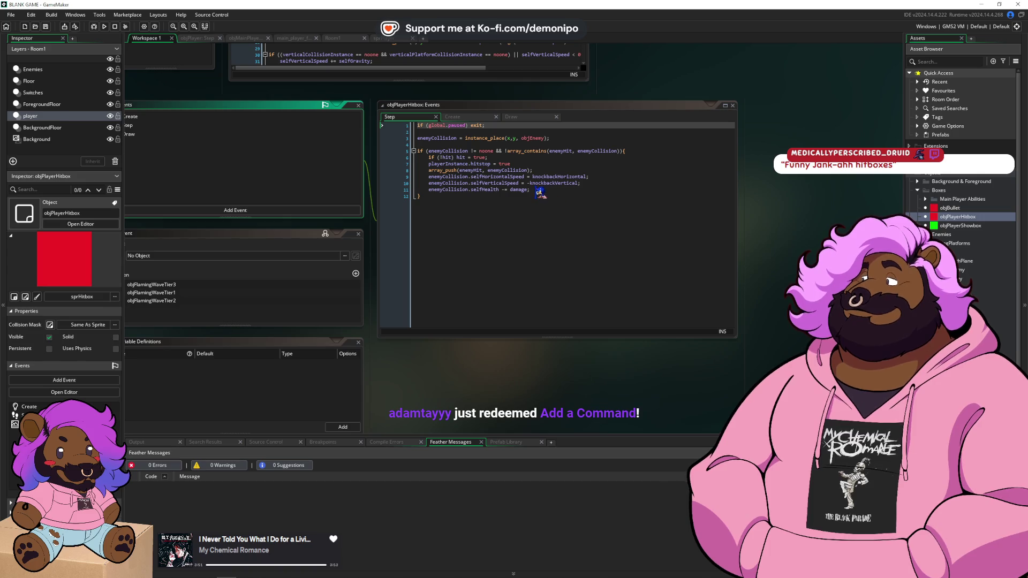
pyautogui.click(537, 190)
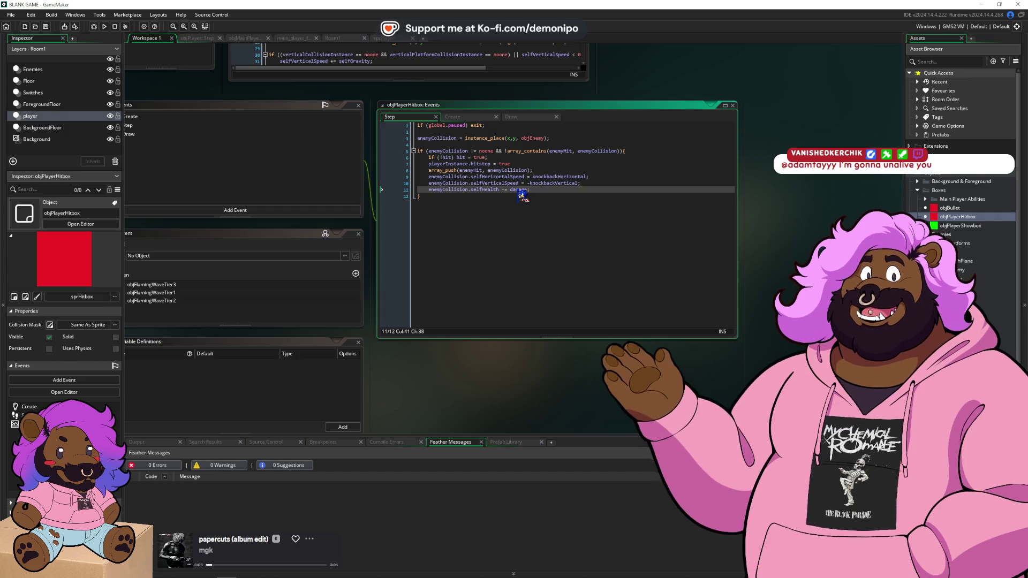
# - Scroll objMainPlayer's Step code to the vertical-movement state changes, then bring up the Twitch reward queue
pyautogui.click(250, 40)
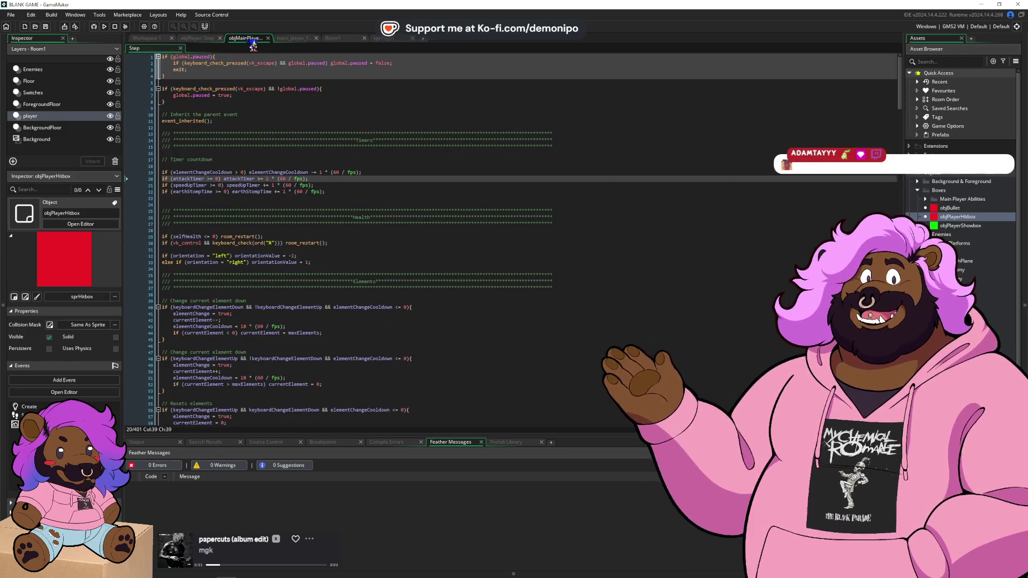
pyautogui.scroll(-10, 368, 266)
pyautogui.click(367, 266)
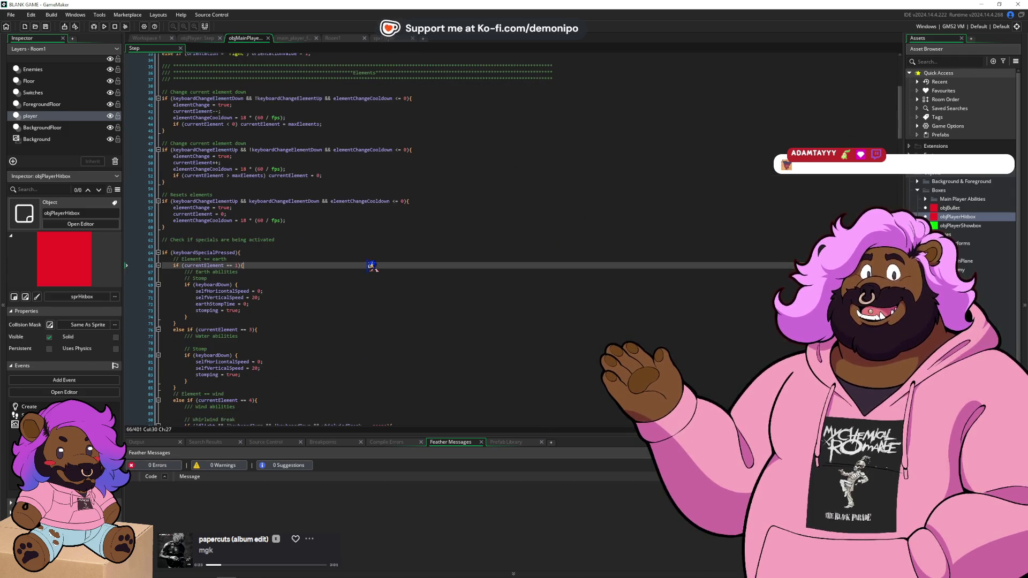
pyautogui.scroll(-20, 367, 267)
pyautogui.scroll(-20, 373, 270)
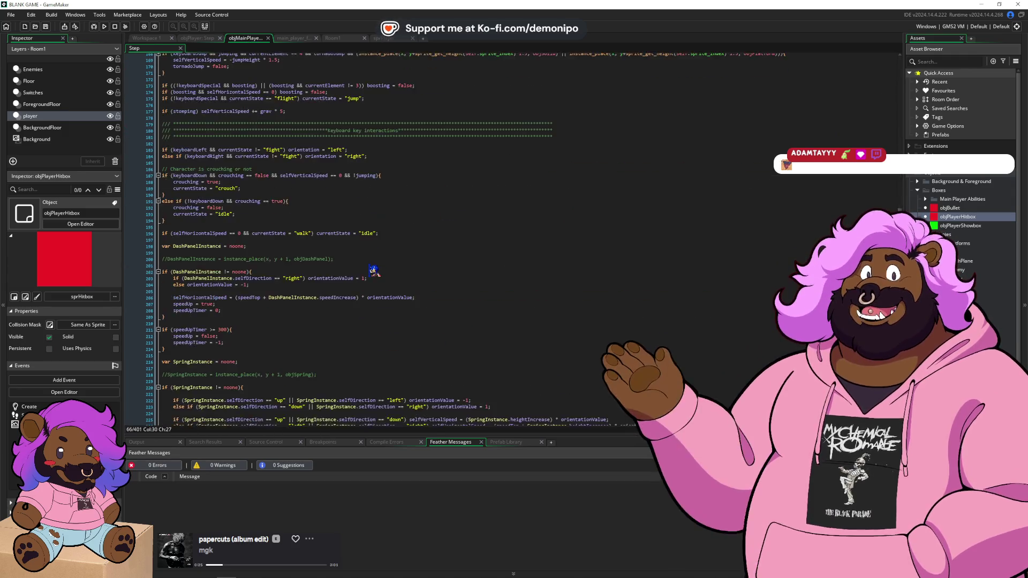
pyautogui.scroll(-20, 373, 270)
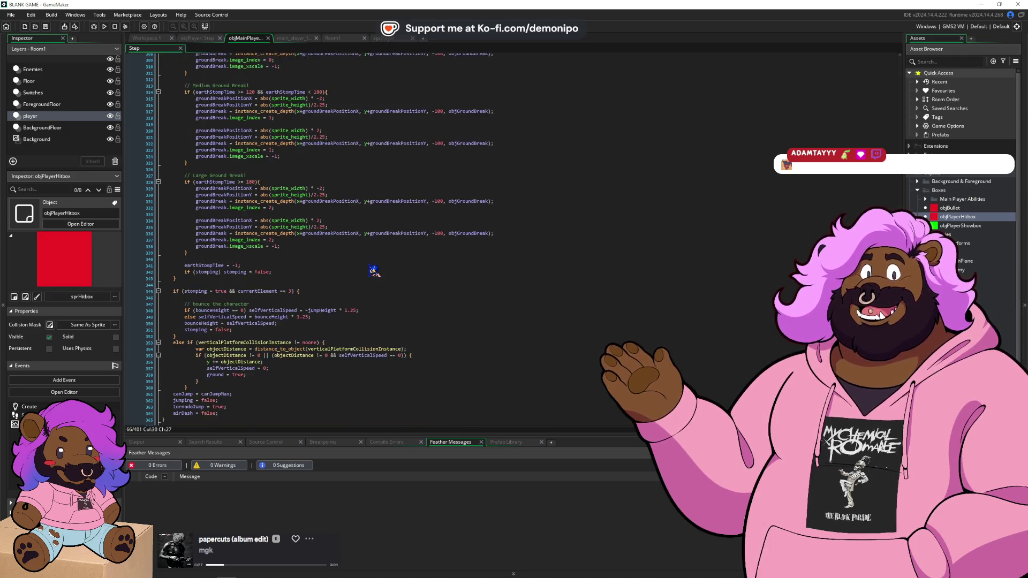
pyautogui.moveTo(176, 574)
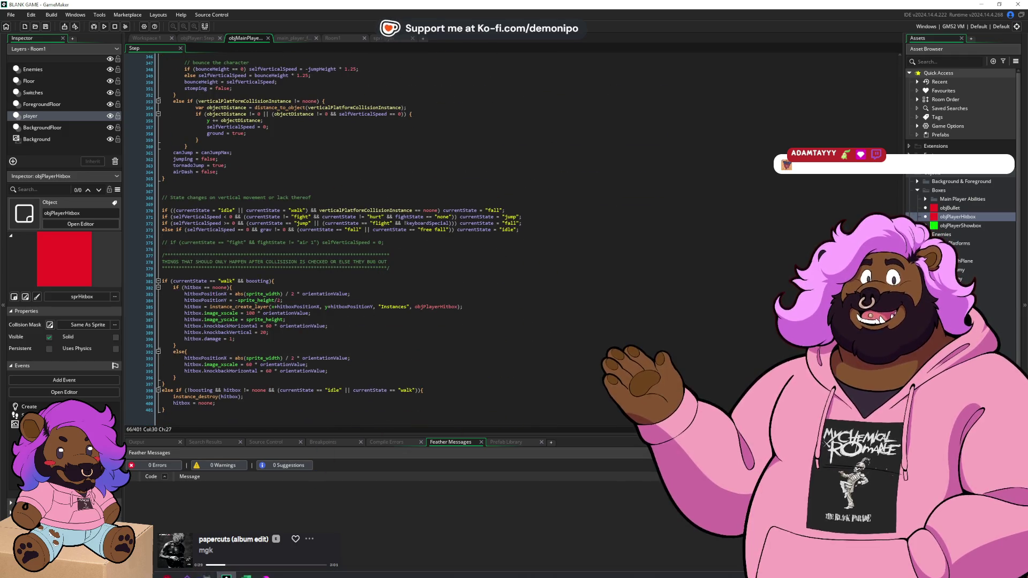
pyautogui.moveTo(265, 571)
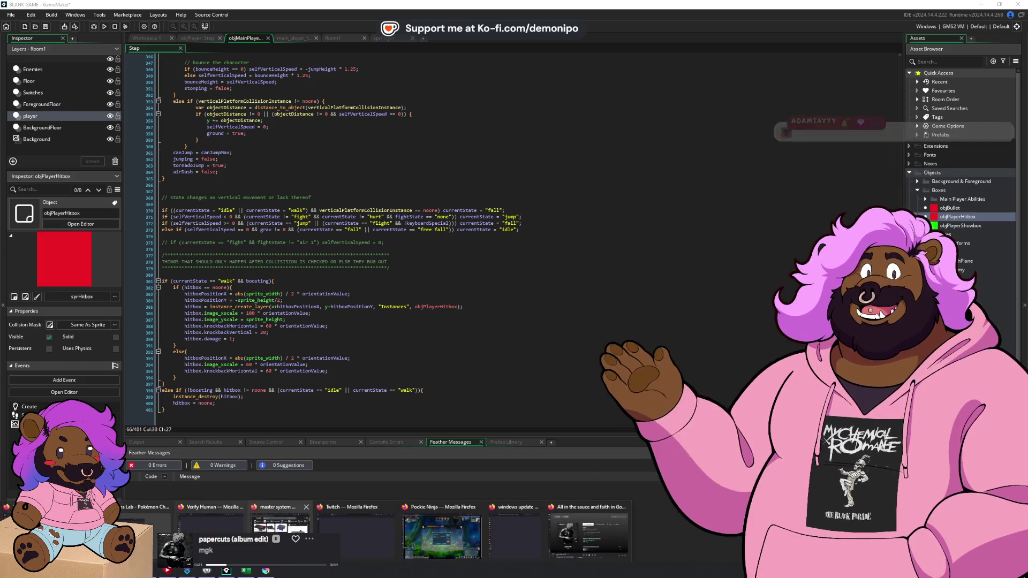
pyautogui.click(332, 541)
pyautogui.scroll(-10, 365, 332)
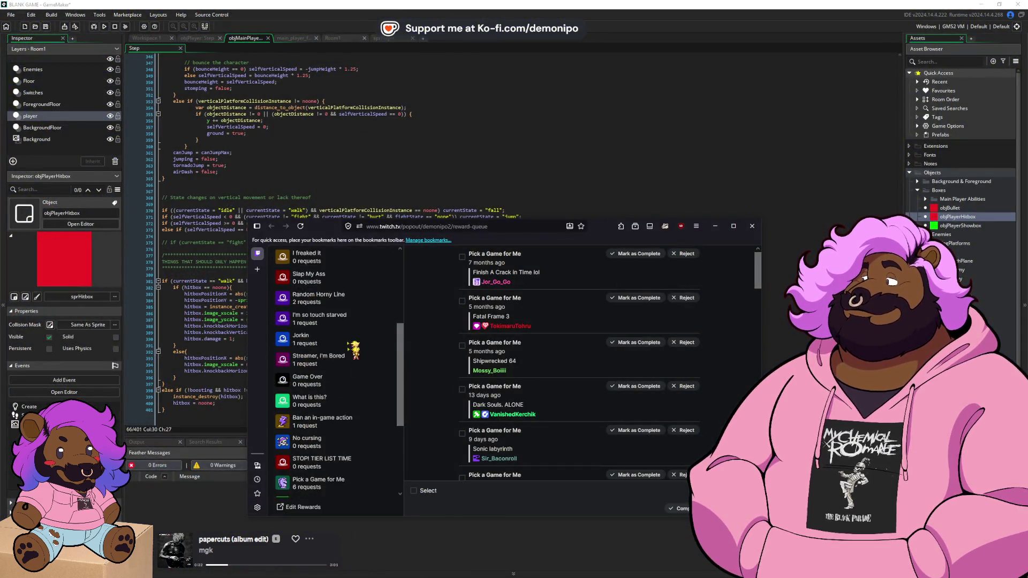
pyautogui.click(340, 447)
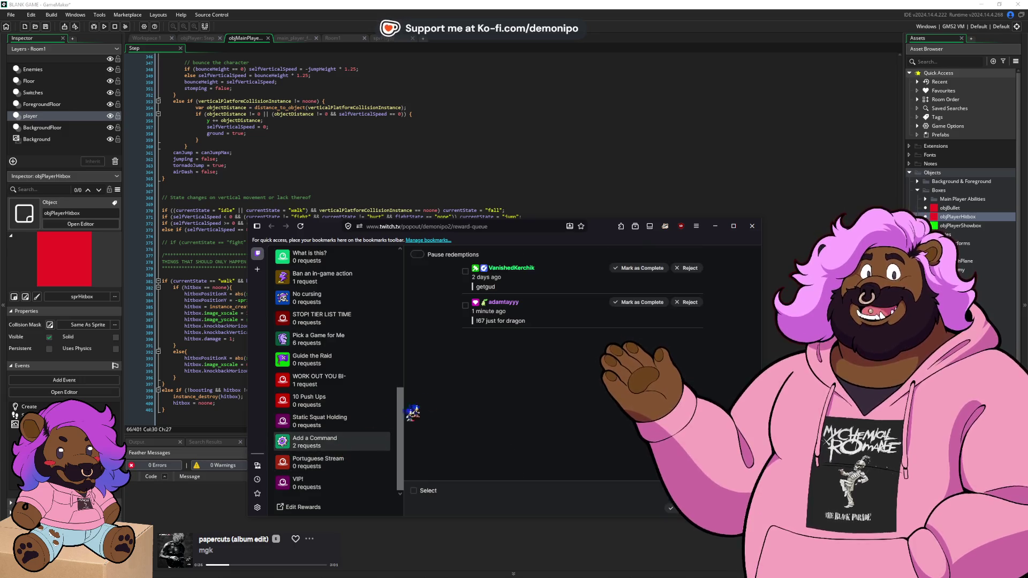
pyautogui.doubleClick(487, 287)
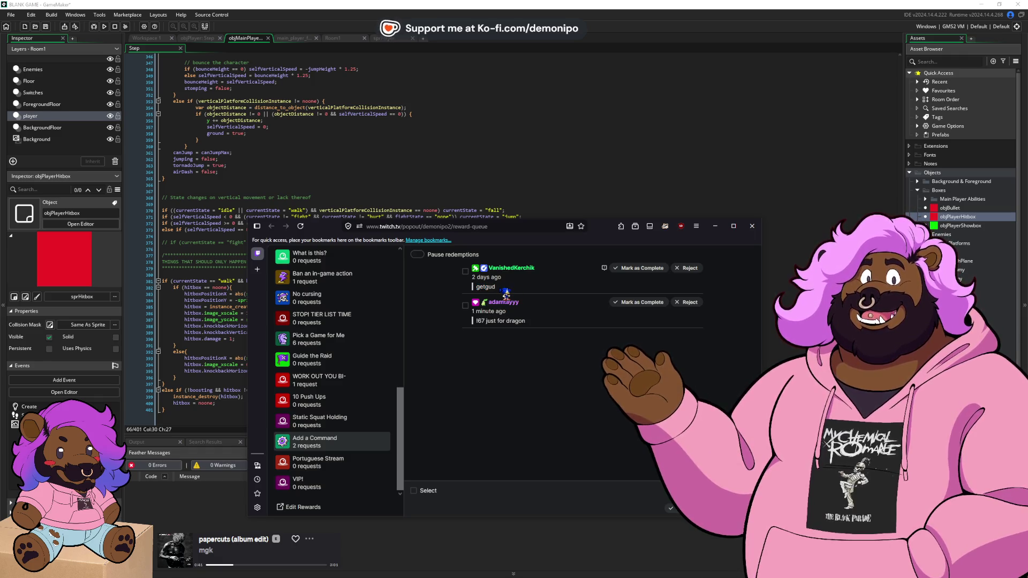
pyautogui.moveTo(503, 289); pyautogui.dragTo(478, 291)
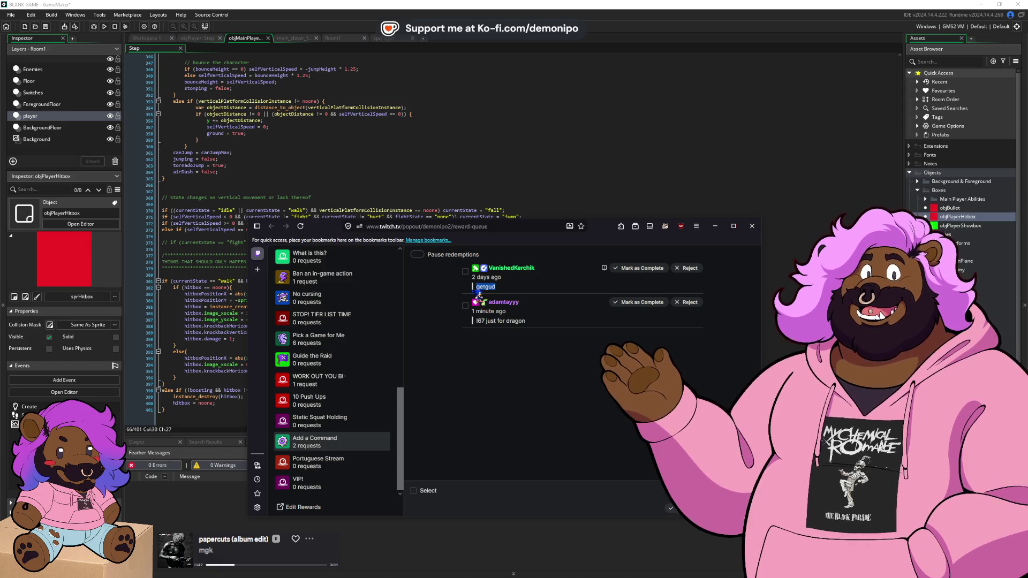
pyautogui.click(486, 321)
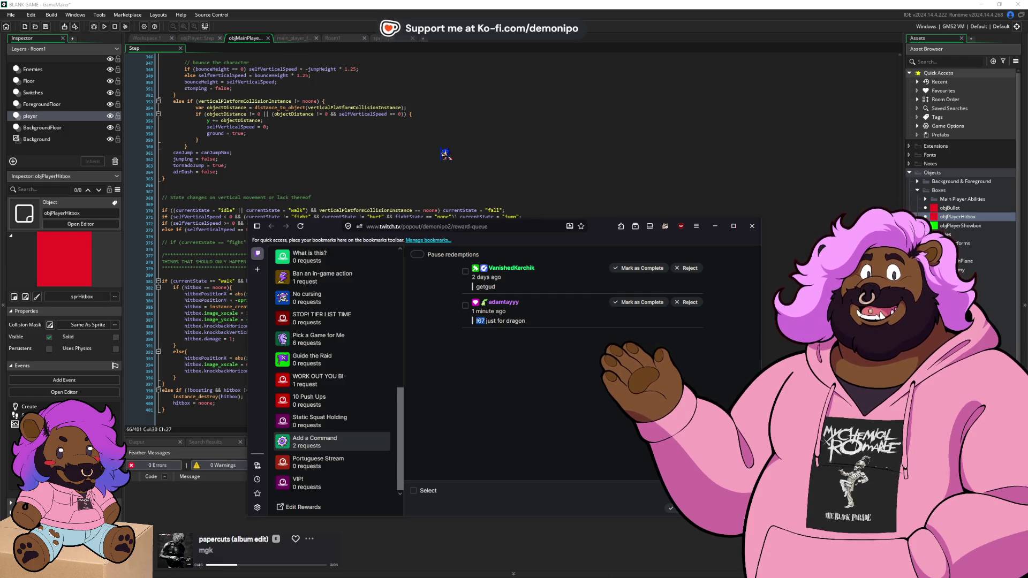
pyautogui.click(444, 153)
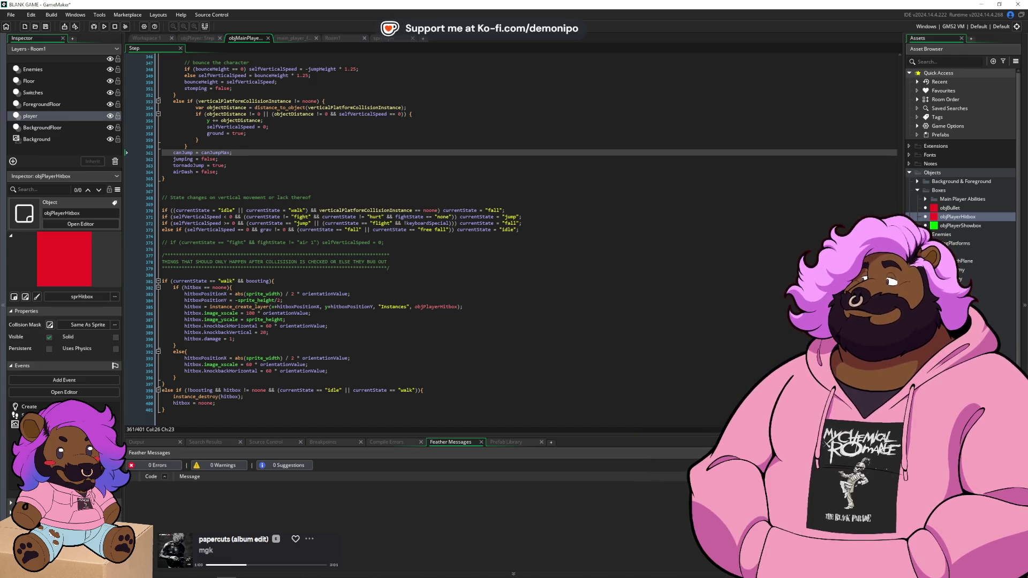
pyautogui.hotkey('alt', 'Tab')
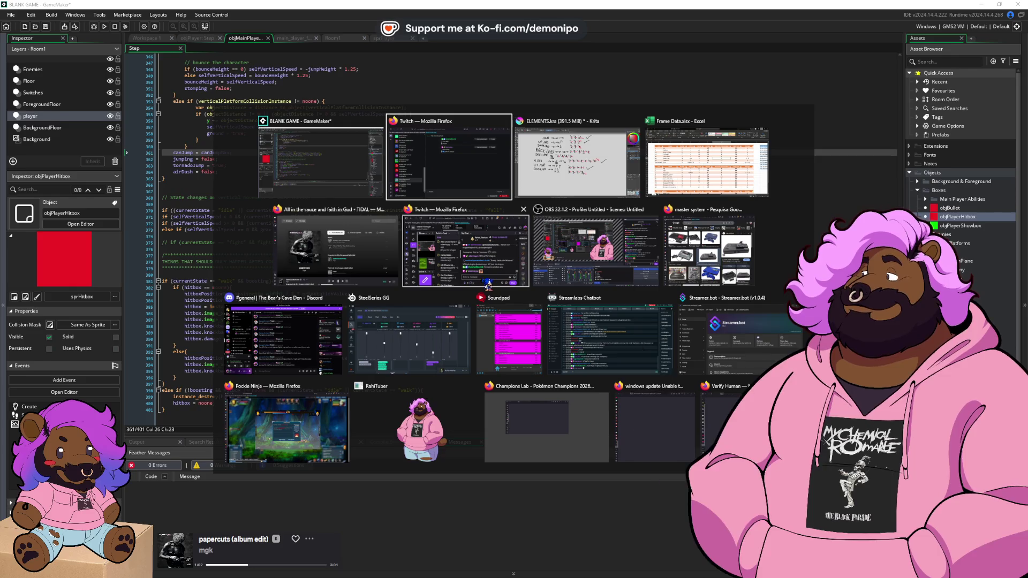
# - Browse the Commission Prices section and the 67 YCH table, then return to the GameMaker code
pyautogui.hotkey('alt', 'Tab')
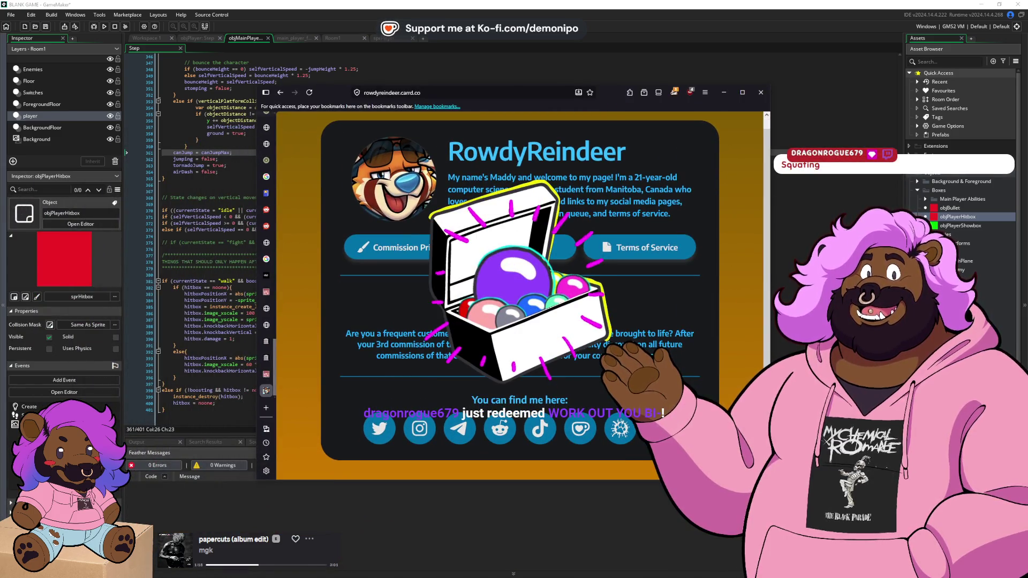
pyautogui.click(375, 247)
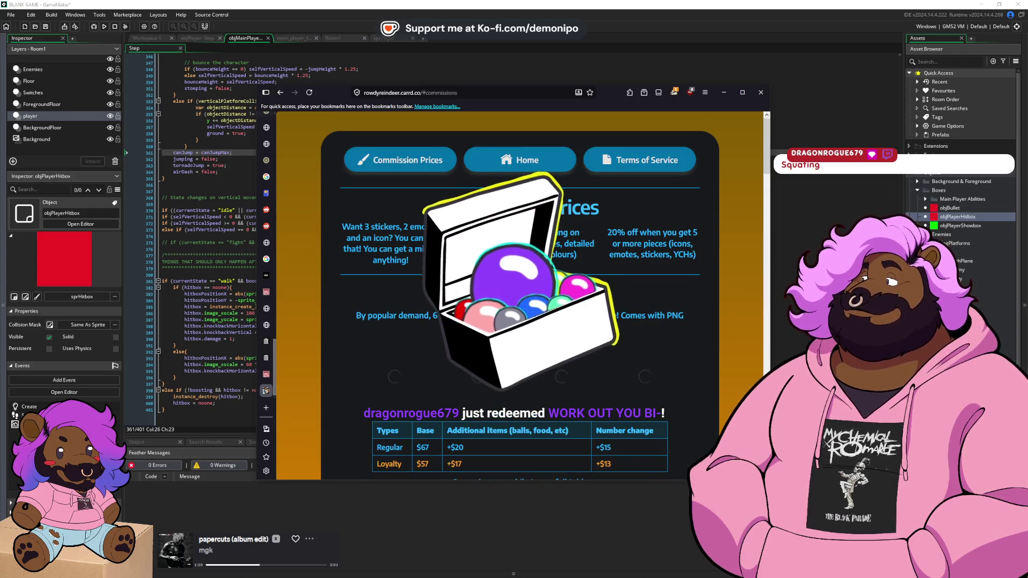
pyautogui.scroll(-1, 514, 294)
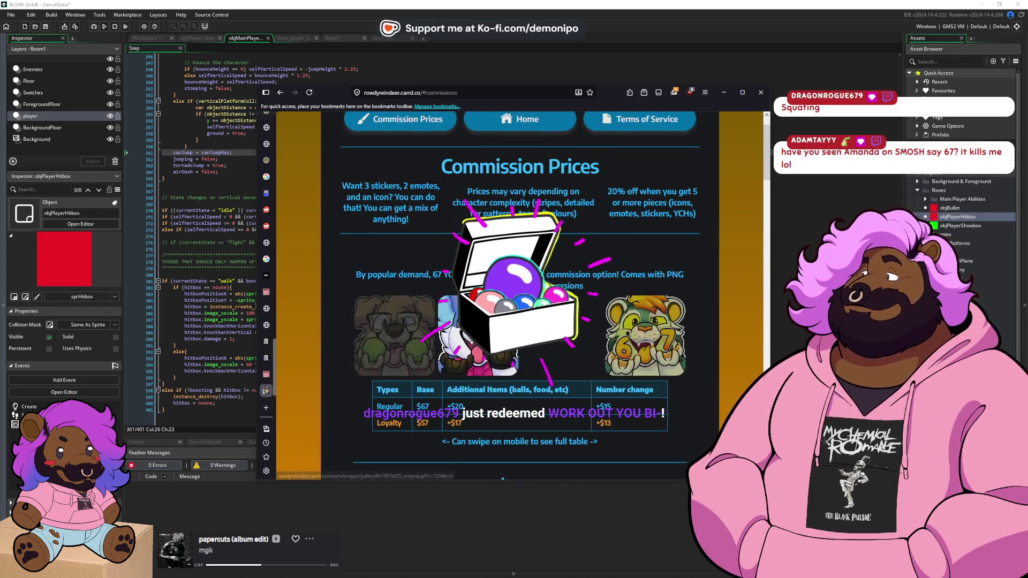
pyautogui.scroll(-1, 709, 317)
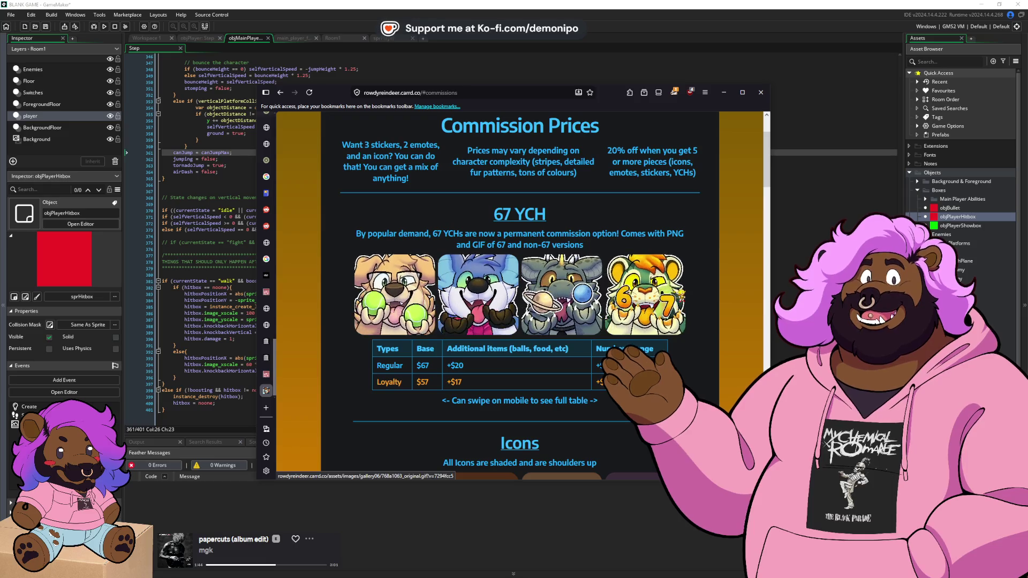
pyautogui.scroll(-1, 519, 289)
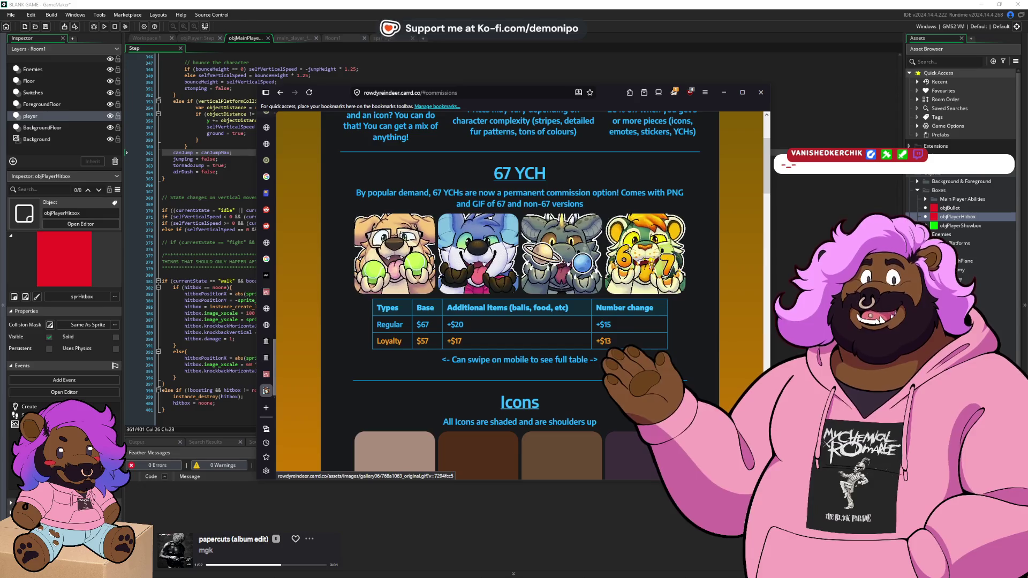
pyautogui.scroll(-1, 649, 254)
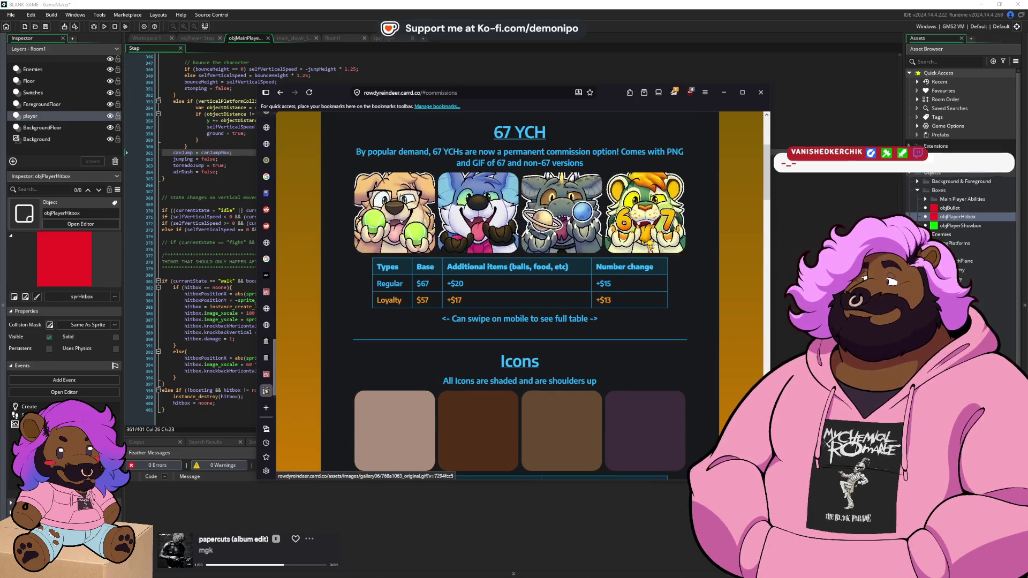
pyautogui.scroll(1, 645, 224)
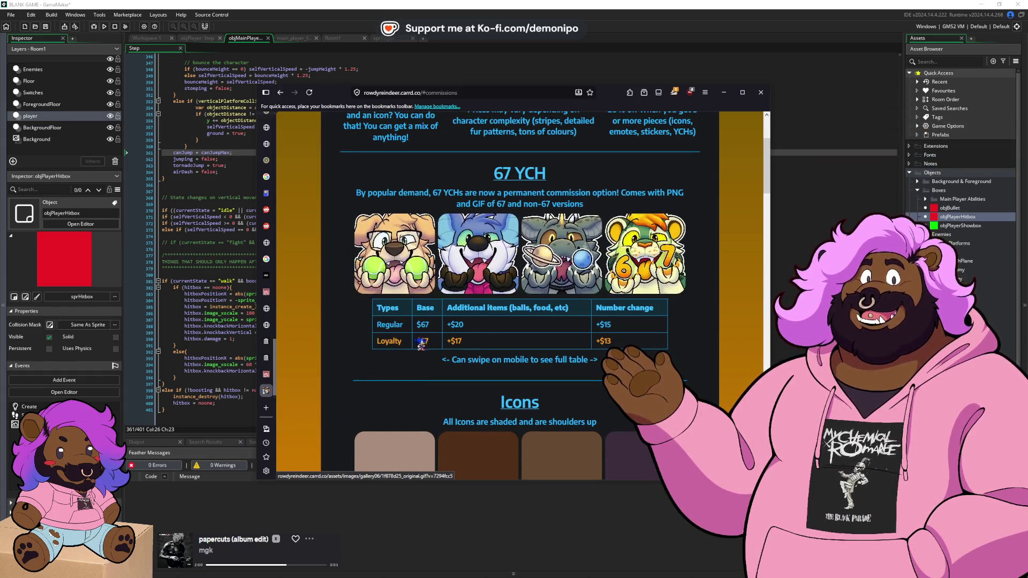
pyautogui.doubleClick(422, 325)
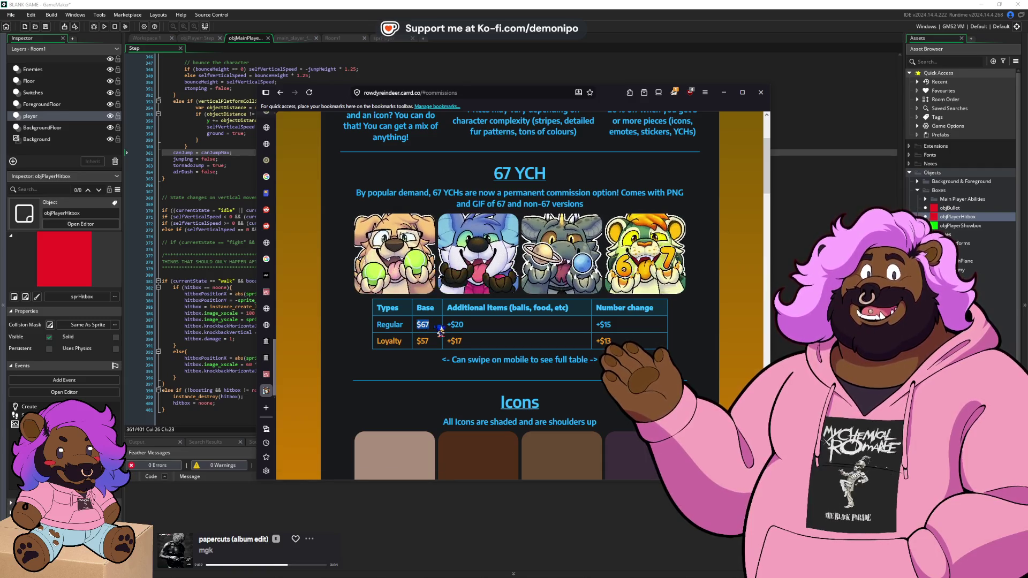
pyautogui.click(440, 330)
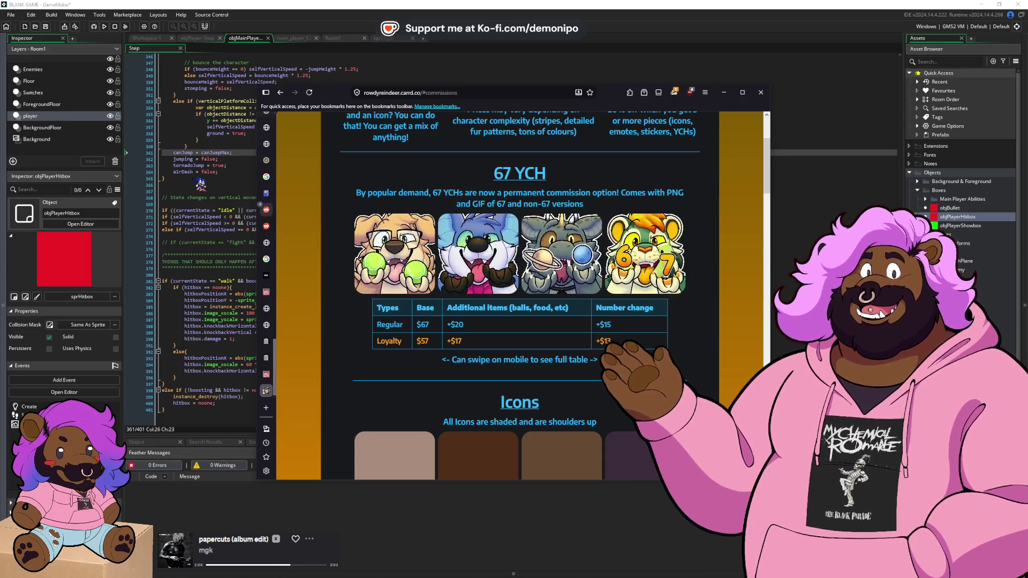
pyautogui.click(202, 180)
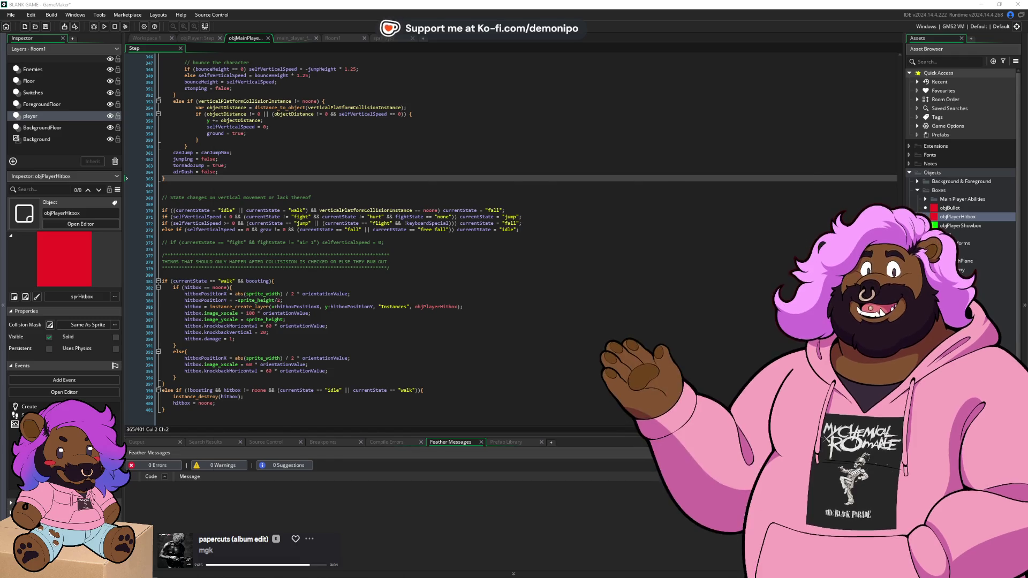
# - Bring Firefox's RowdyReindeer Carrd commissions page with the 67 YCH price table to the front
pyautogui.hotkey('alt', 'Tab')
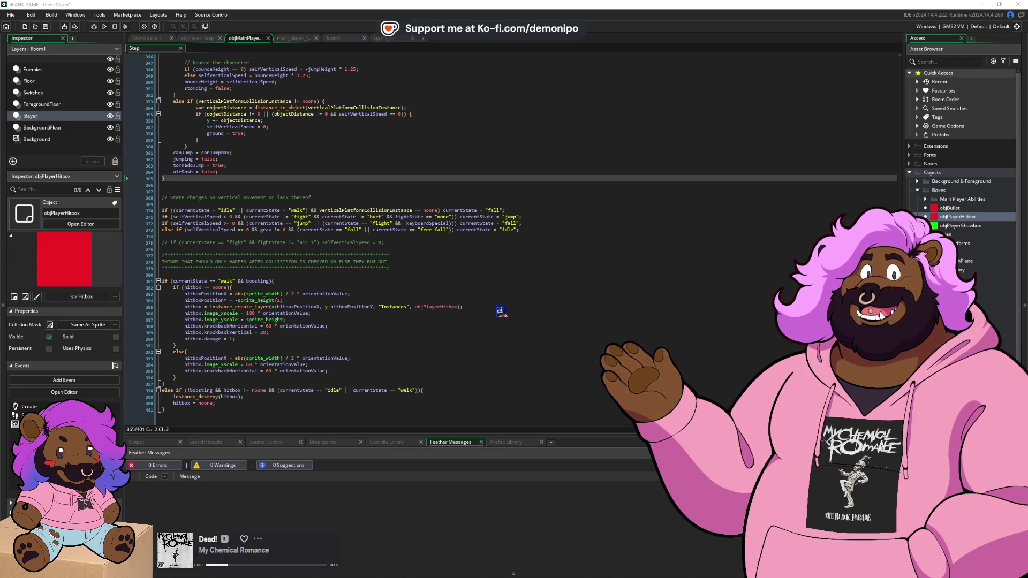
pyautogui.hotkey('alt', 'Tab')
pyautogui.click(676, 187)
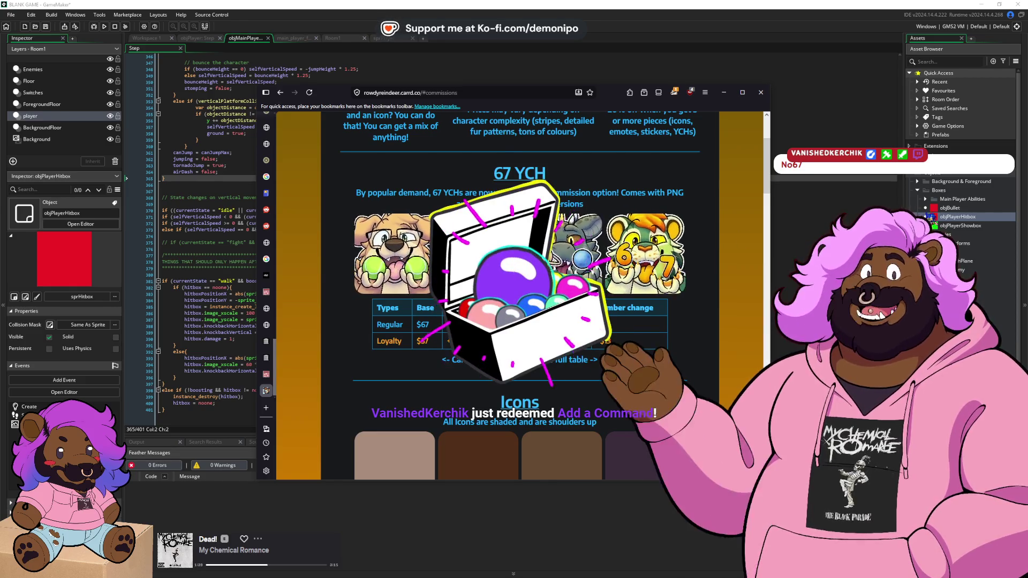
# - Show Windows Task View over the RowdyReindeer commissions page
pyautogui.press('super+Tab')
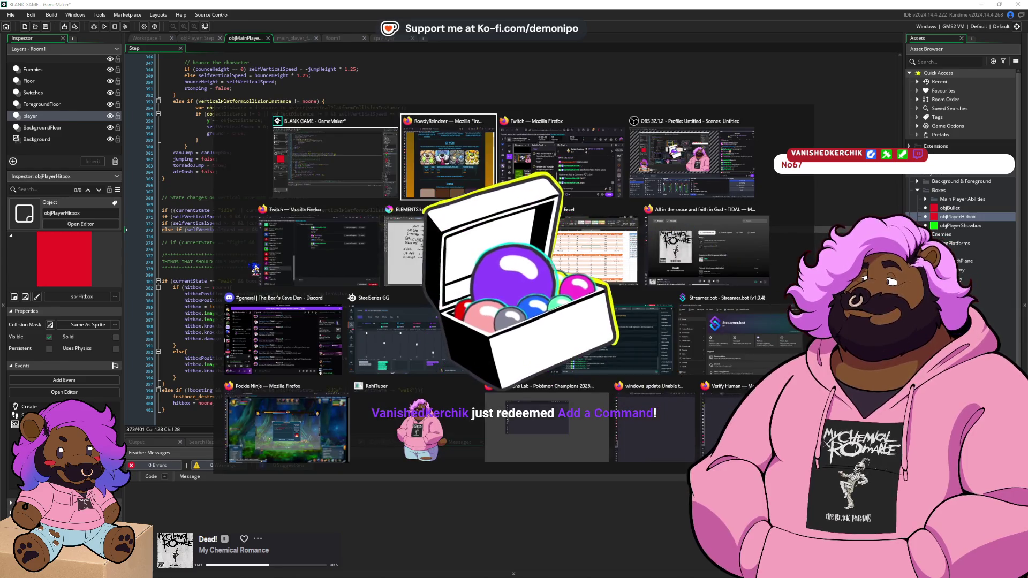
# - Reject both Add a Command redemptions in the Twitch reward queue and move the queue window higher
pyautogui.click(255, 269)
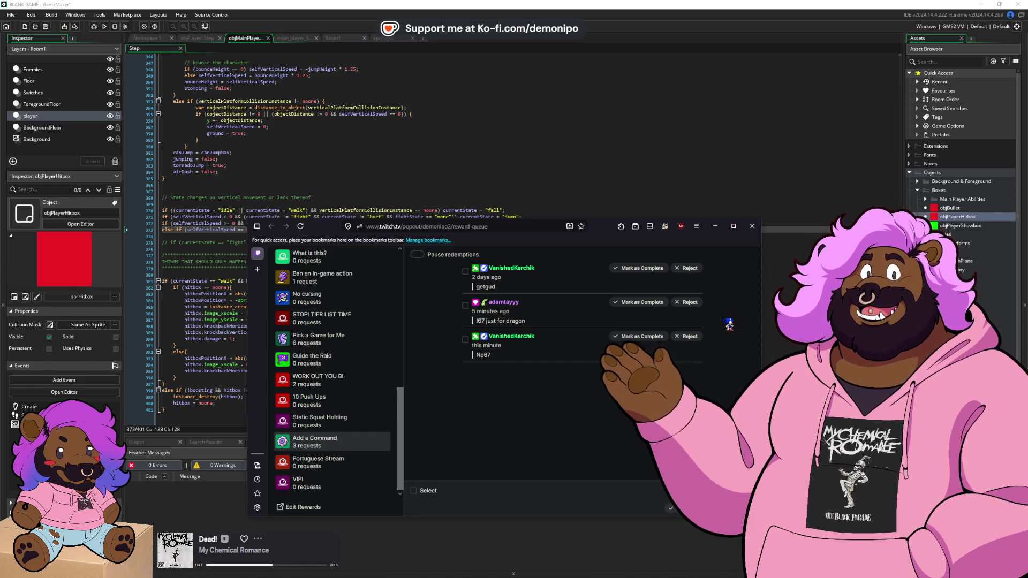
pyautogui.click(690, 302)
pyautogui.click(695, 303)
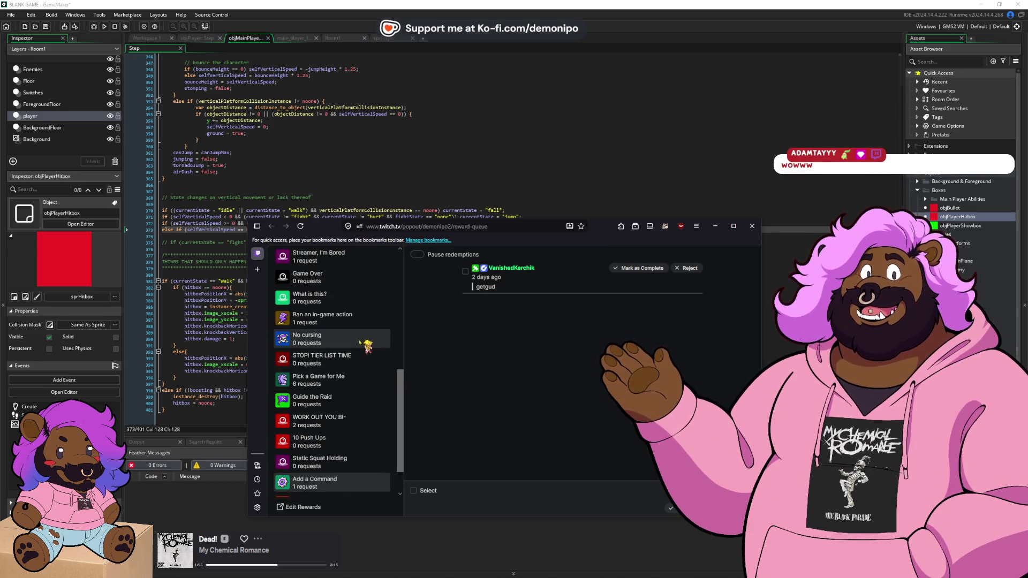
pyautogui.scroll(3, 363, 328)
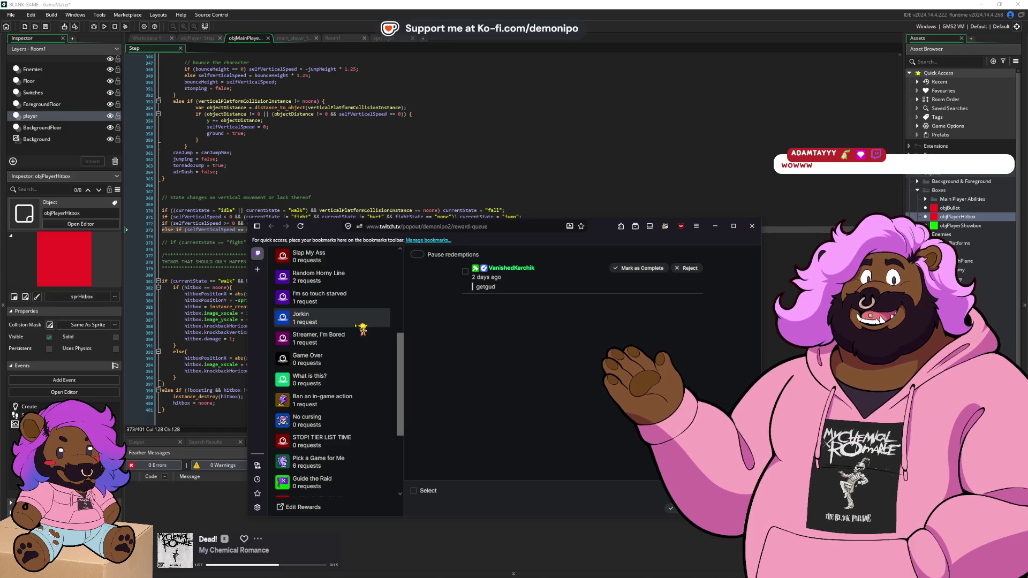
pyautogui.scroll(4, 363, 329)
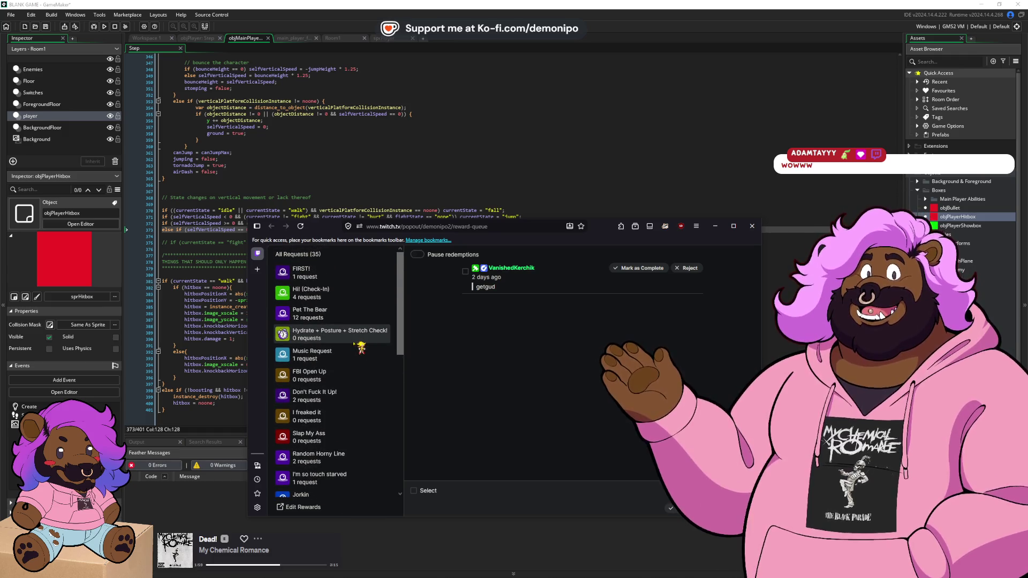
pyautogui.moveTo(334, 232)
pyautogui.mouseDown()
pyautogui.moveTo(341, 187)
pyautogui.moveTo(316, 162)
pyautogui.mouseUp()
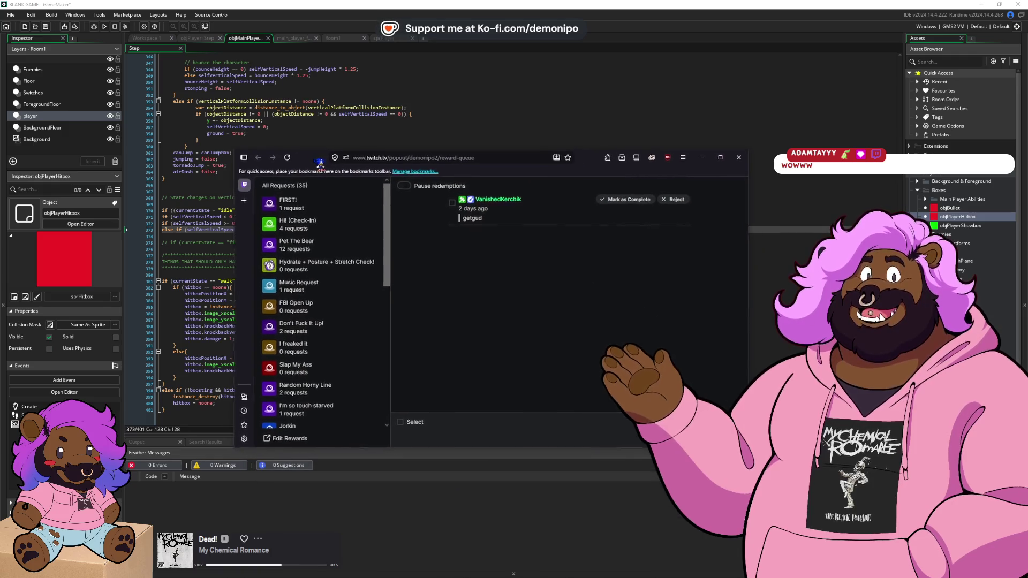
# - Look through the Pet The Bear redemption queue
pyautogui.click(332, 242)
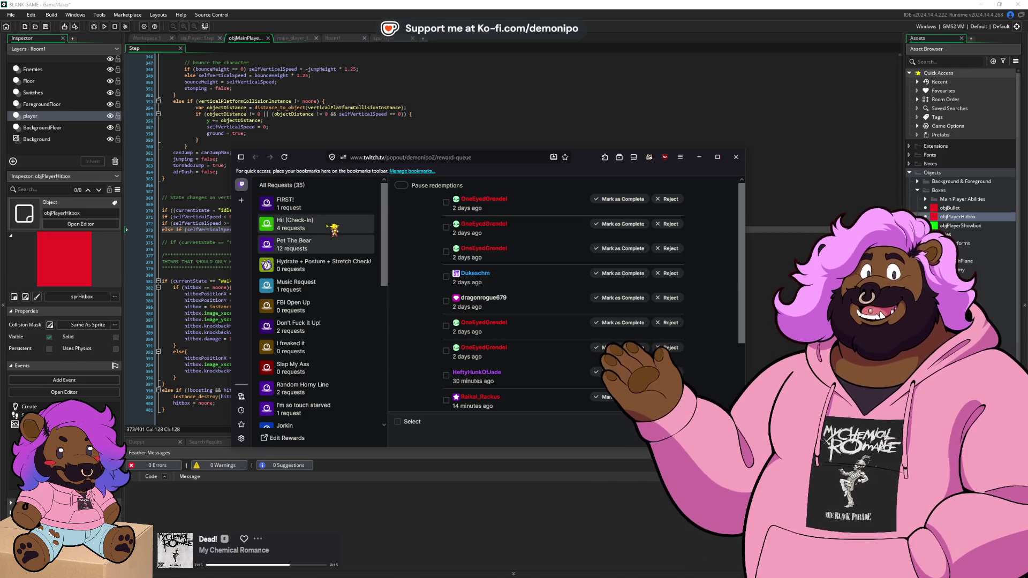
pyautogui.scroll(-6, 326, 251)
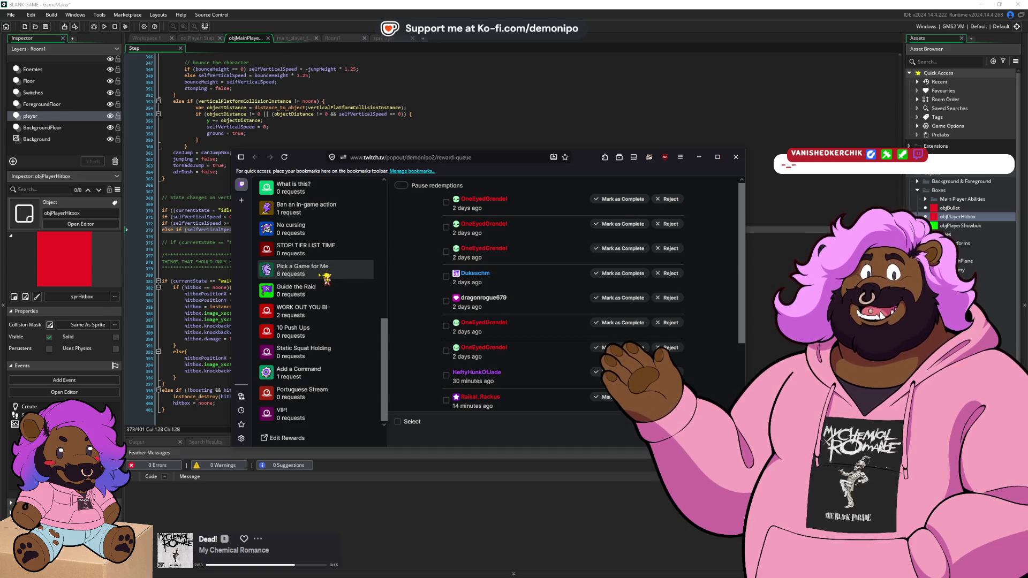
pyautogui.scroll(3, 328, 284)
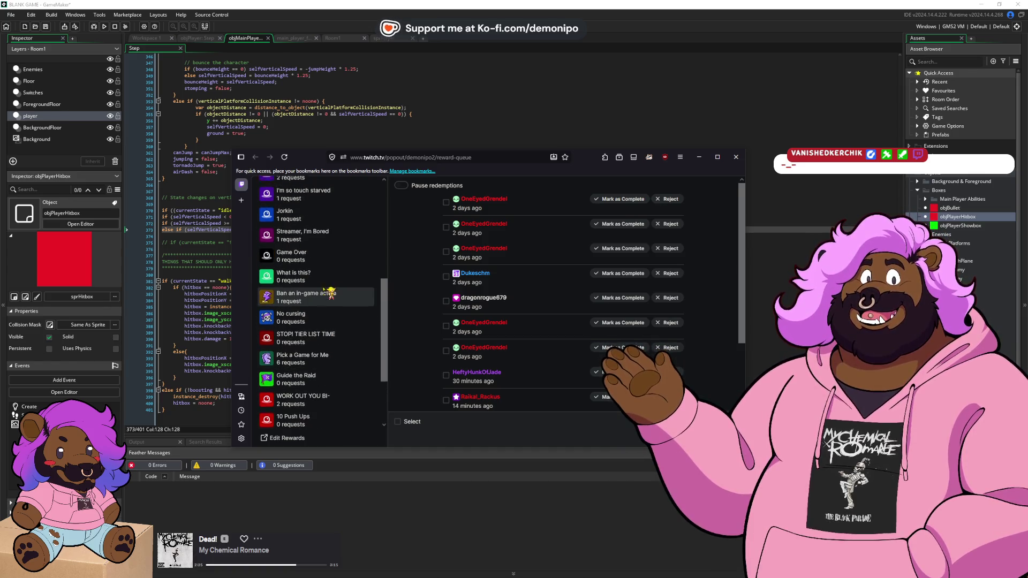
pyautogui.scroll(5, 328, 292)
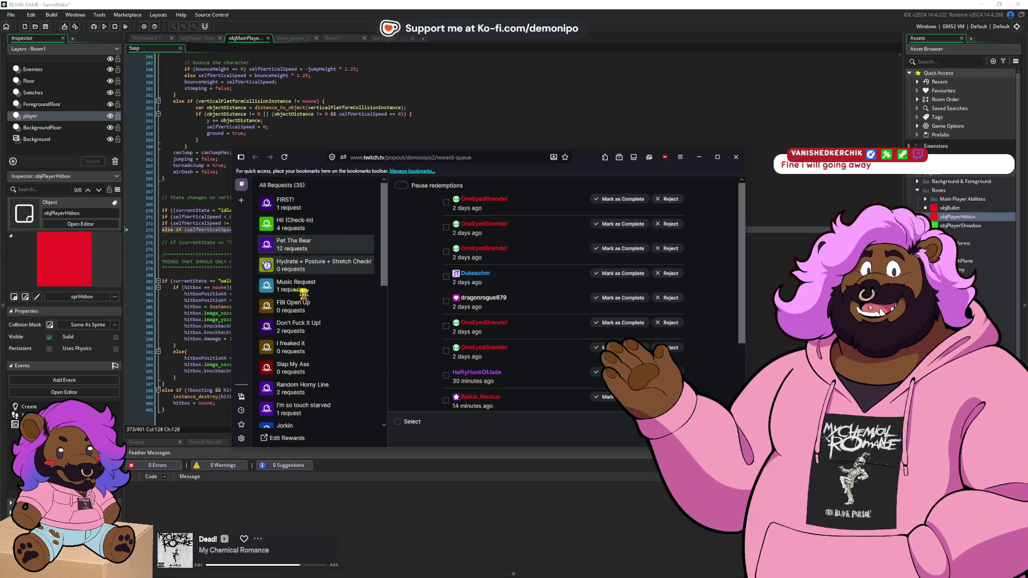
pyautogui.scroll(-1, 311, 279)
# - Complete the pending Music Request redemption, glance at Pick a Game for Me, then return to GameMaker
pyautogui.click(318, 245)
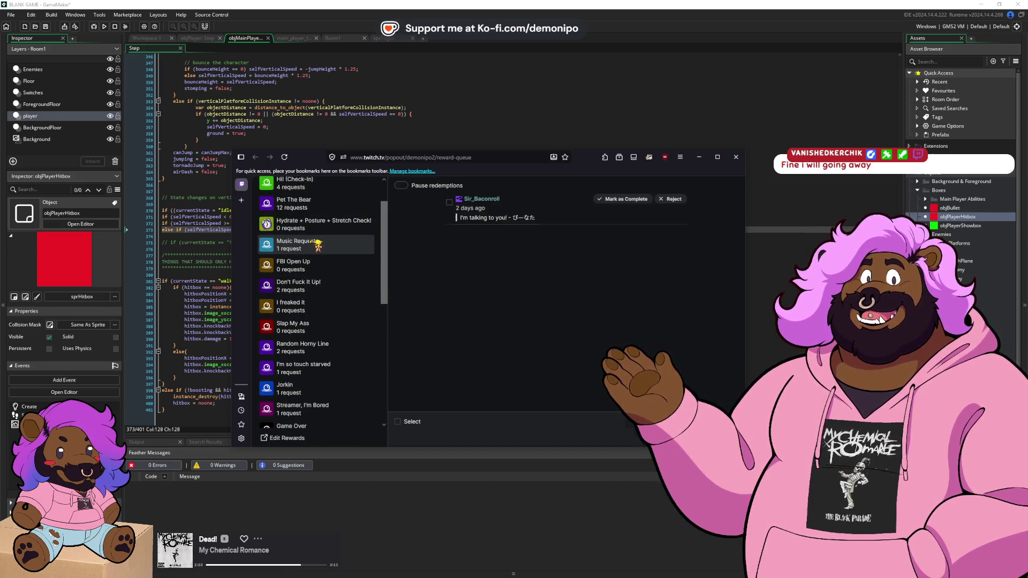
pyautogui.click(612, 201)
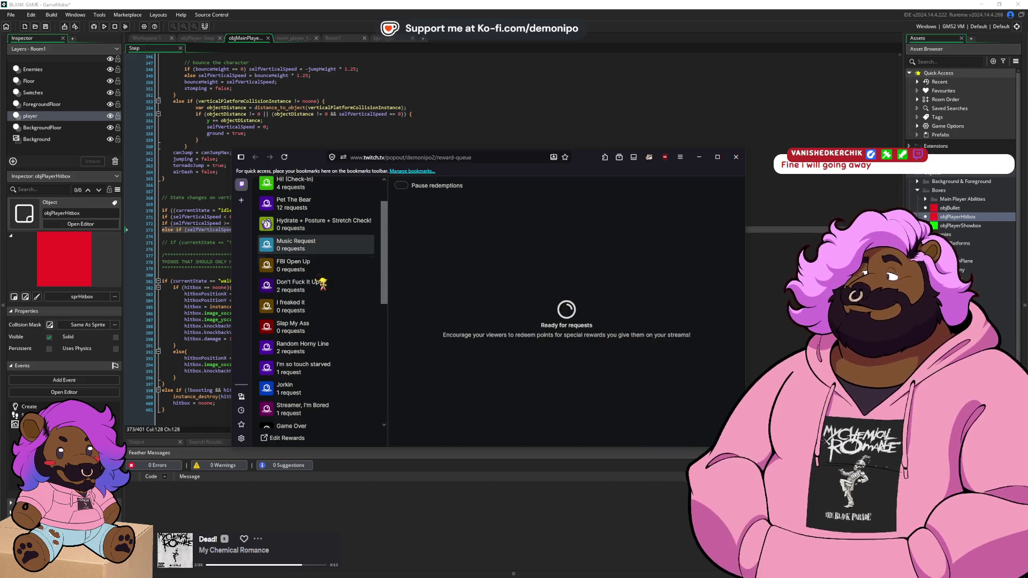
pyautogui.scroll(-5, 332, 283)
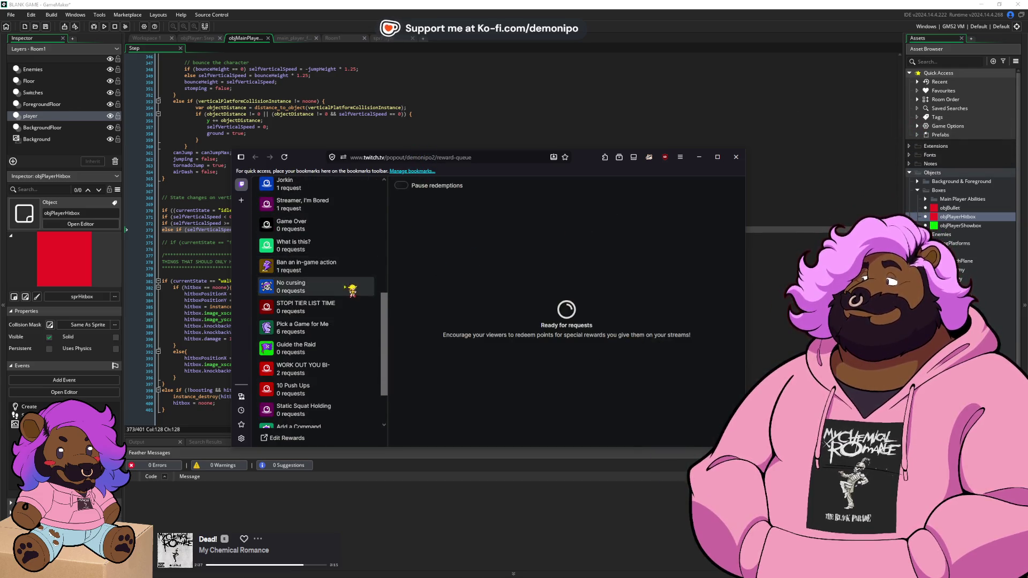
pyautogui.scroll(-2, 351, 289)
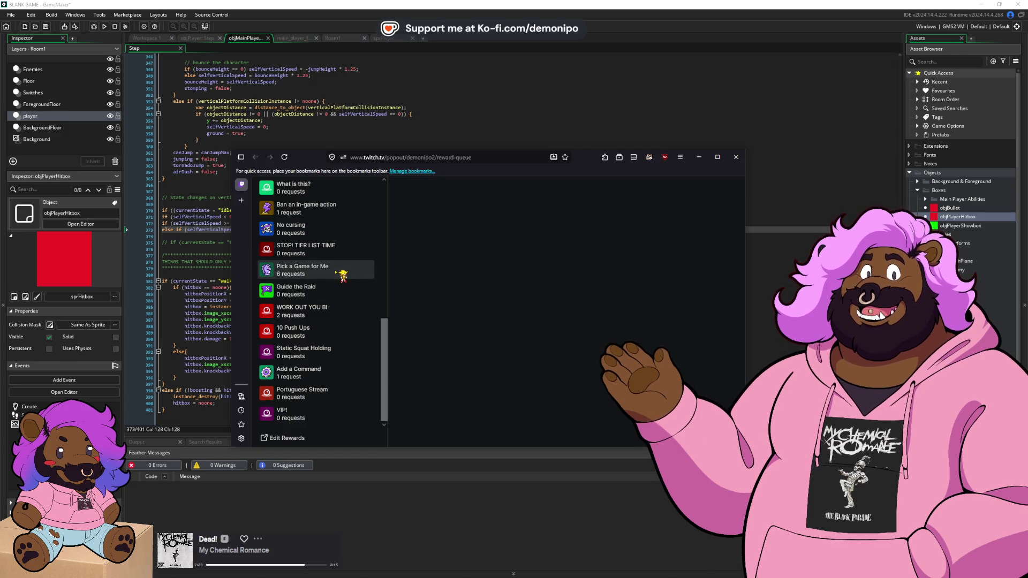
pyautogui.click(343, 273)
pyautogui.click(489, 76)
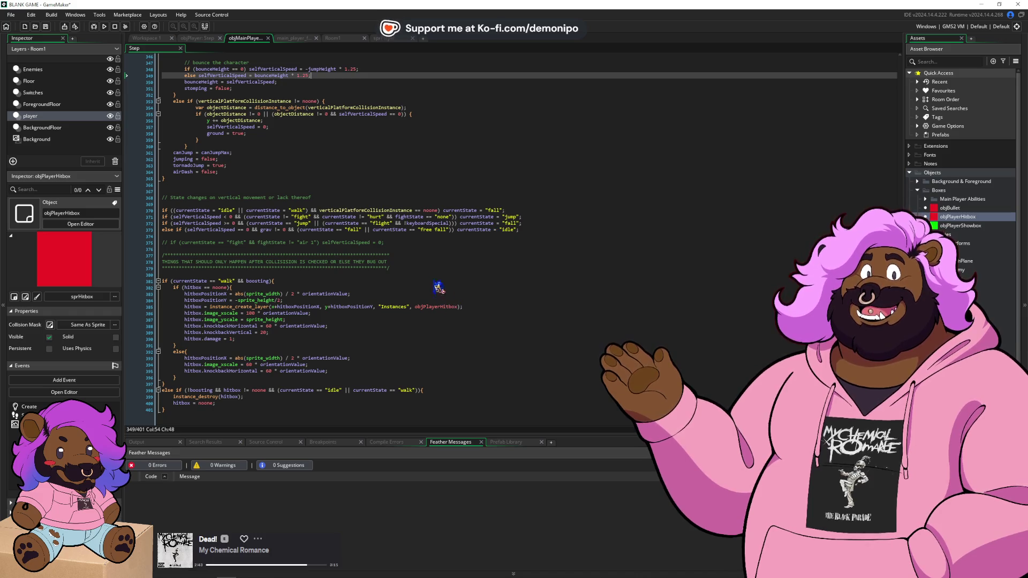
# - Check the ends of lines 381 and 378 and scroll up through the current code
pyautogui.click(433, 283)
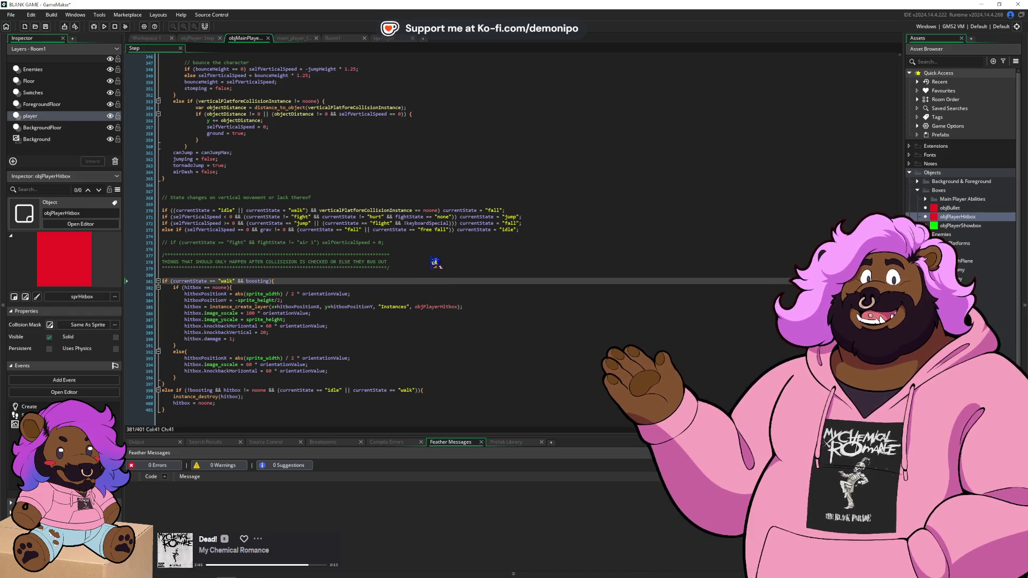
pyautogui.click(435, 261)
pyautogui.scroll(1, 344, 233)
pyautogui.scroll(-1, 345, 238)
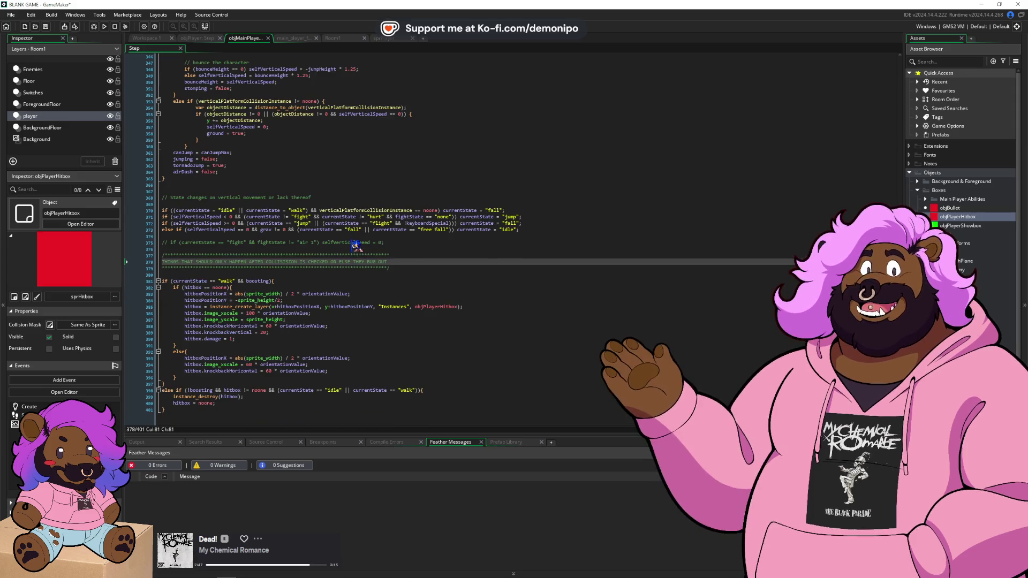
pyautogui.scroll(4, 356, 246)
pyautogui.scroll(7, 364, 284)
pyautogui.scroll(8, 364, 286)
pyautogui.scroll(3, 224, 92)
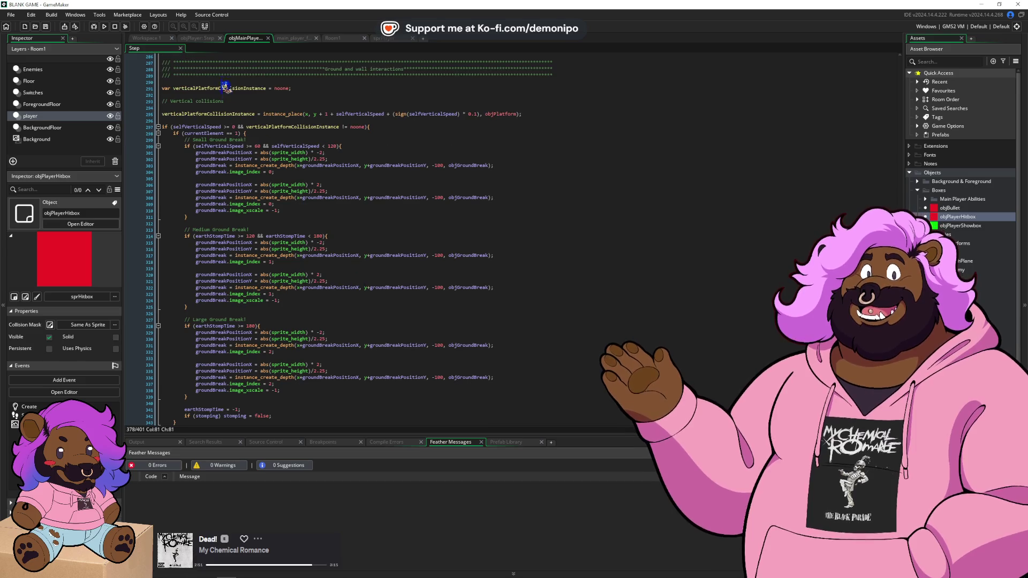
pyautogui.scroll(7, 275, 165)
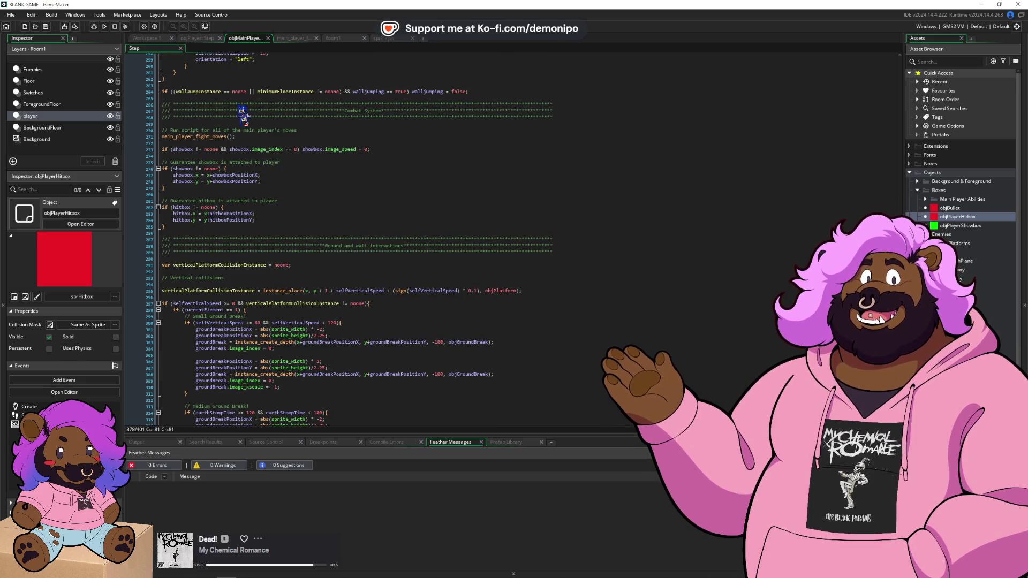
# - Review the objPlayer Step event's unsticking code, then bring up Windows Task View
pyautogui.click(209, 40)
pyautogui.scroll(-20, 320, 260)
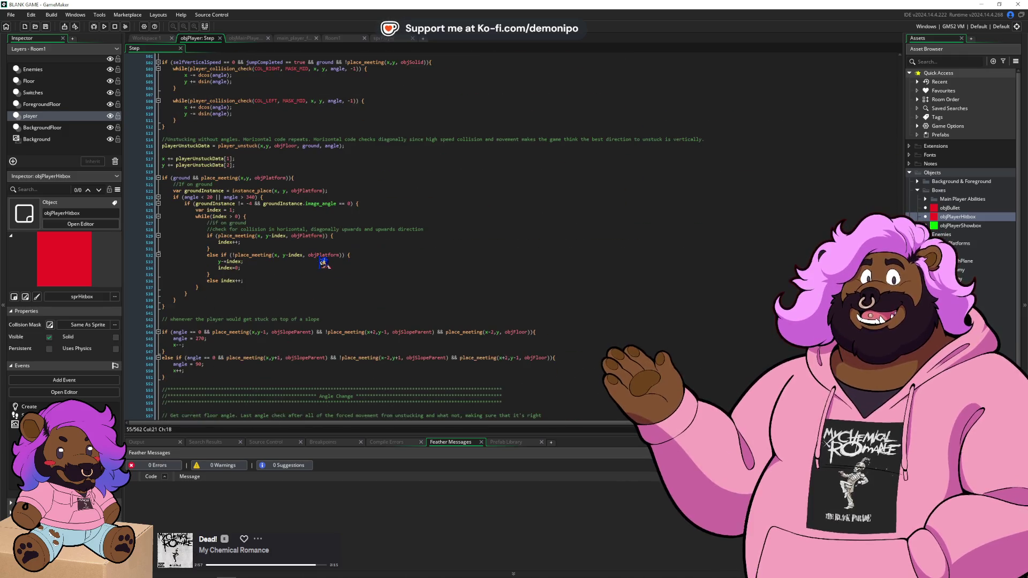
pyautogui.scroll(-3, 324, 262)
pyautogui.scroll(10, 321, 262)
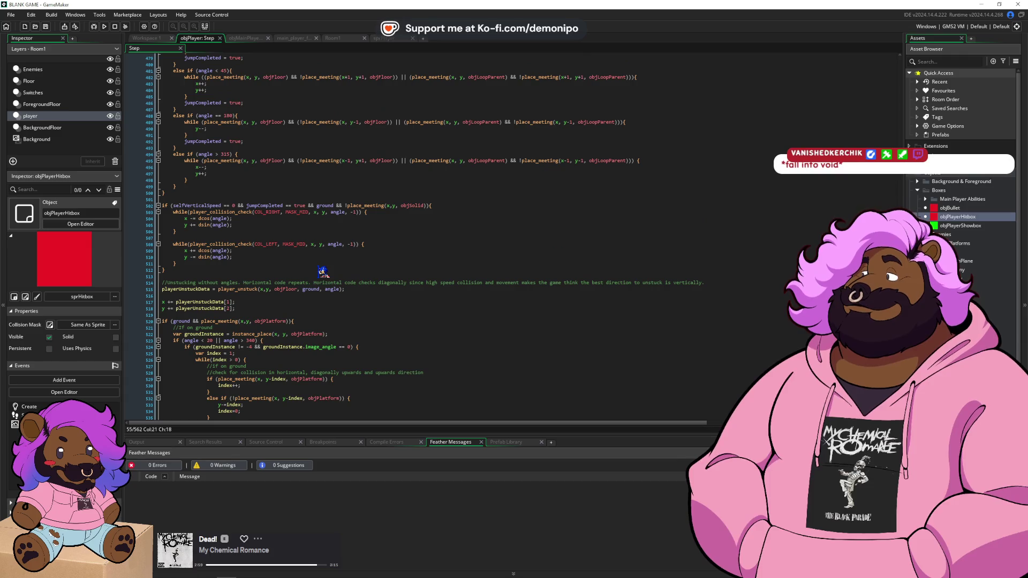
pyautogui.scroll(3, 322, 272)
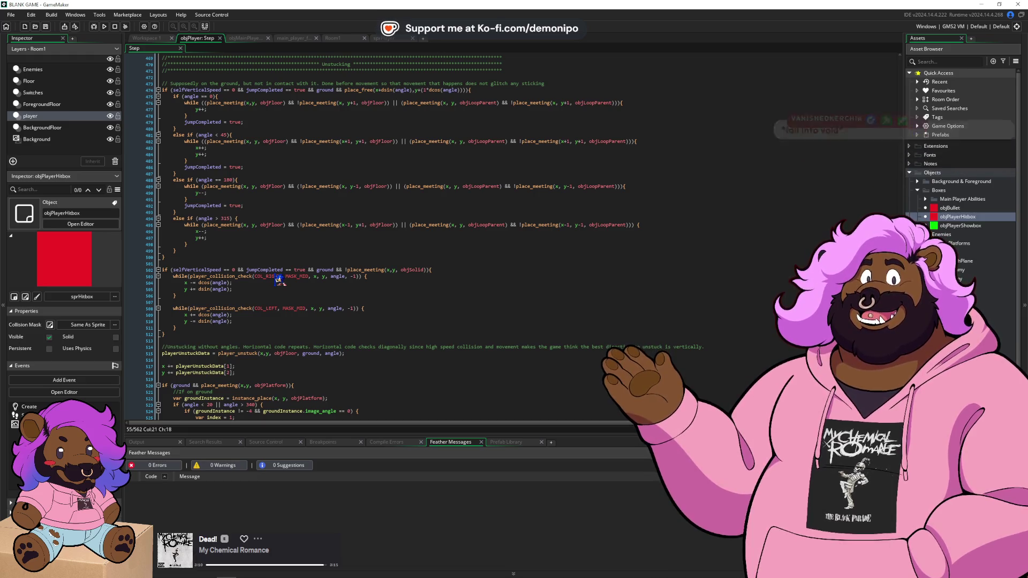
pyautogui.scroll(1, 278, 279)
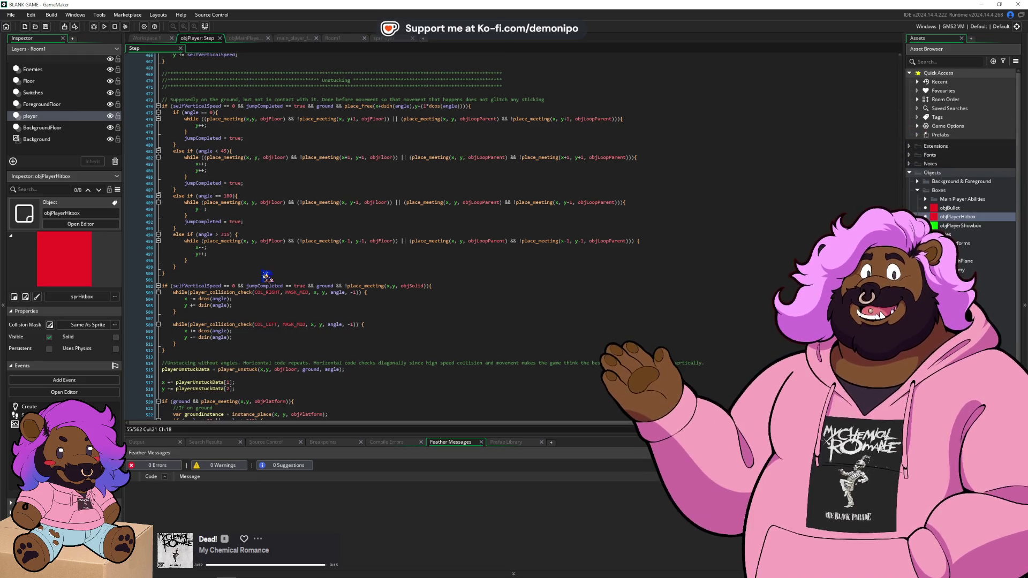
pyautogui.press('super+Tab')
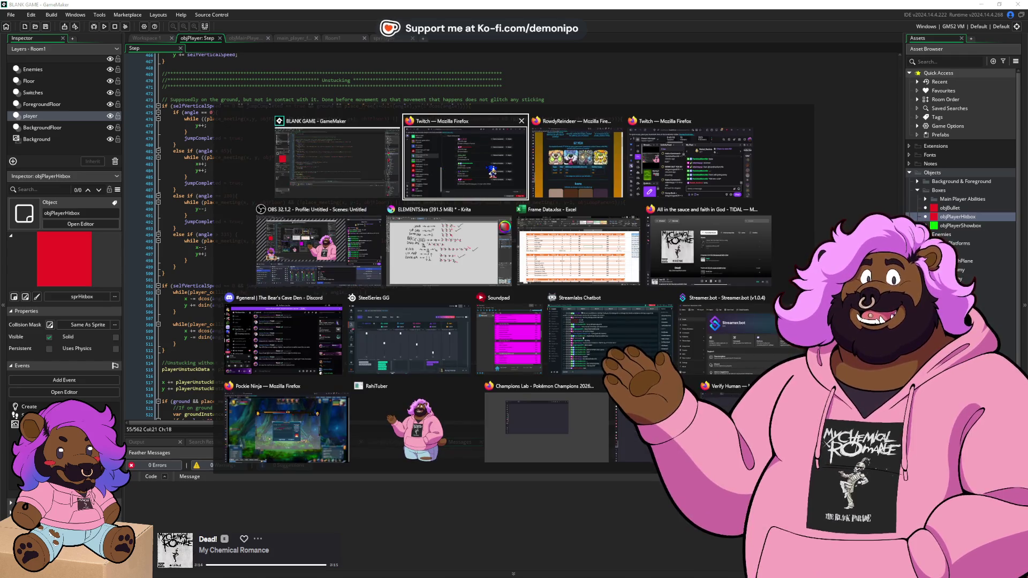
# - Close Task View and inspect the place_meeting call on line 495 of the objPlayer Step code
pyautogui.press('Escape')
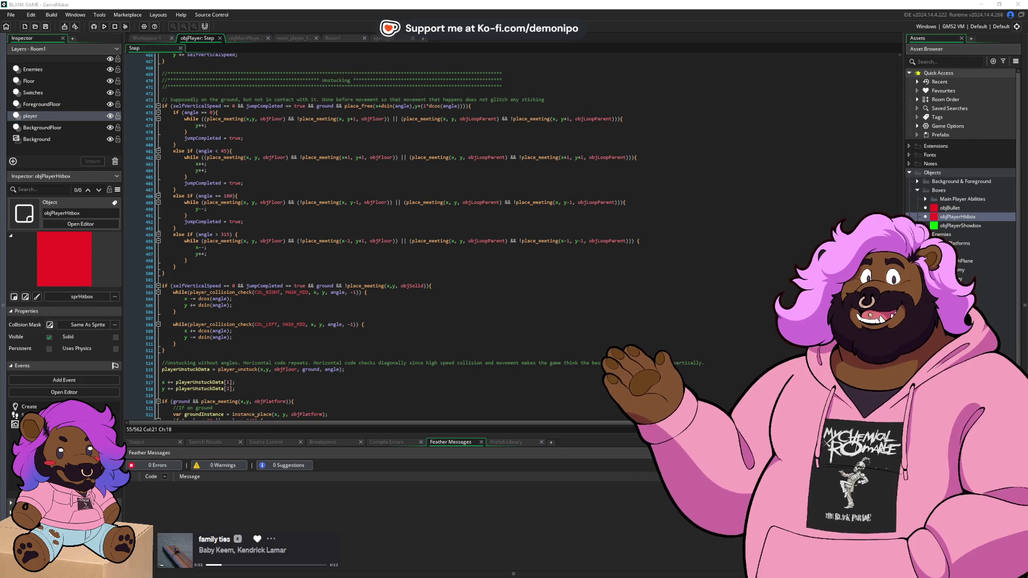
pyautogui.click(393, 239)
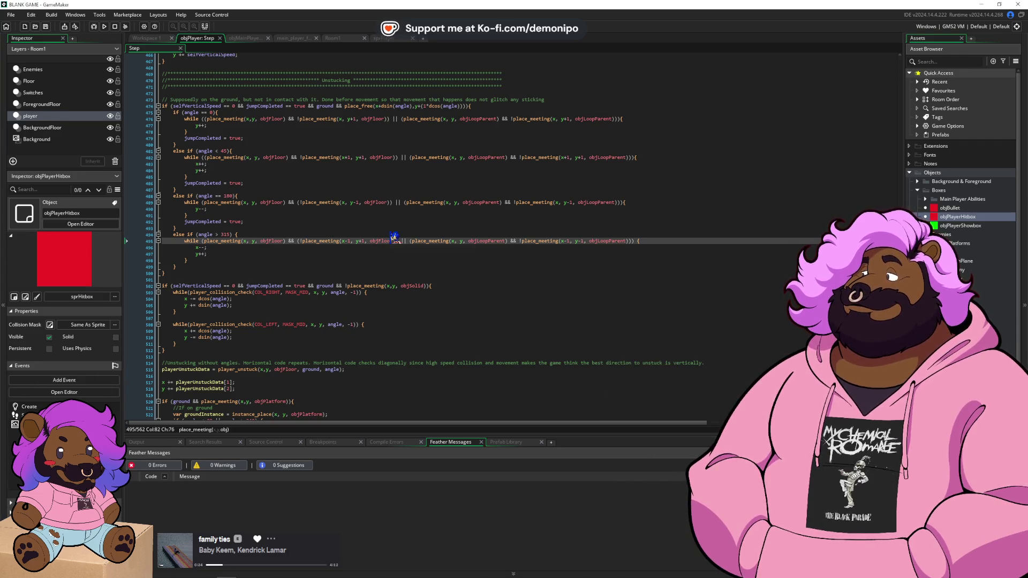
# - Move up from the unstuck code to the objWalljump check in line 445's wall-jump condition
pyautogui.click(369, 208)
pyautogui.scroll(-5, 379, 208)
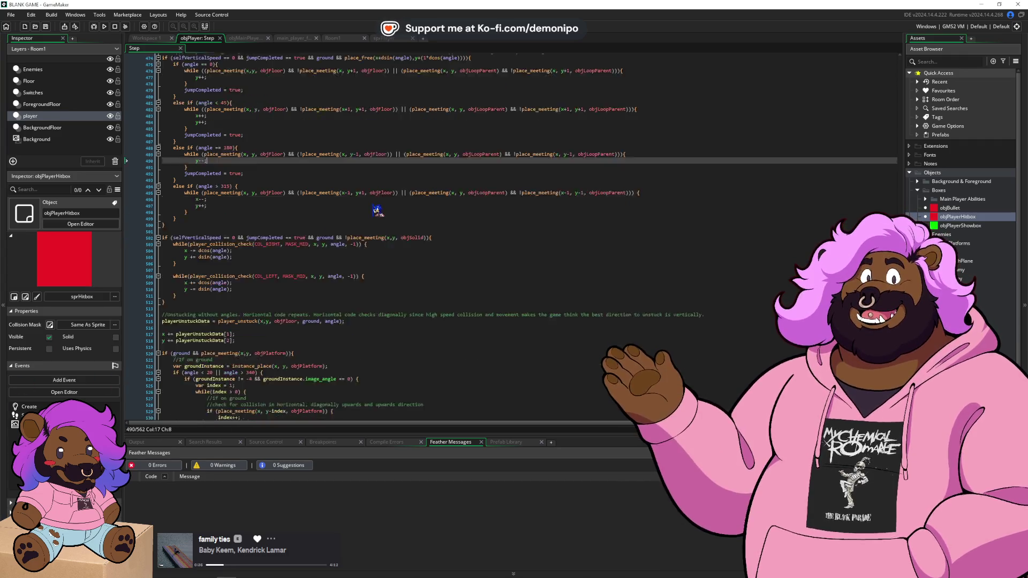
pyautogui.scroll(20, 395, 249)
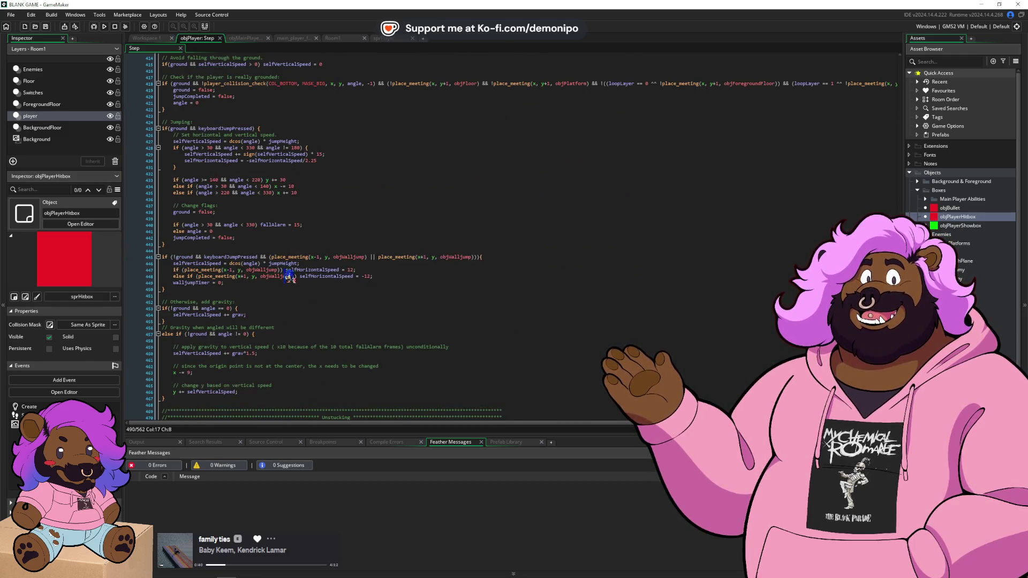
pyautogui.click(269, 282)
pyautogui.click(328, 257)
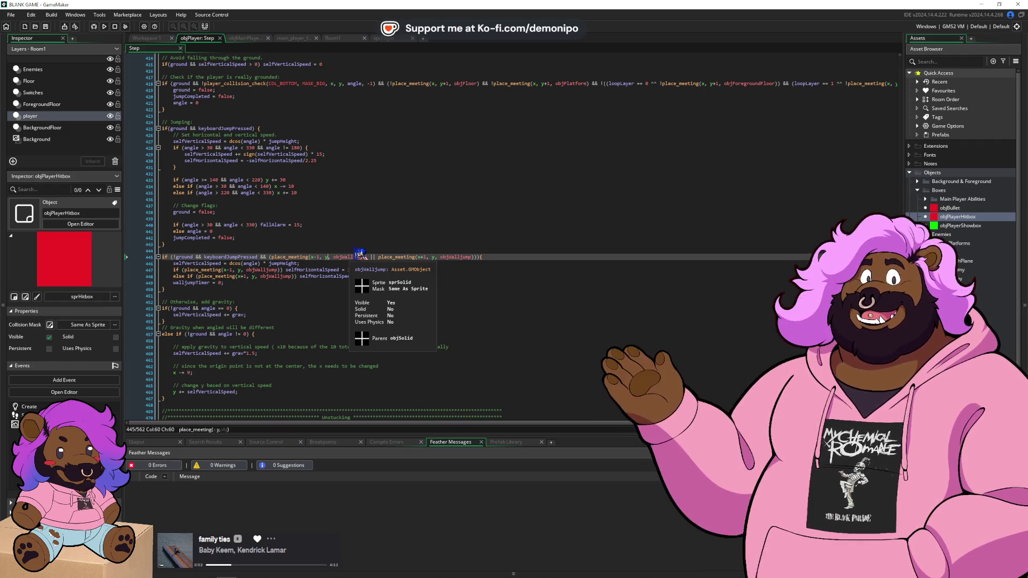
# - Try +64 offsets on both place_meeting wall checks, then remove them again
pyautogui.write('+64')
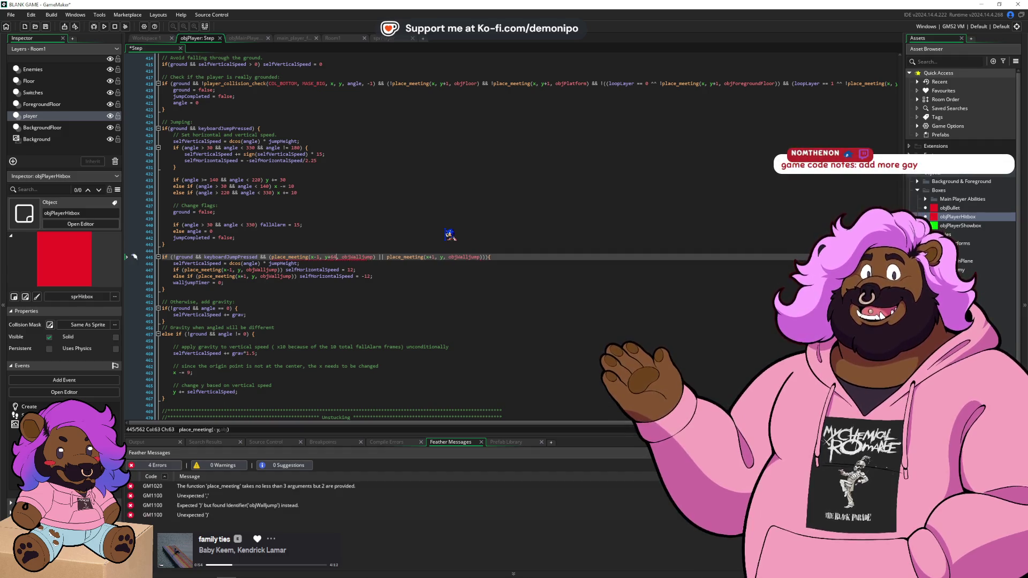
pyautogui.click(445, 257)
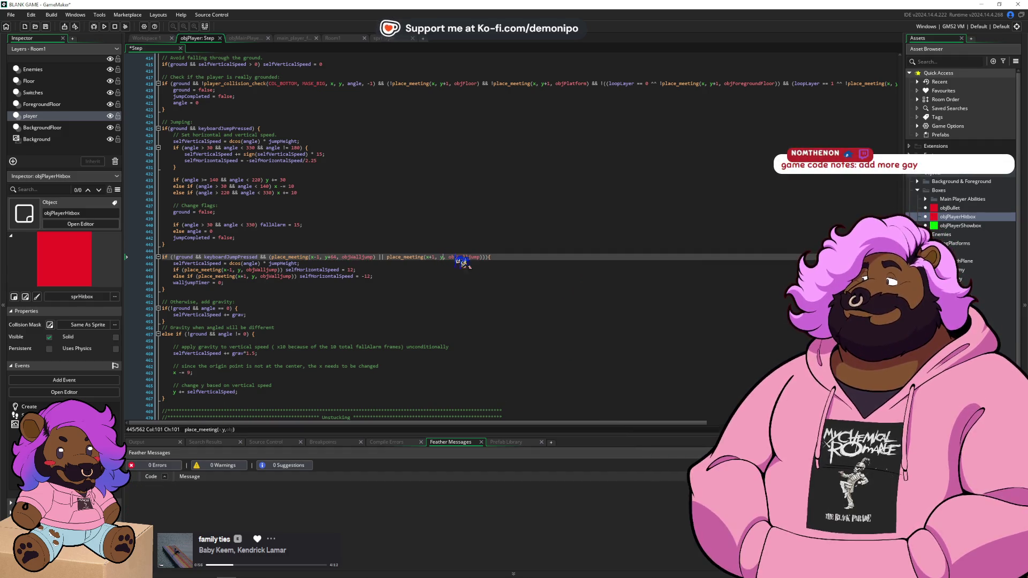
pyautogui.write('+64')
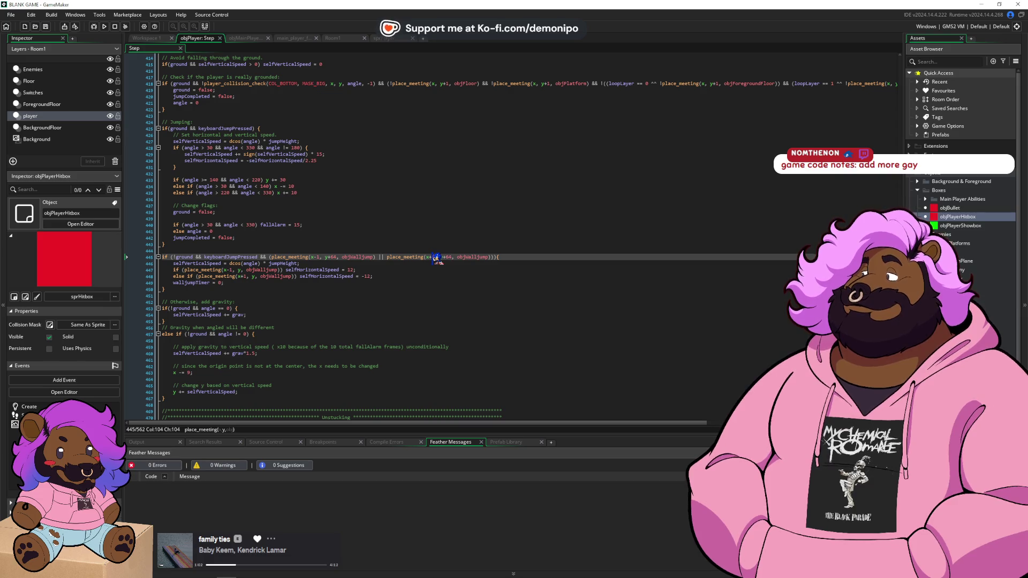
pyautogui.press('BackSpace')
pyautogui.press('BackSpace')
pyautogui.press('BackSpace')
pyautogui.click(339, 257)
pyautogui.press('BackSpace')
pyautogui.press('BackSpace')
pyautogui.press('BackSpace')
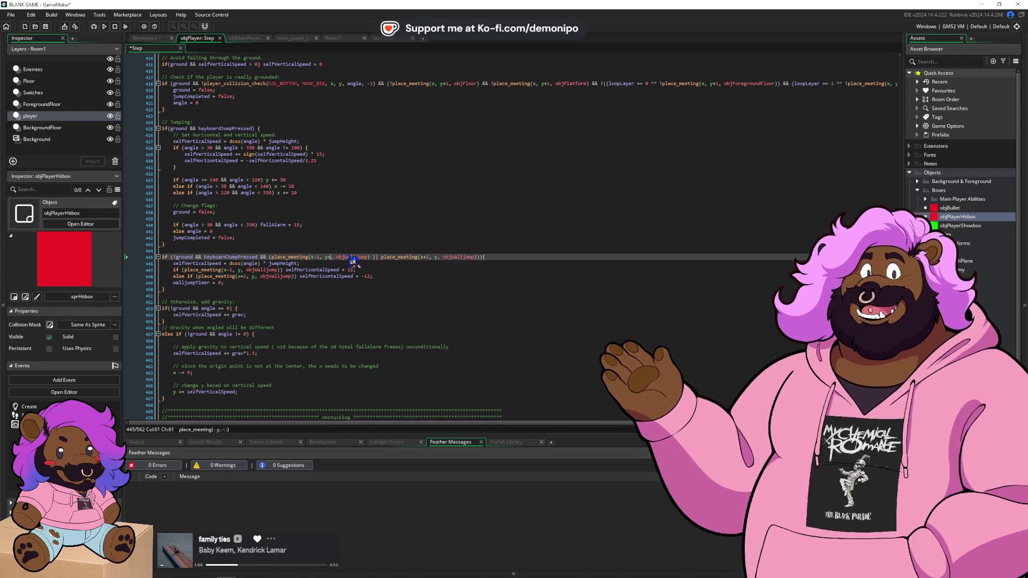
# - Append && place_meeting(x,y+64, objSolid) to the end of line 445's wall-jump condition
pyautogui.click(481, 257)
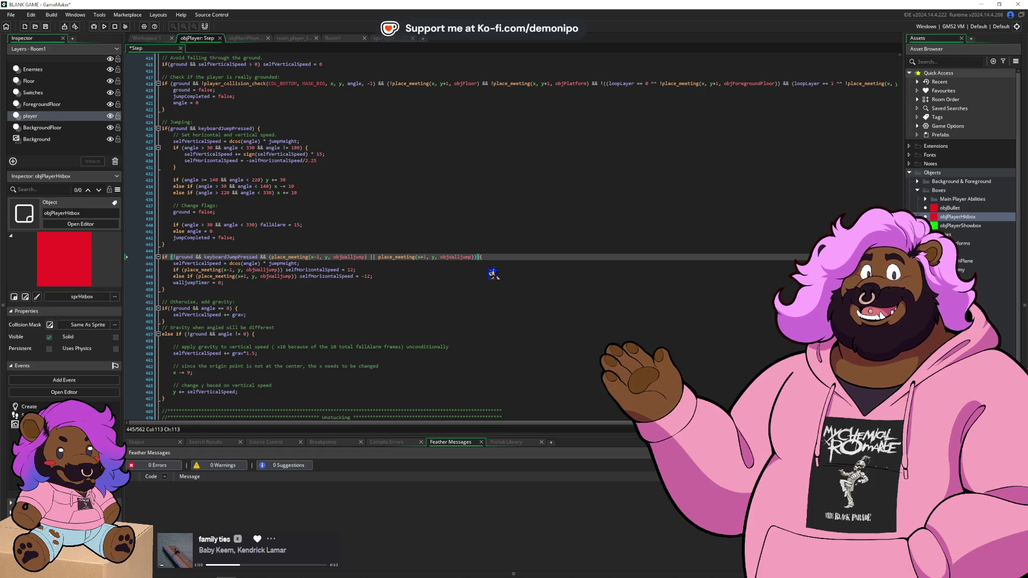
pyautogui.write(' && ')
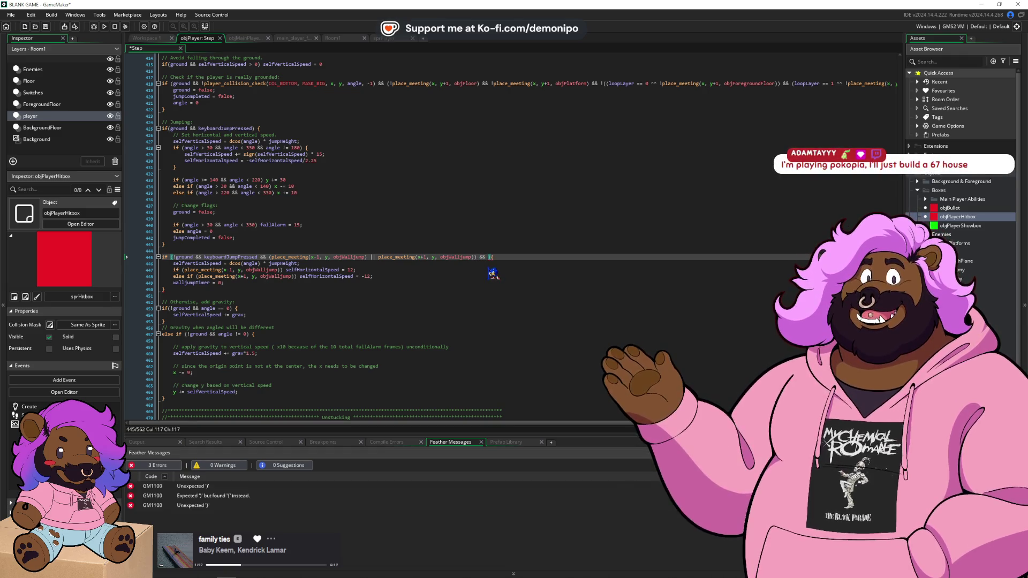
pyautogui.write('place_meeti')
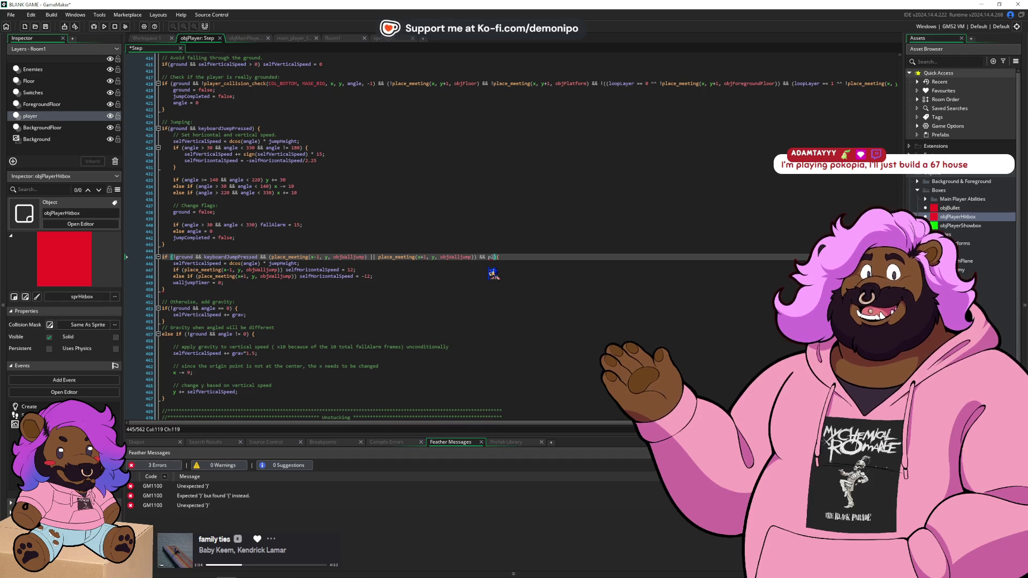
pyautogui.write('ng(x')
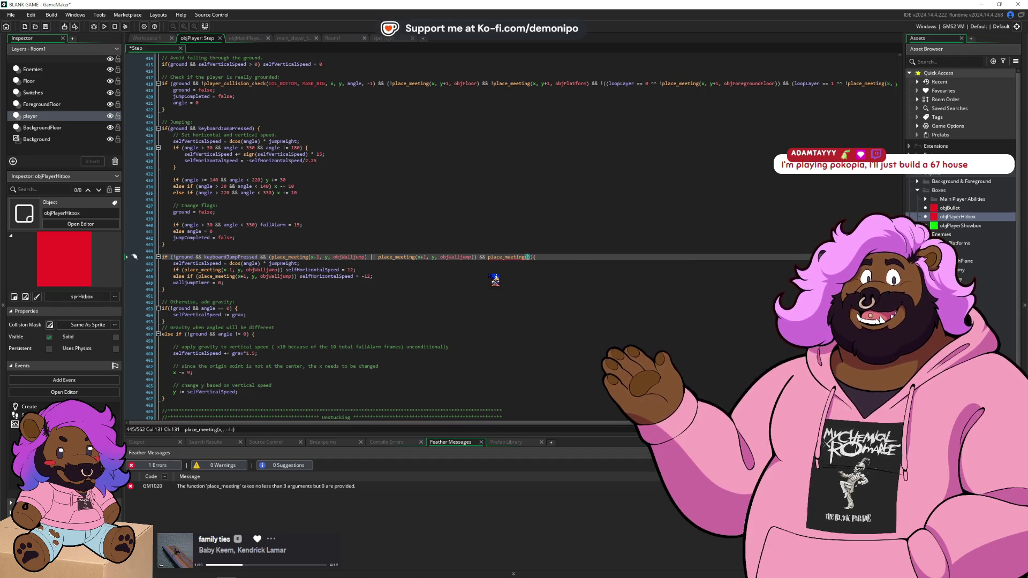
pyautogui.write(',y+64, ')
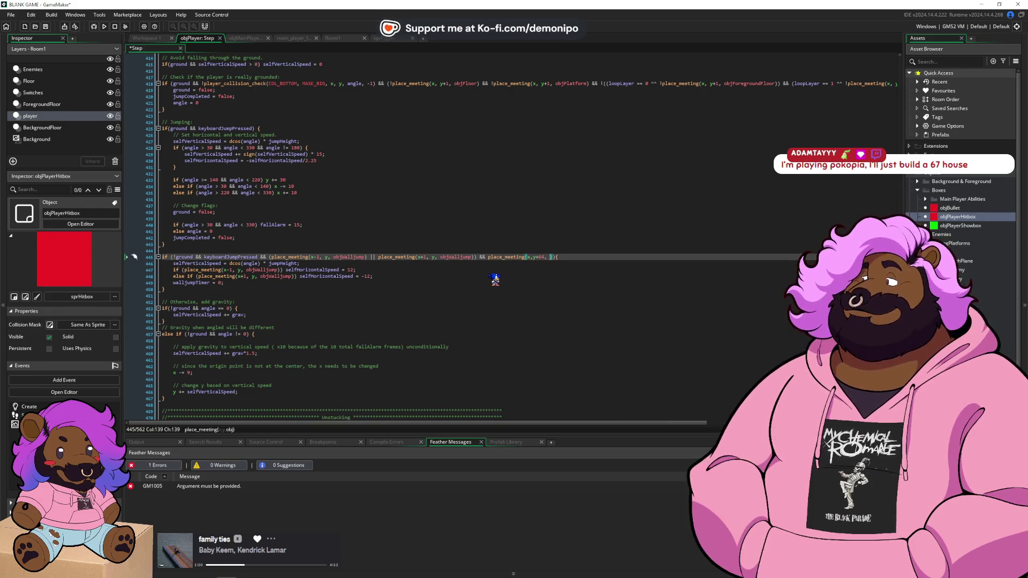
pyautogui.write('objSol')
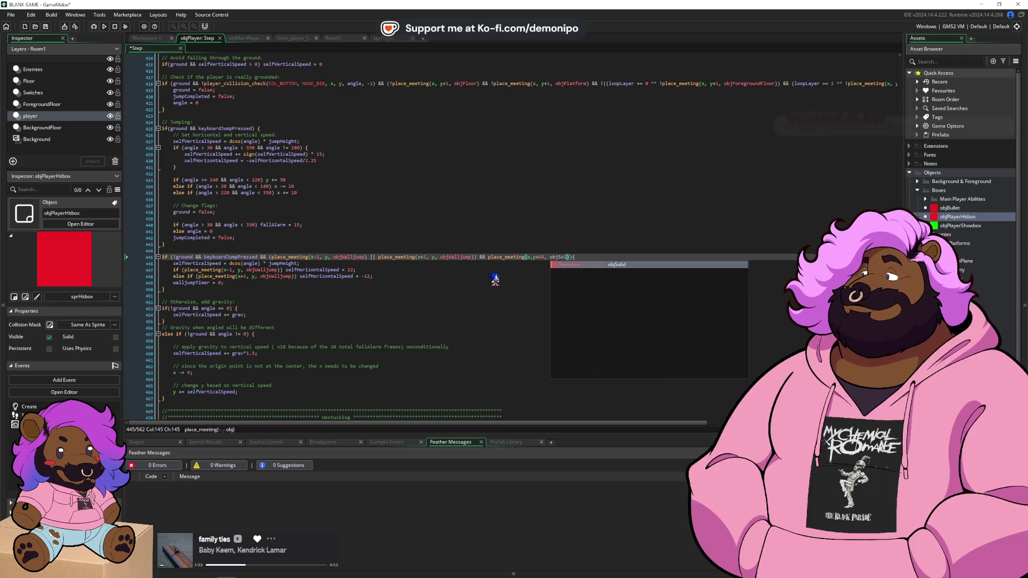
pyautogui.press('Return')
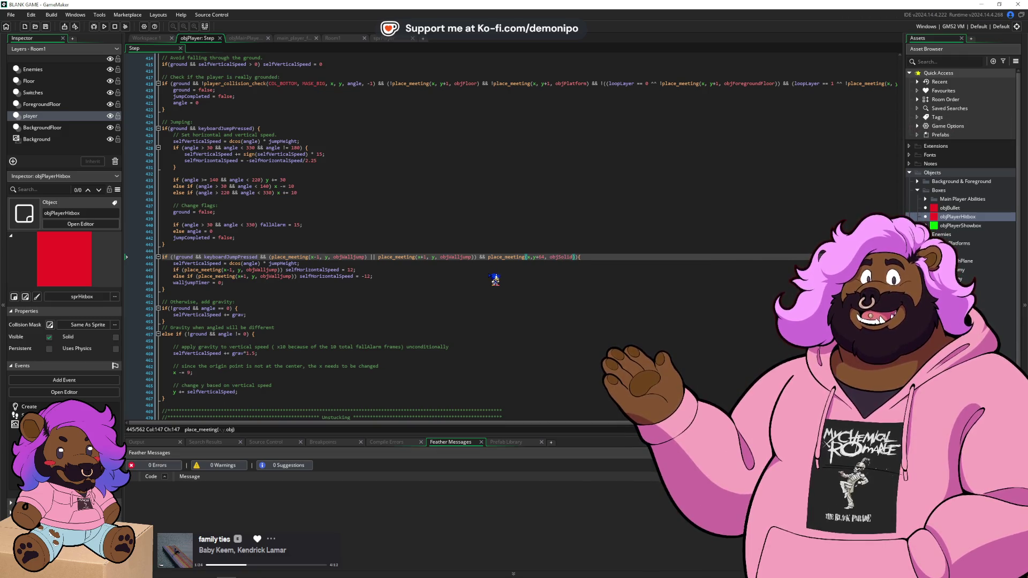
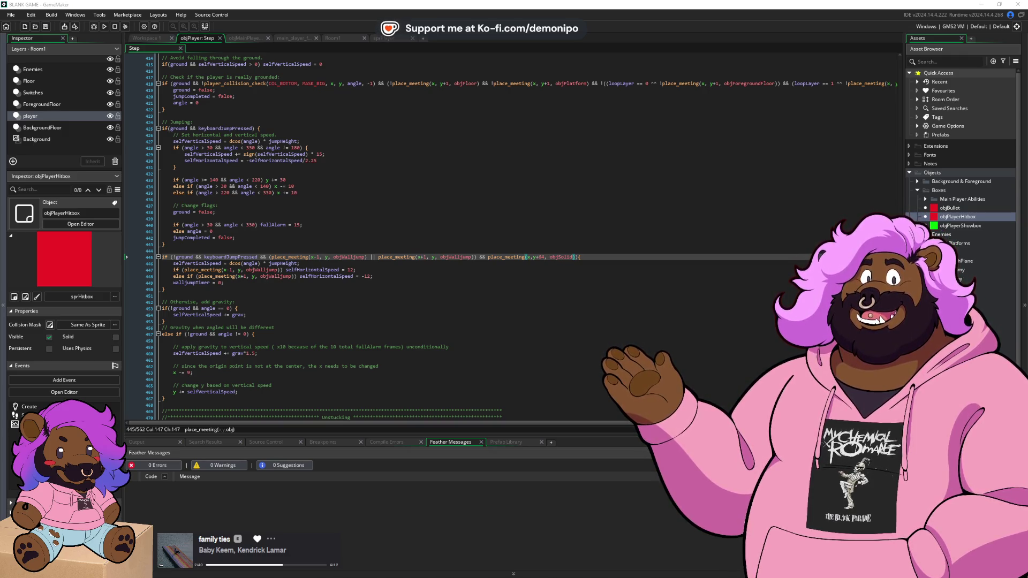
# - Review the wall-jump speed, wall-jump condition and walljumpTimer reset lines in the Step code
pyautogui.click(404, 271)
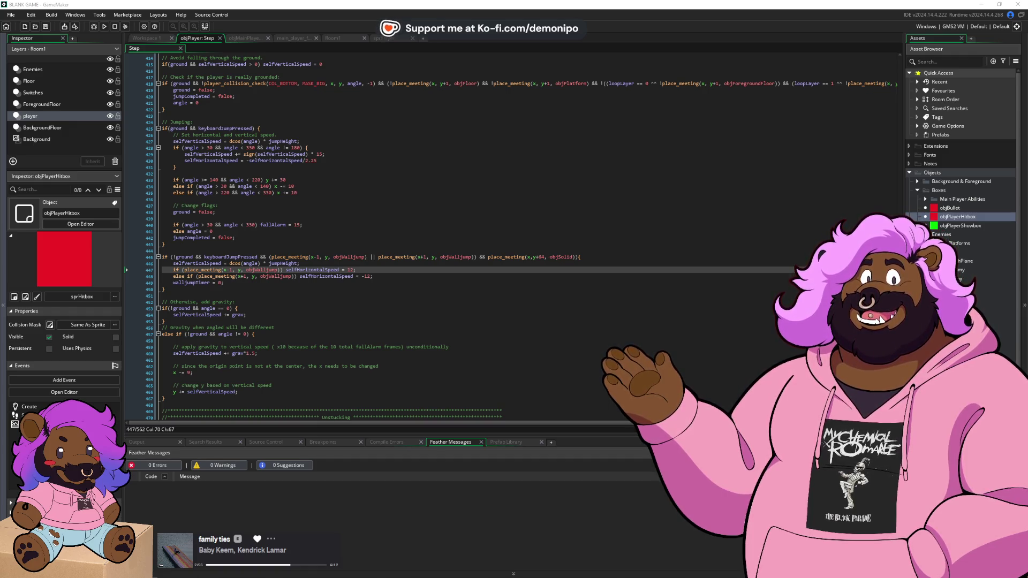
pyautogui.hotkey('alt', 'Tab')
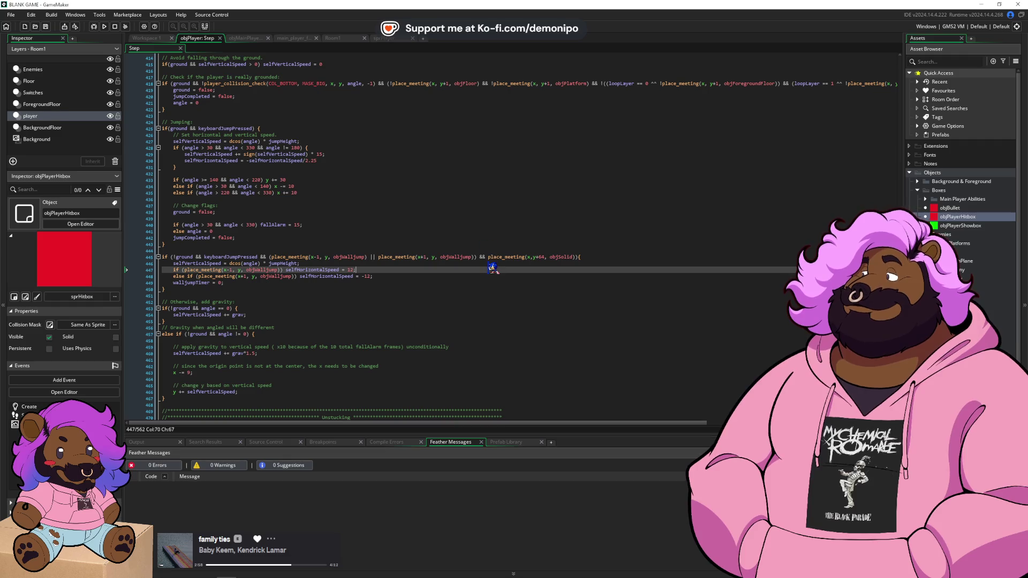
pyautogui.click(586, 258)
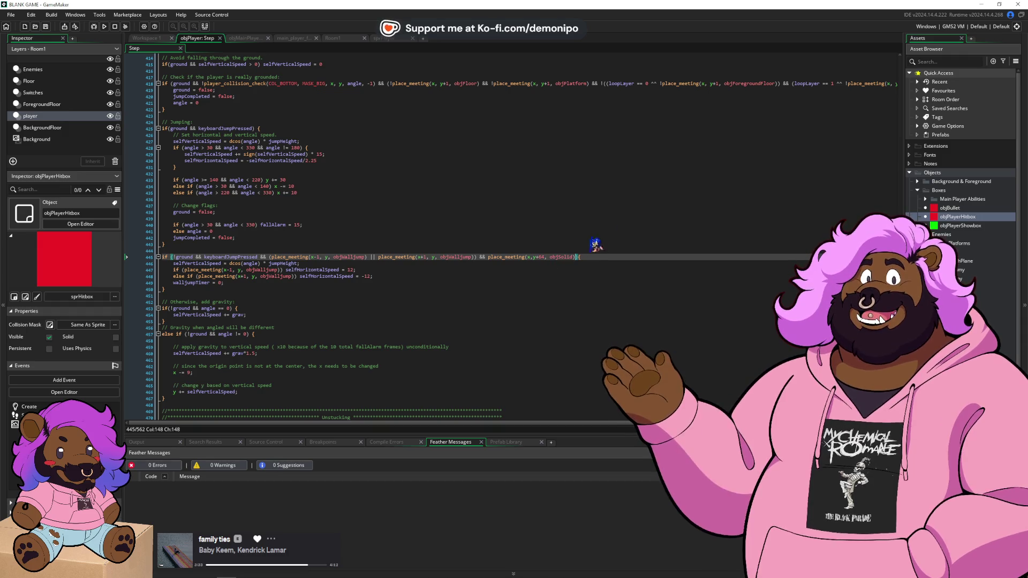
pyautogui.click(423, 289)
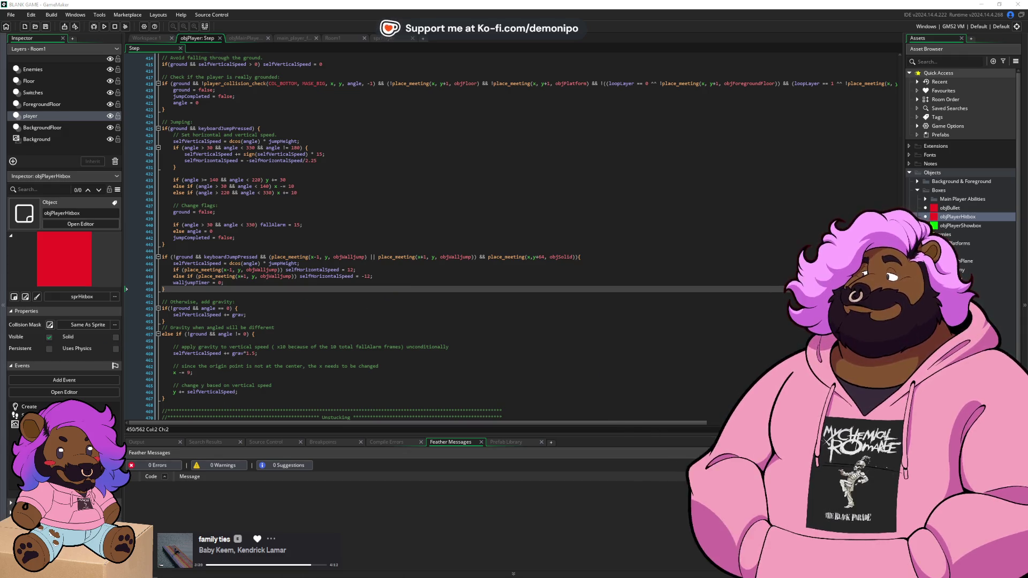
pyautogui.hotkey('alt', 'Tab')
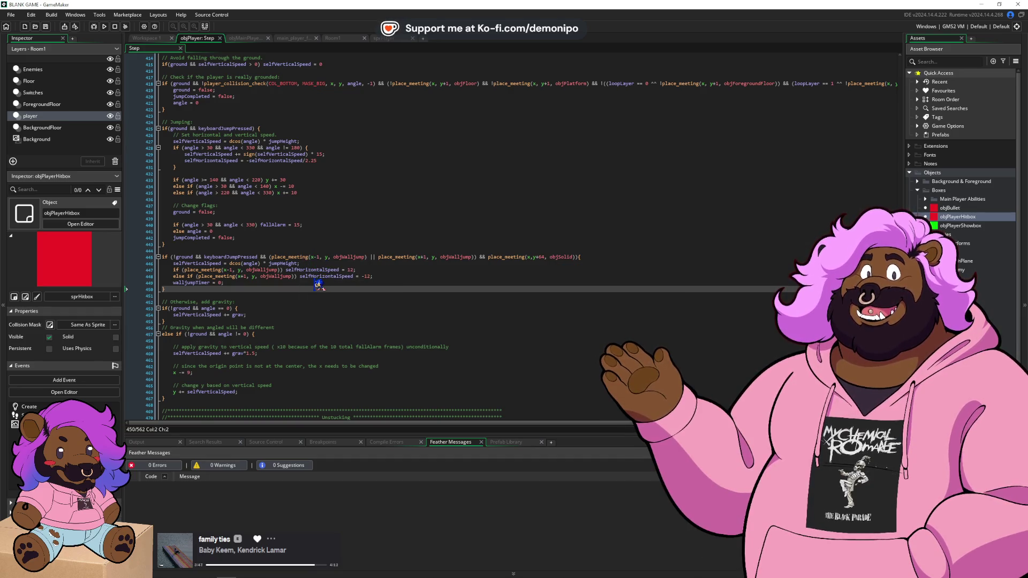
pyautogui.click(316, 284)
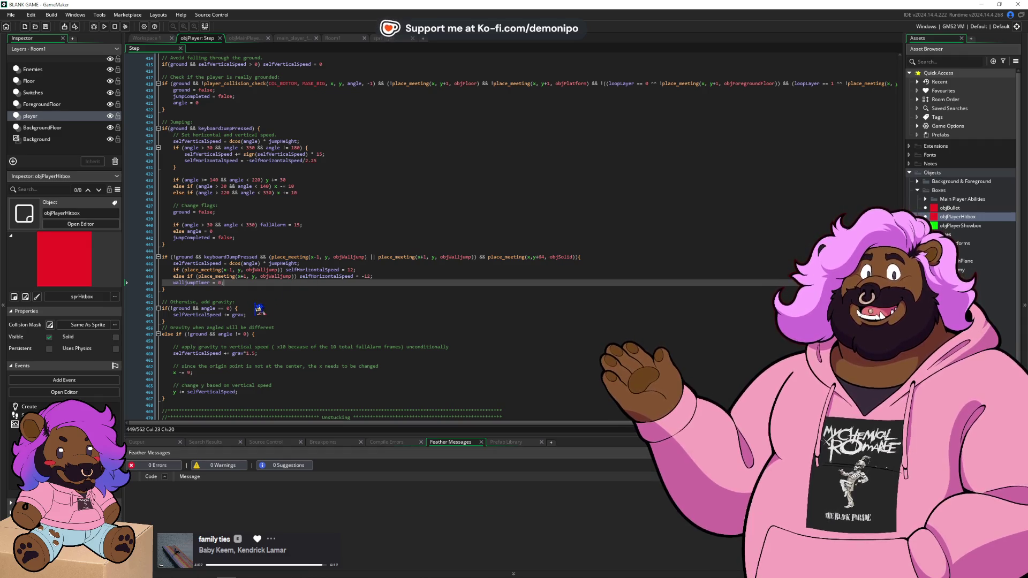
# - Extend the line 453 gravity condition with && (walljumpTimer <= -1 || walljumpTimer >= 60), save, and add the (60/fps) factor
pyautogui.click(231, 309)
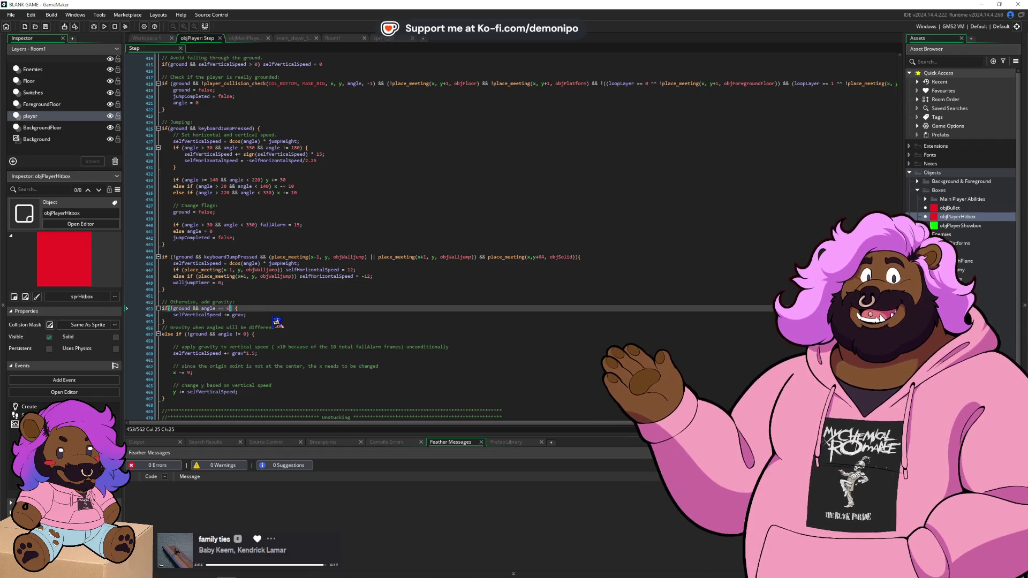
pyautogui.write('&')
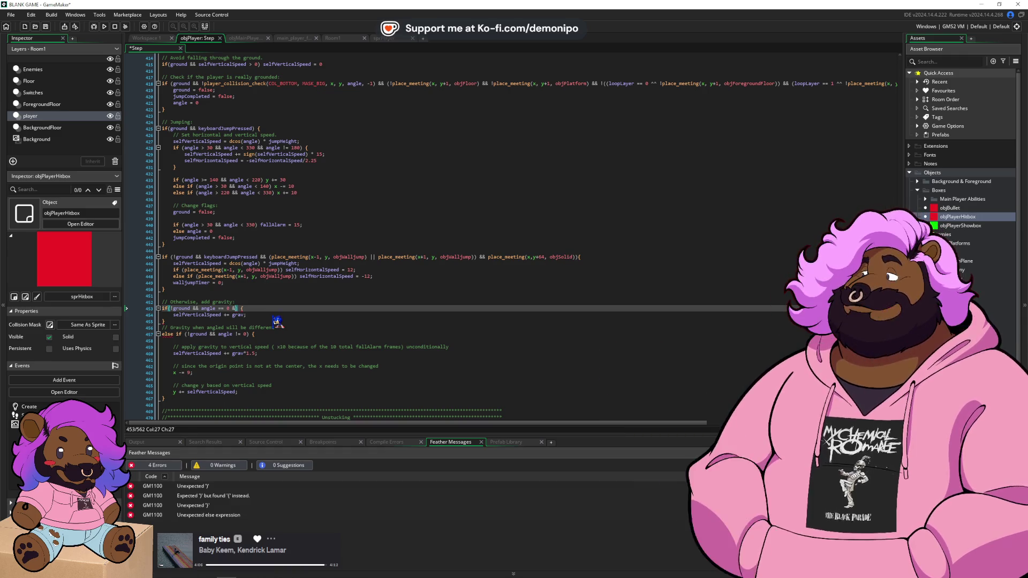
pyautogui.write('&')
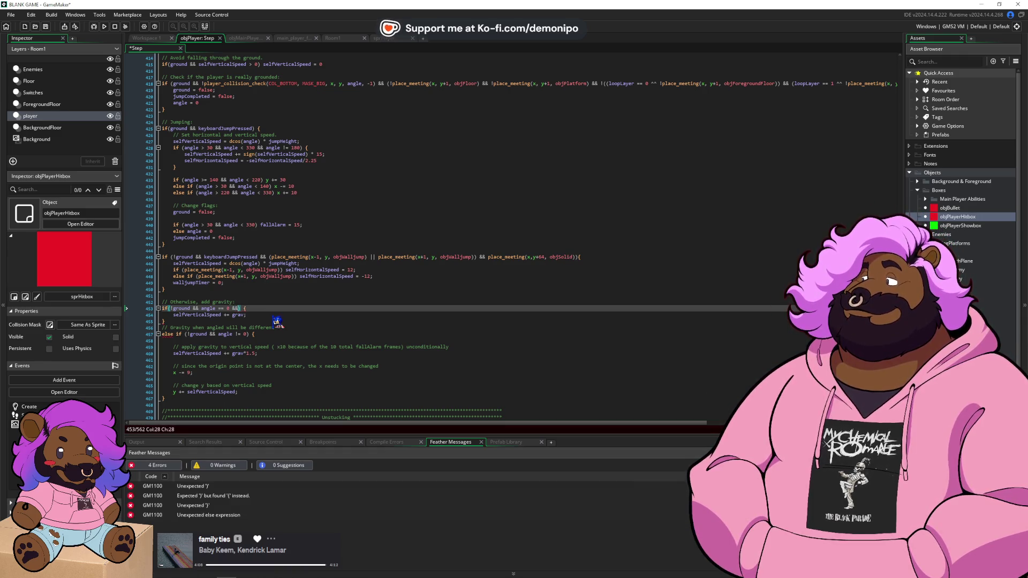
pyautogui.write(' (')
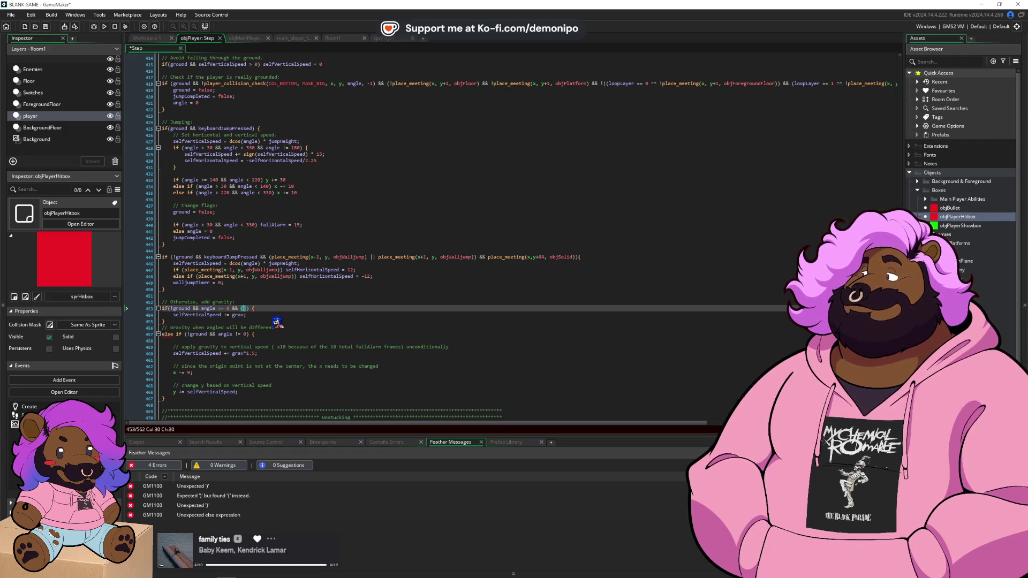
pyautogui.write('walljumpTimer')
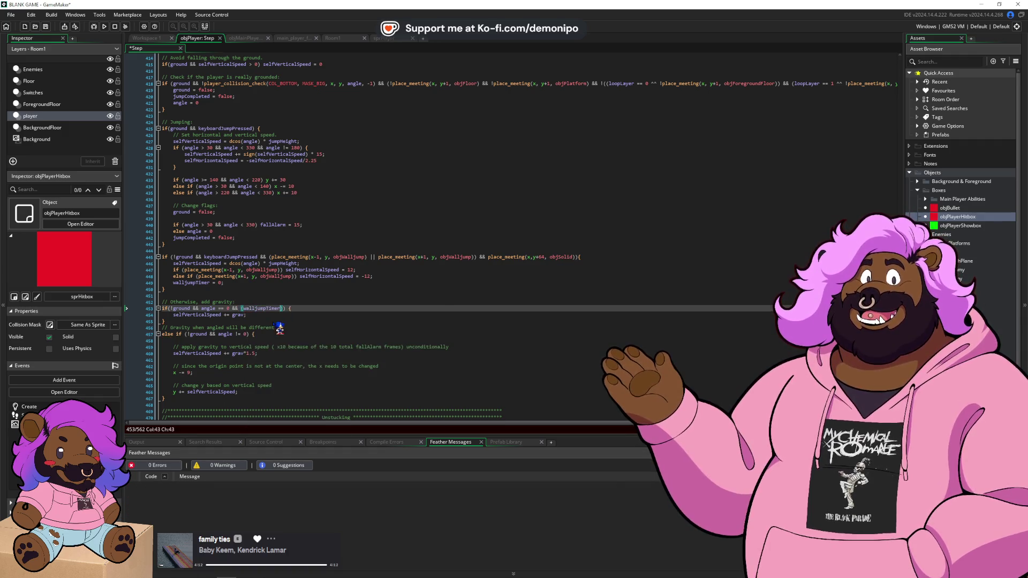
pyautogui.write(' <= -1 || walljumpTimer')
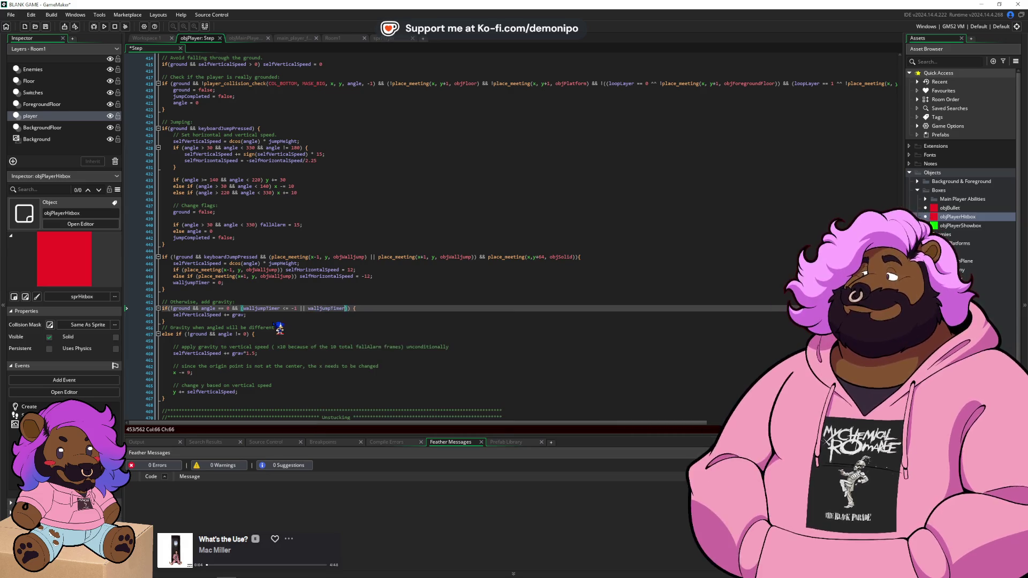
pyautogui.write(' >')
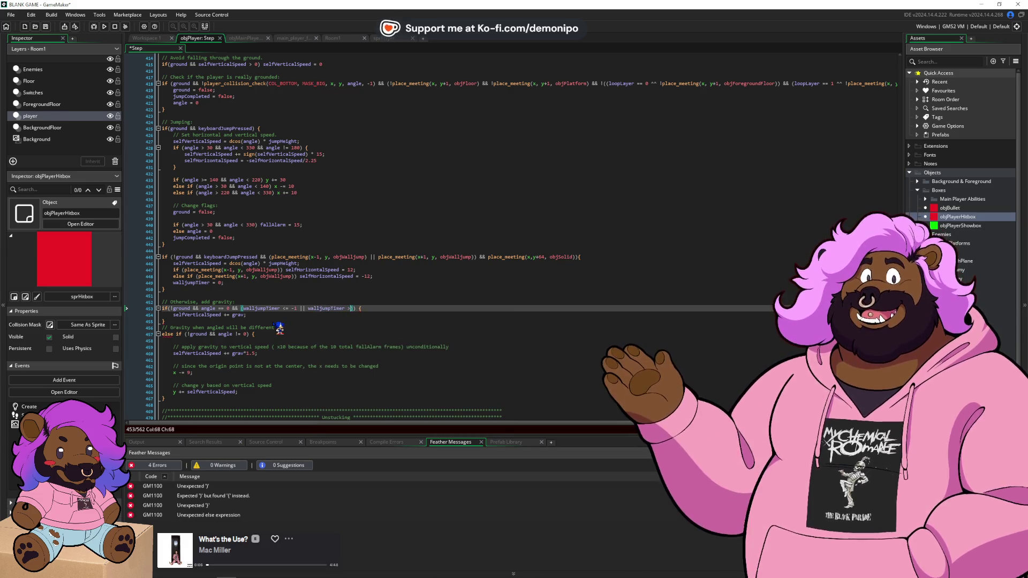
pyautogui.write('=')
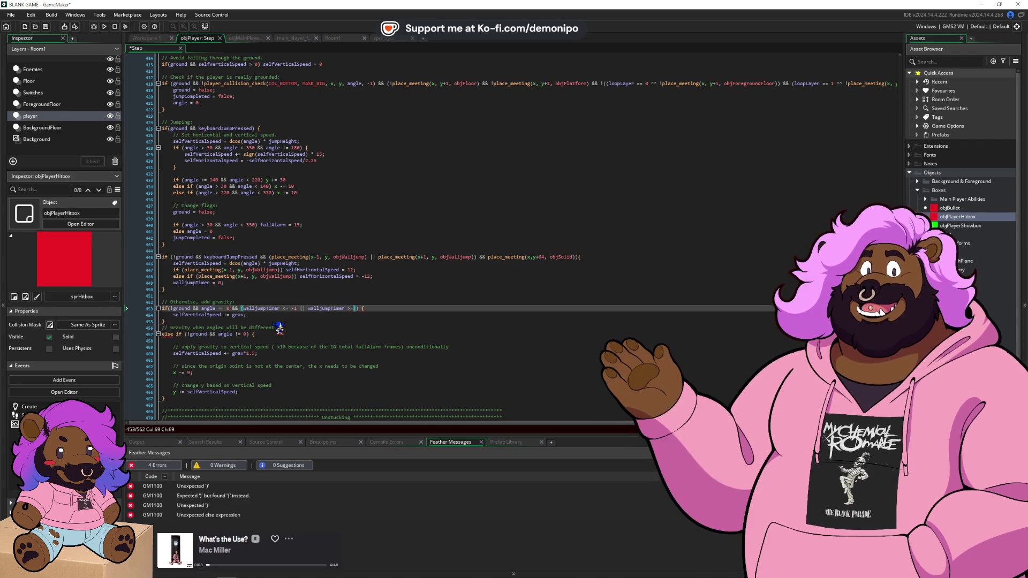
pyautogui.write(' 60')
pyautogui.hotkey('ctrl', 's')
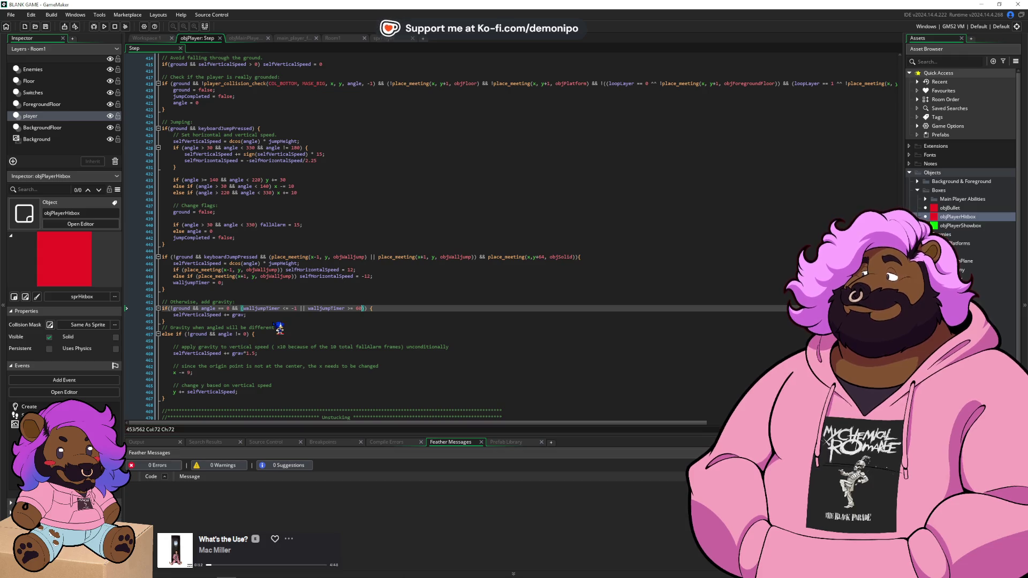
pyautogui.write('* (')
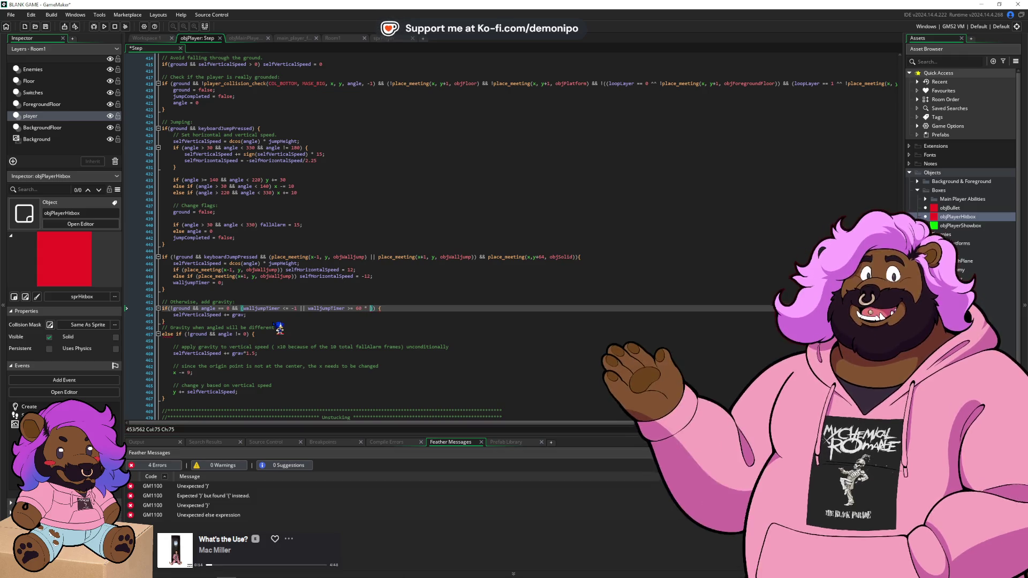
pyautogui.write('60/fps()')
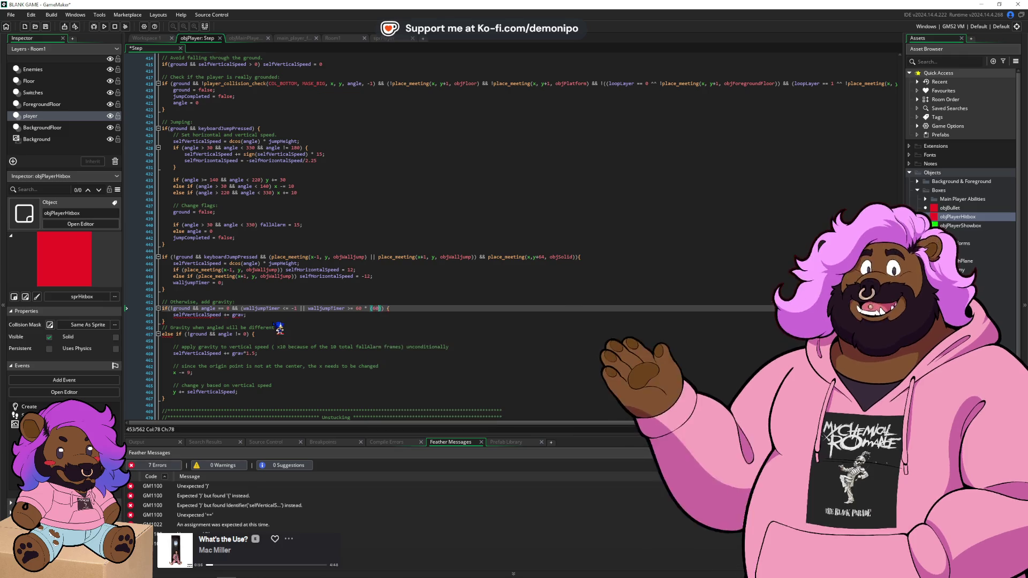
pyautogui.press('BackSpace')
pyautogui.press('BackSpace')
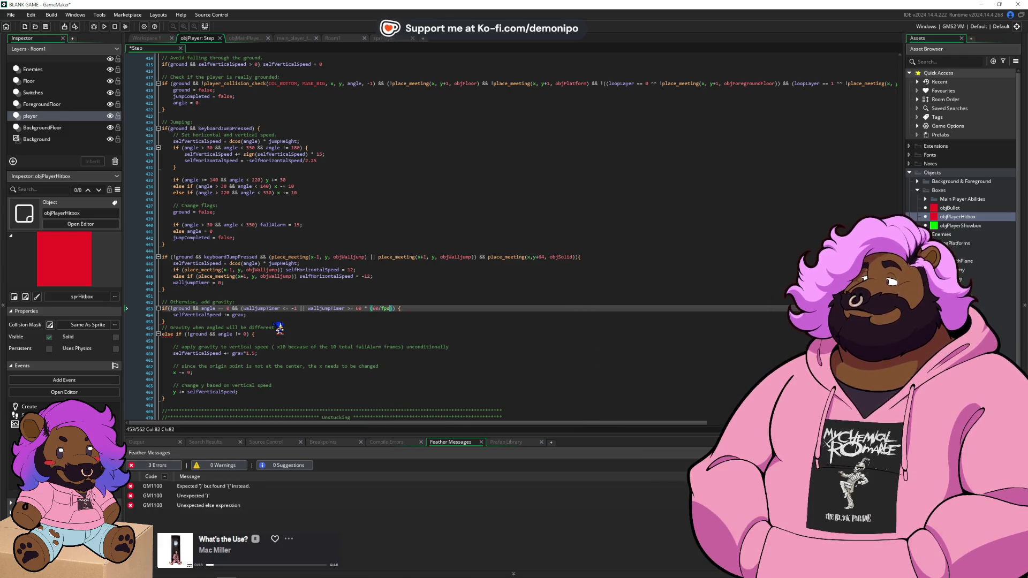
pyautogui.hotkey('ctrl', 'shift', 'Left')
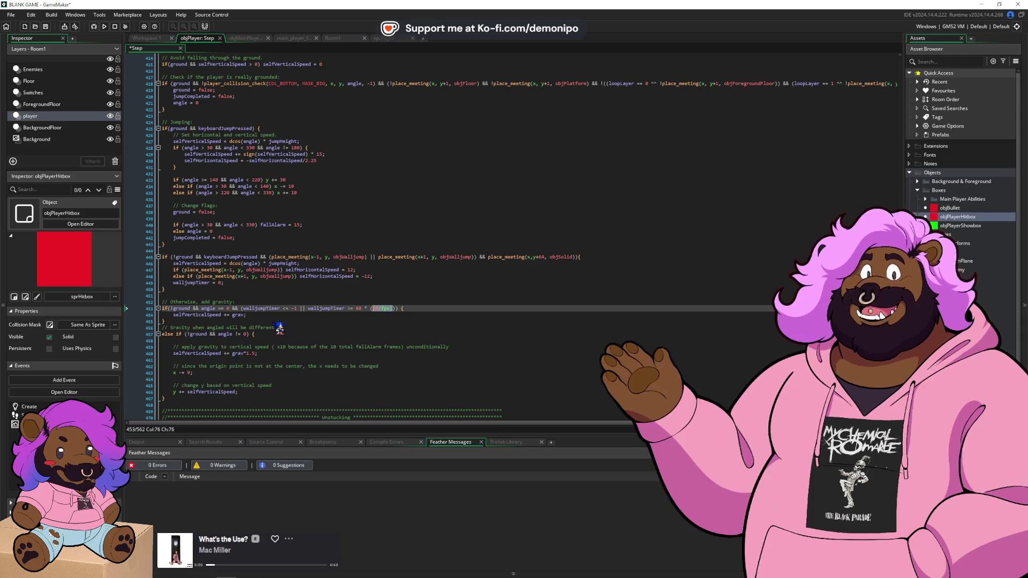
pyautogui.press('Left')
pyautogui.press('Left')
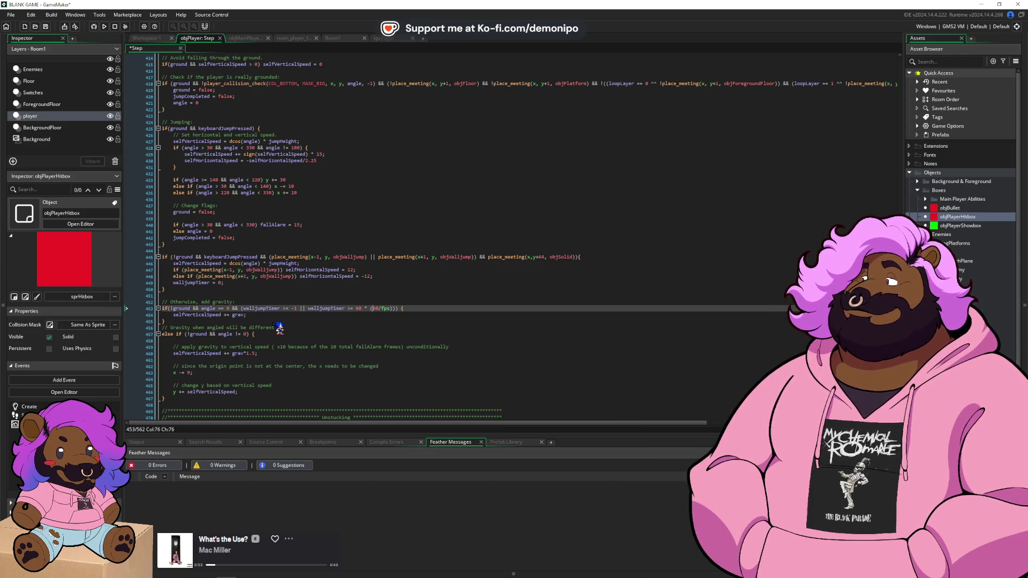
pyautogui.press('Right')
pyautogui.press('Right')
pyautogui.press('Right')
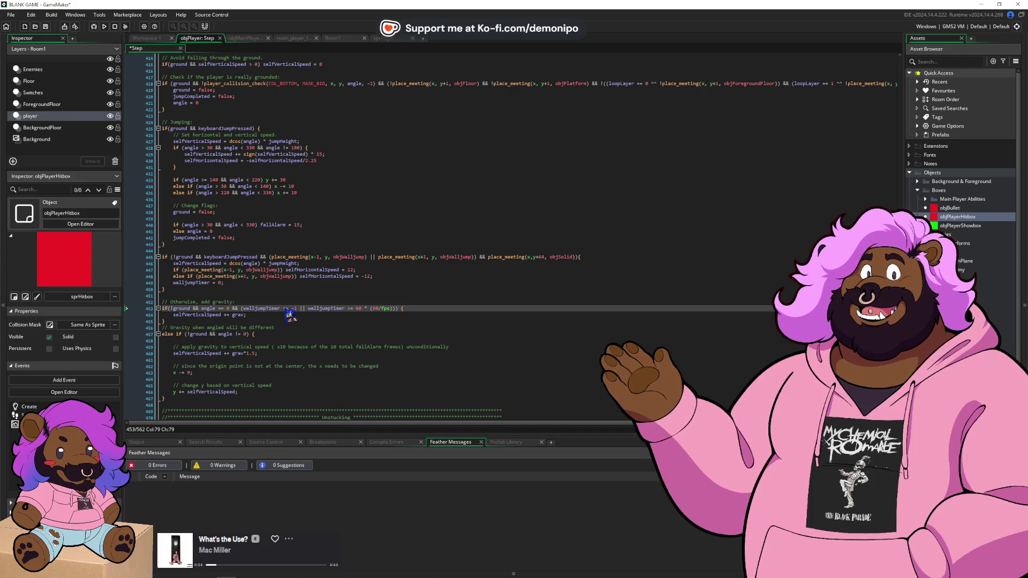
# - Correct the timer threshold so it reads 60 * (60/fps)
pyautogui.click(301, 310)
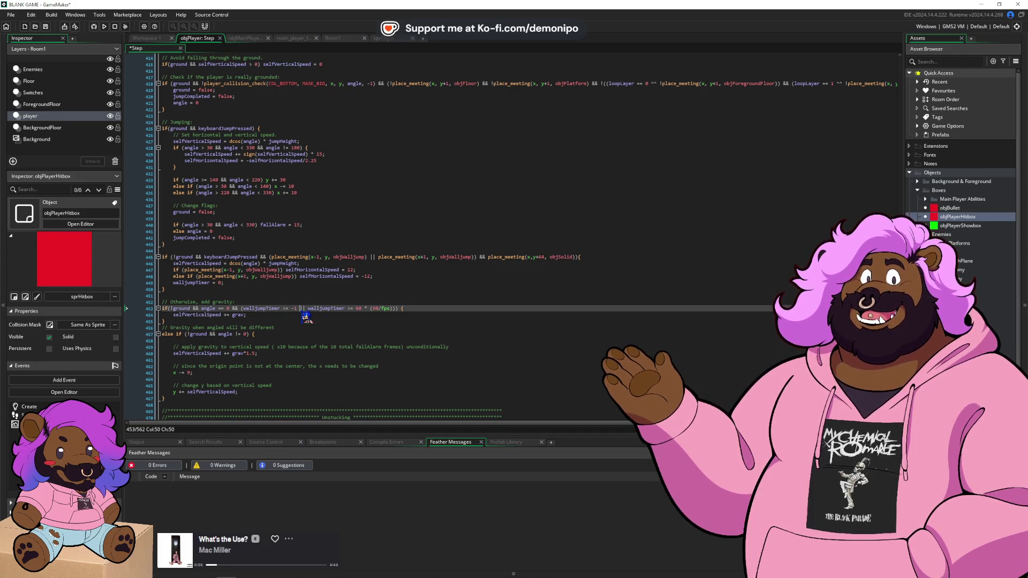
pyautogui.click(358, 306)
pyautogui.write('60 *')
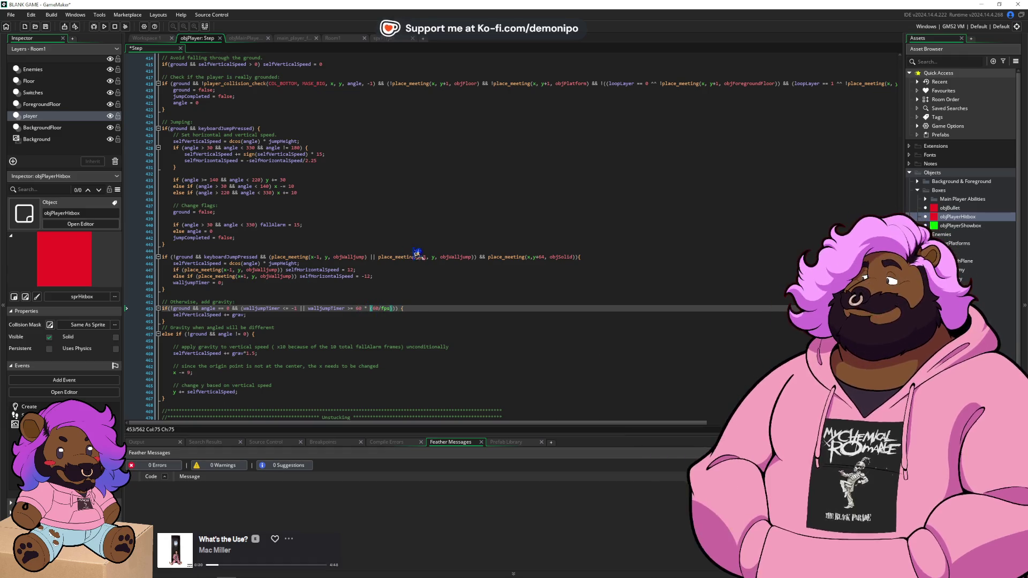
pyautogui.click(265, 283)
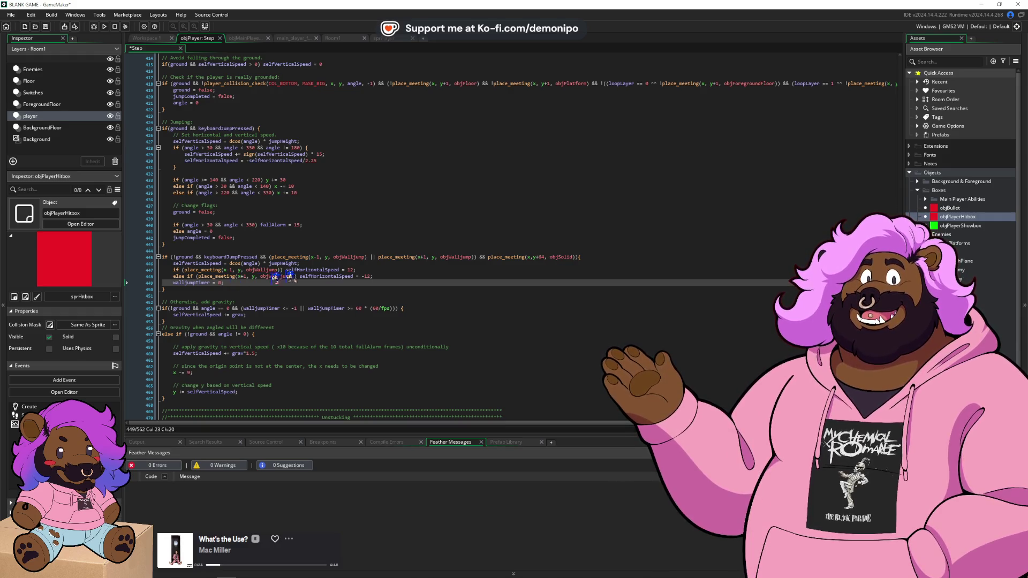
pyautogui.click(390, 257)
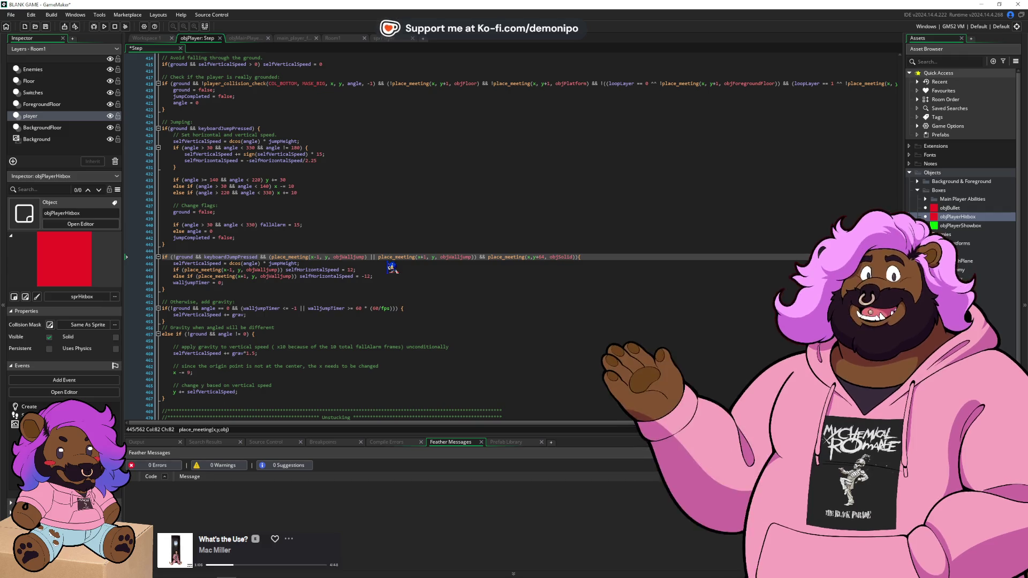
# - On line 445, wrap place_meeting(x,y+64,objSolid) in parentheses with || walljumpTimer > 0, then save
pyautogui.click(488, 257)
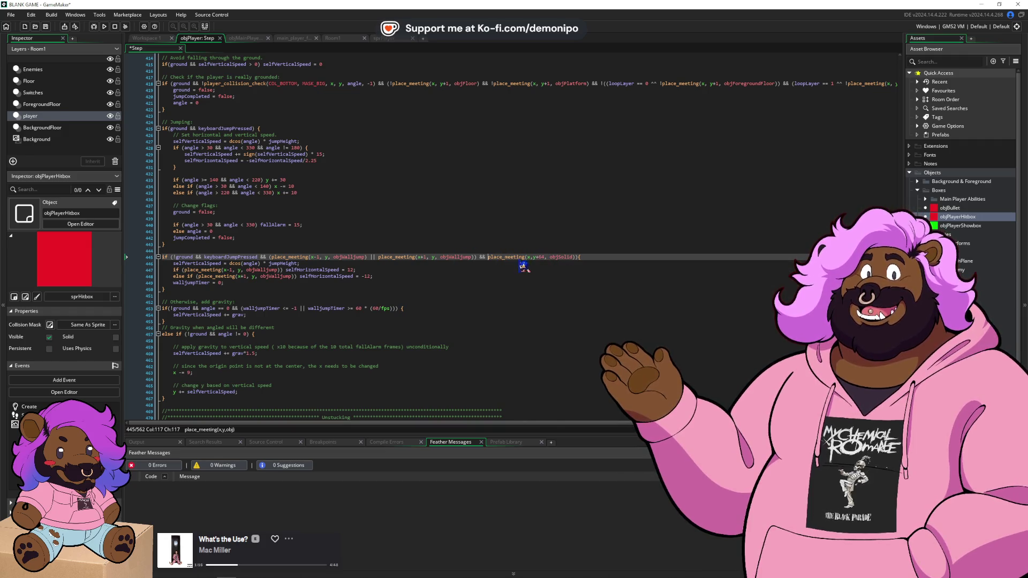
pyautogui.write('(*')
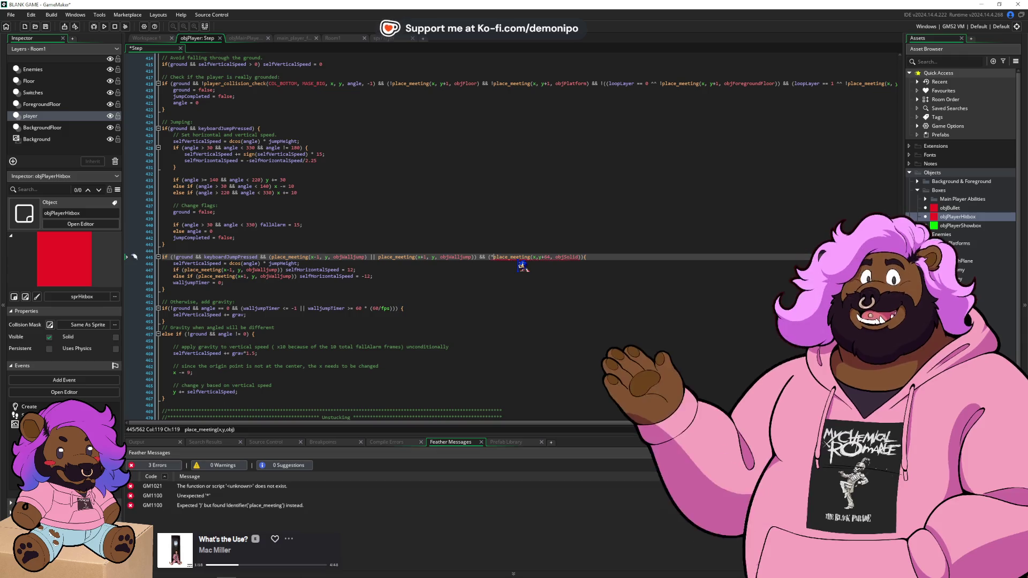
pyautogui.press('BackSpace')
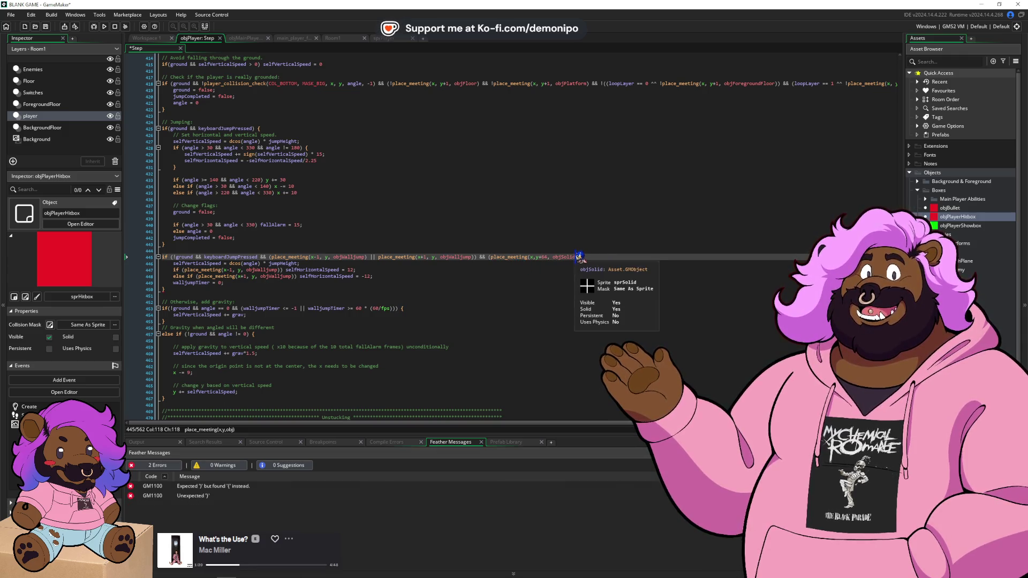
pyautogui.click(581, 258)
pyautogui.press('BackSpace')
pyautogui.write('|| wallJu')
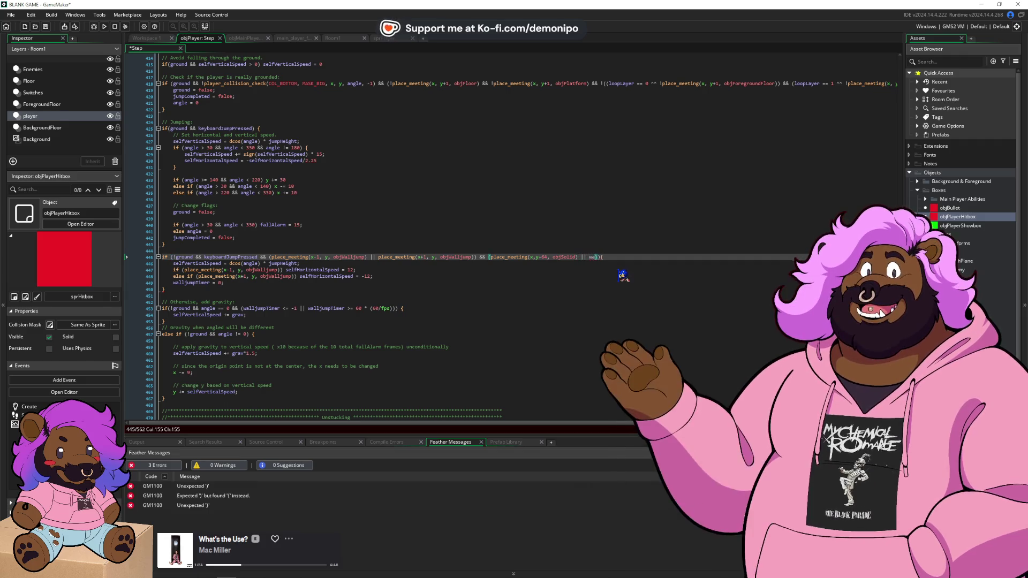
pyautogui.press('Return')
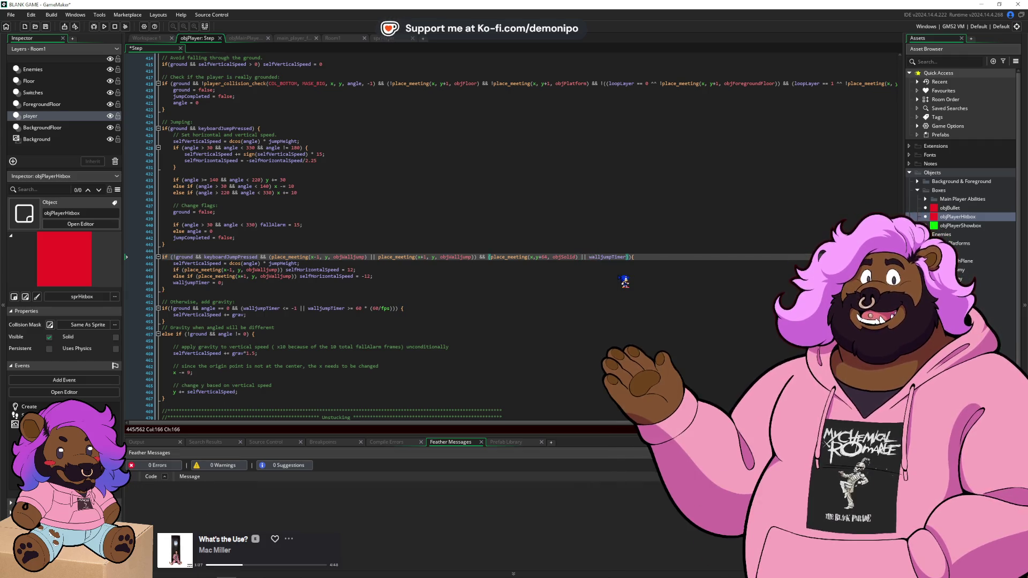
pyautogui.write('0')
pyautogui.hotkey('ctrl', 's')
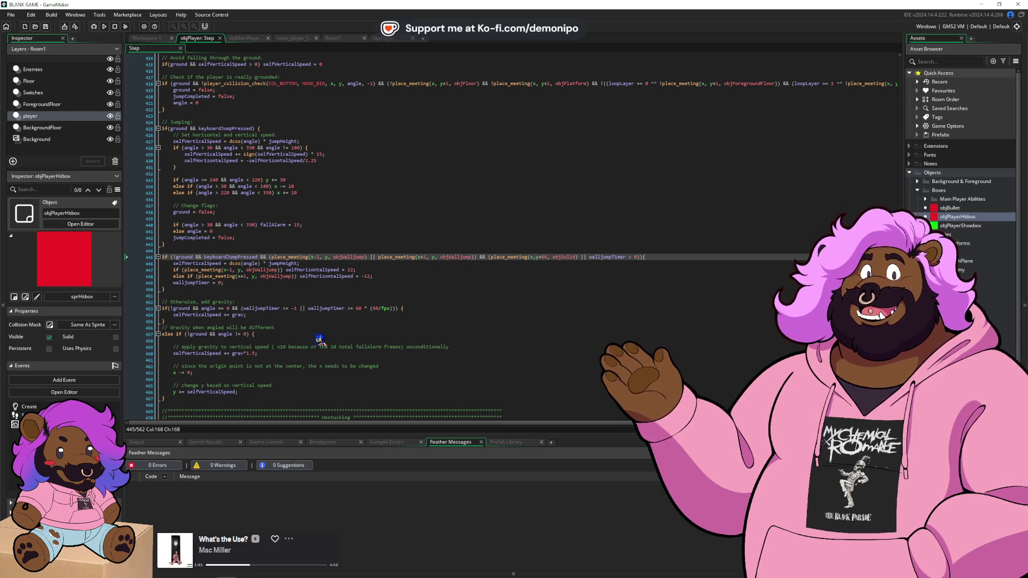
# - After jumpCompleted = true; on line 317, add if (walljumpTimer >= 0) walljumpTimer = -1;
pyautogui.doubleClick(202, 283)
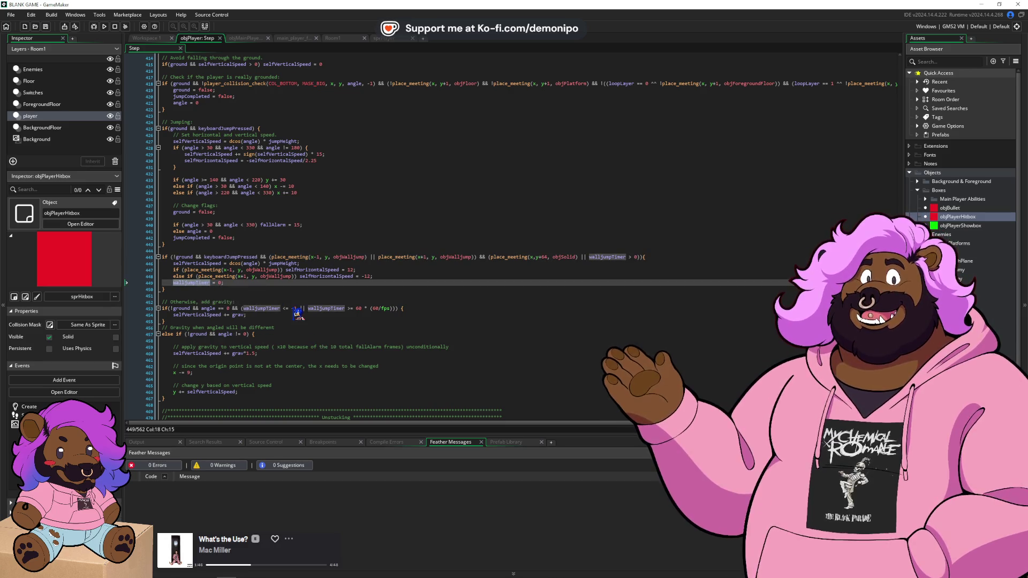
pyautogui.scroll(3, 297, 313)
pyautogui.scroll(20, 297, 314)
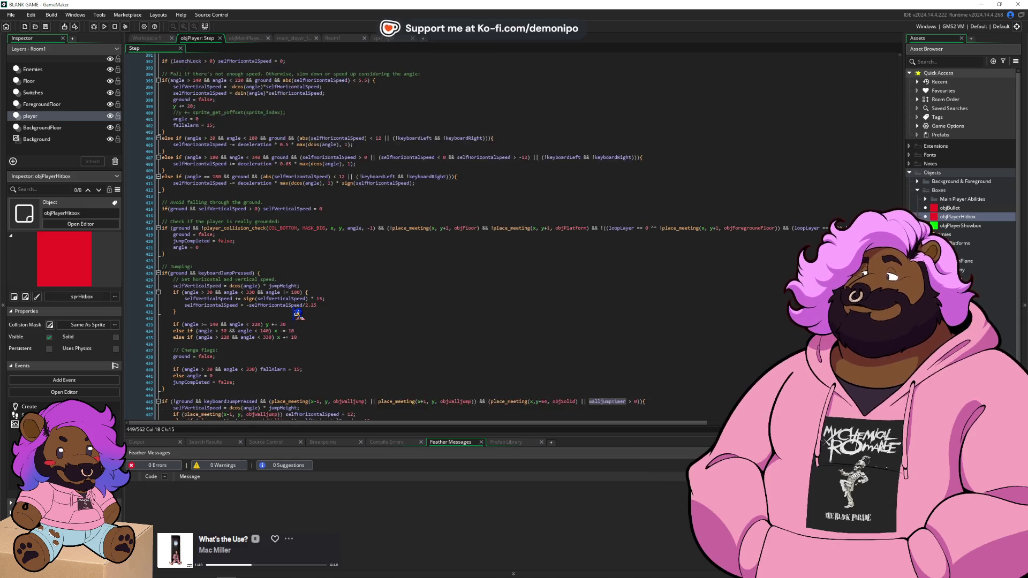
pyautogui.scroll(20, 297, 313)
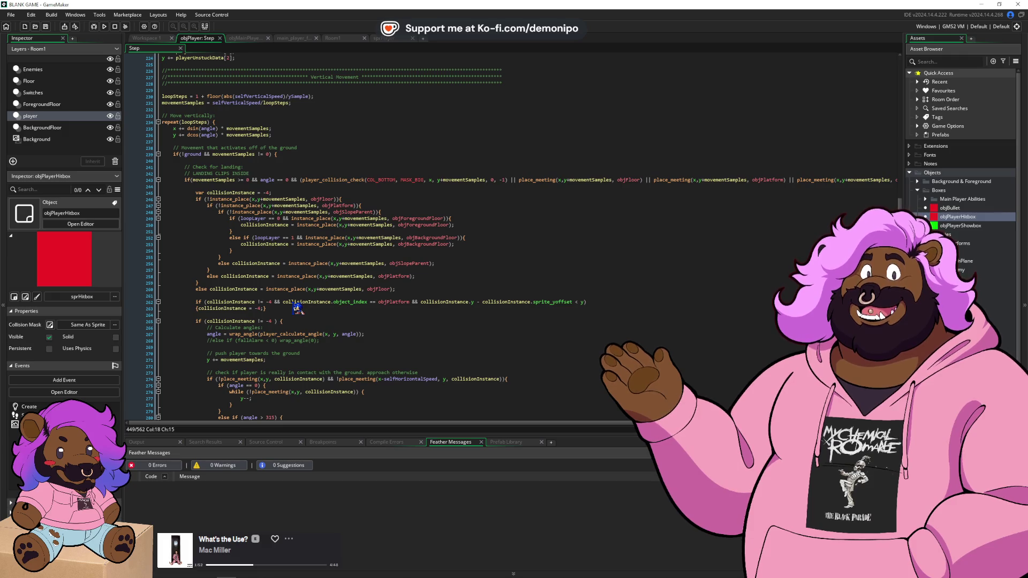
pyautogui.scroll(-15, 275, 229)
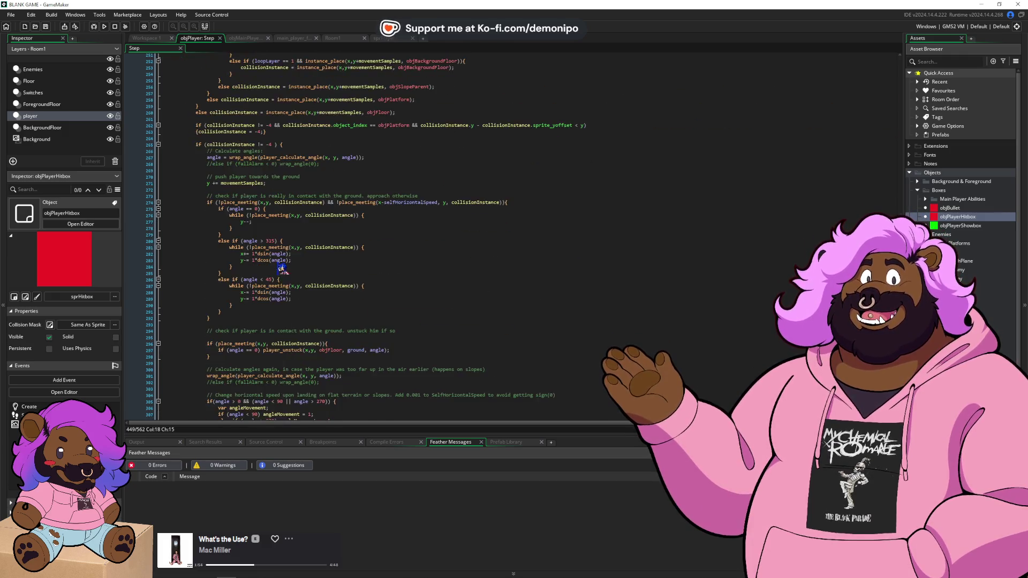
pyautogui.scroll(-5, 284, 302)
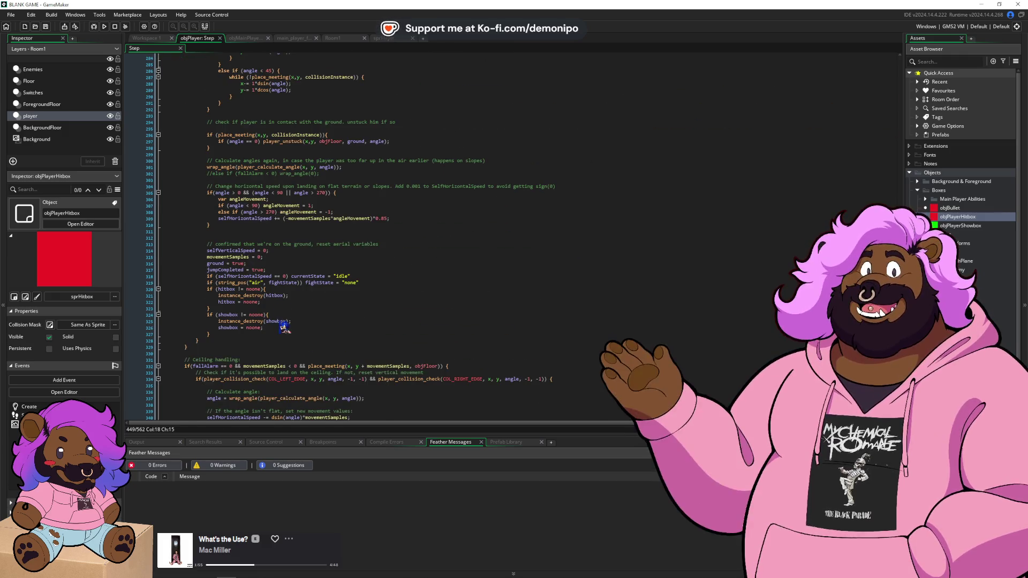
pyautogui.click(297, 269)
pyautogui.press('Return')
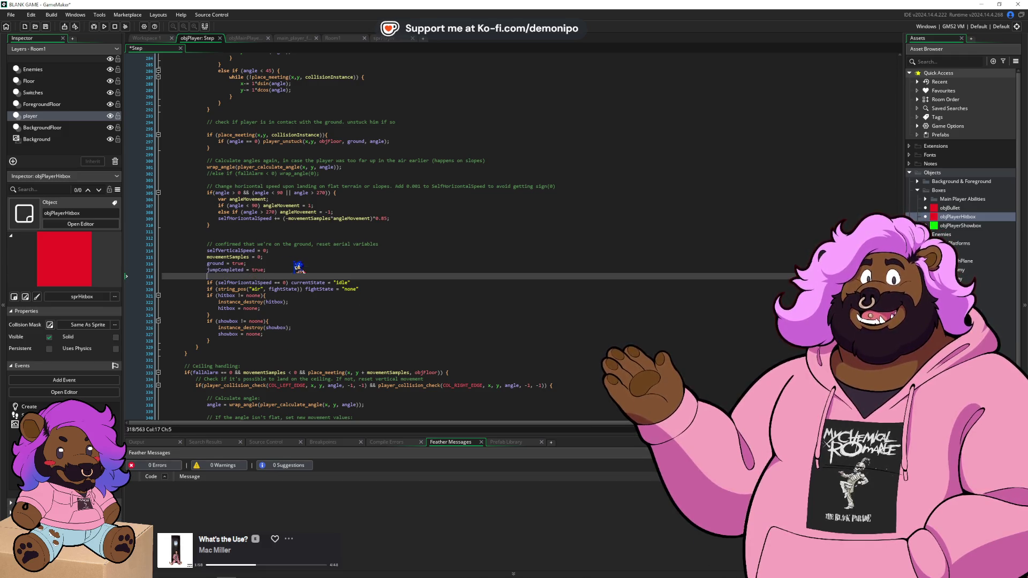
pyautogui.write('if (walljumpTimer ')
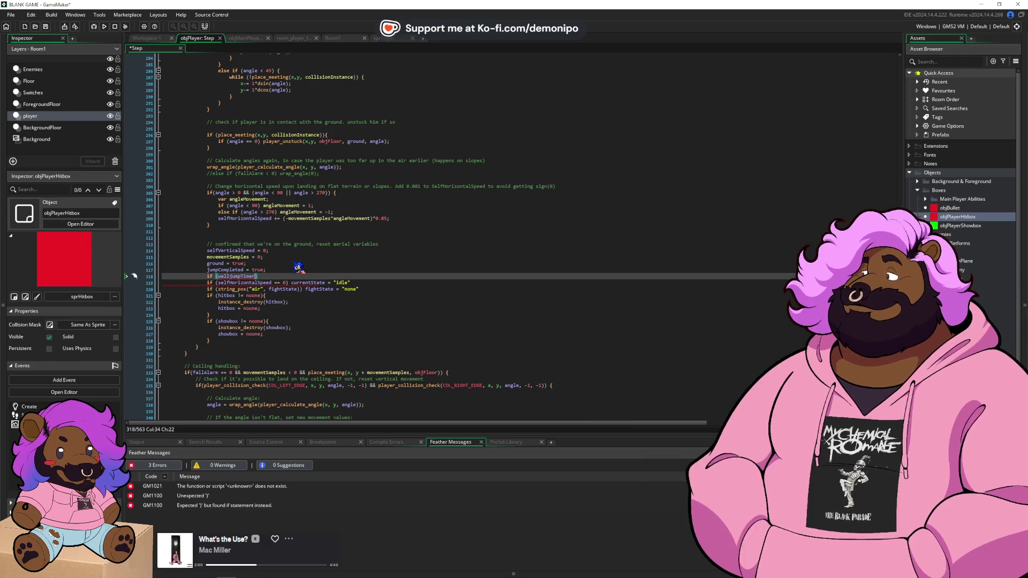
pyautogui.write('>= 0)')
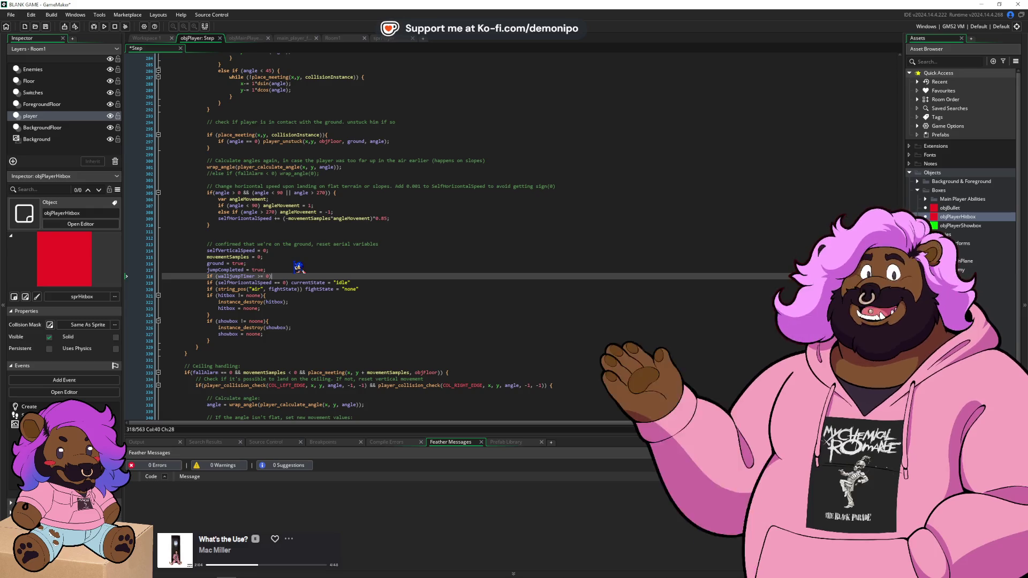
pyautogui.write(' walljumpTimer = -1;')
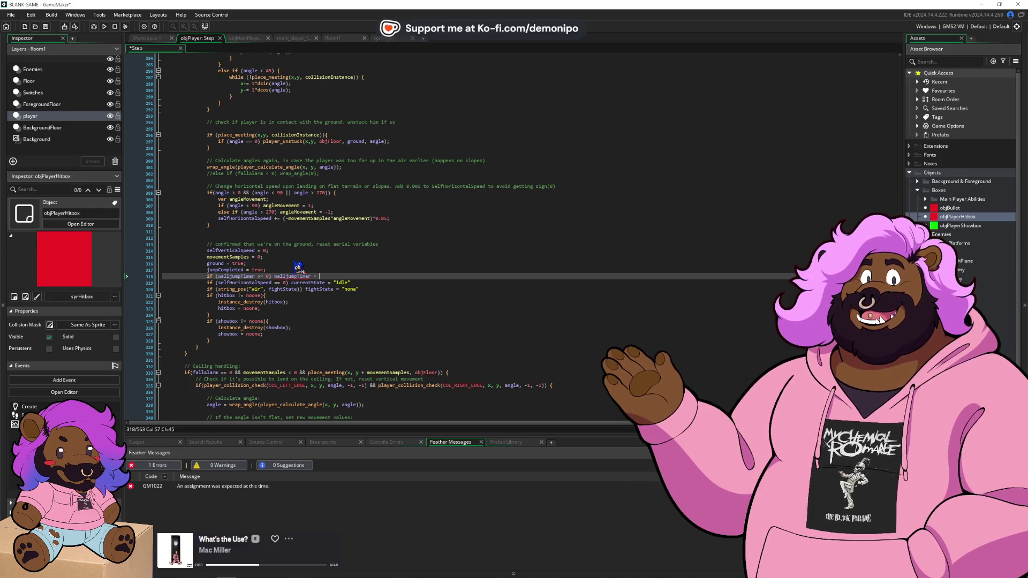
pyautogui.scroll(-20, 298, 267)
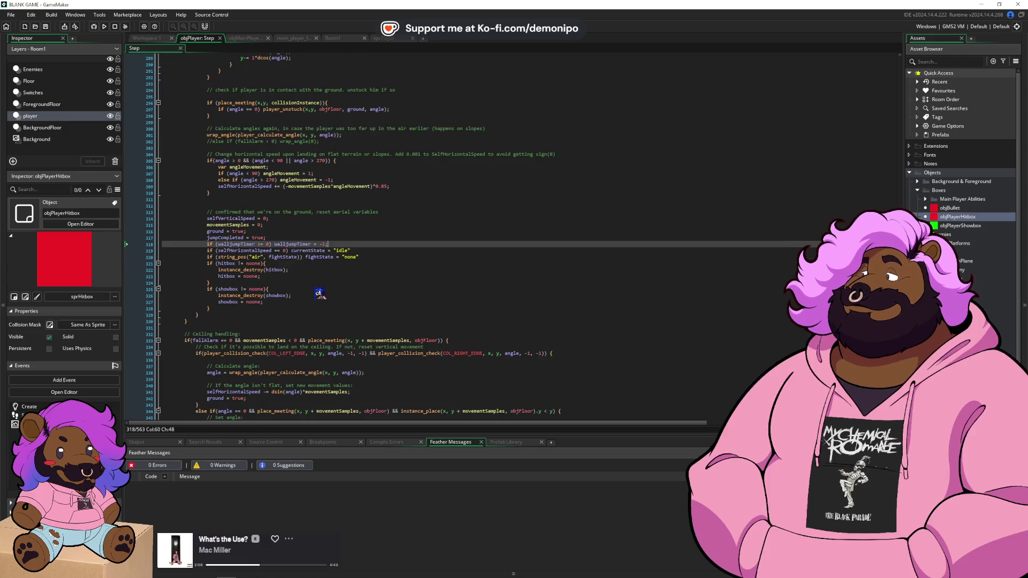
pyautogui.scroll(-5, 330, 298)
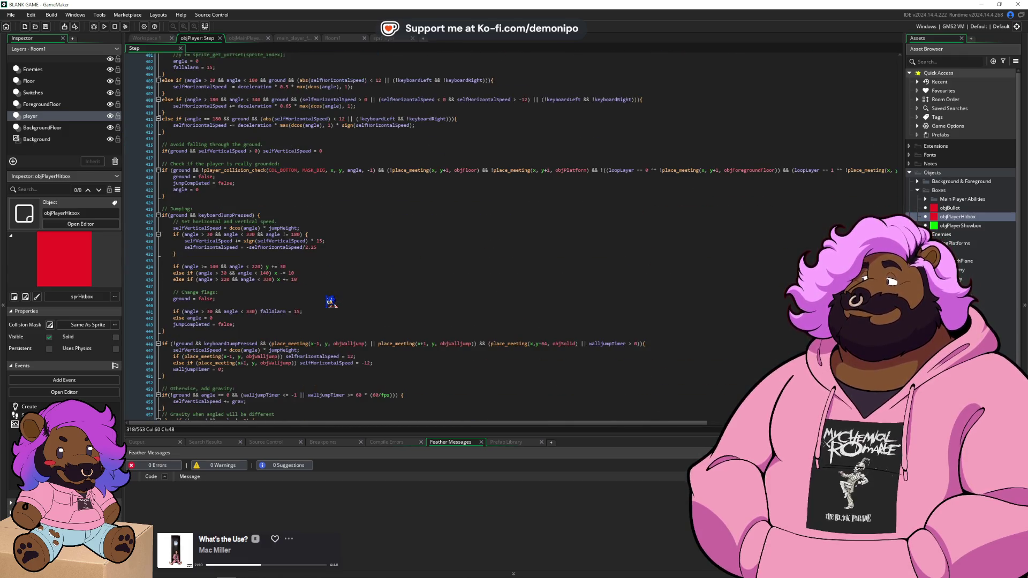
pyautogui.scroll(-4, 330, 300)
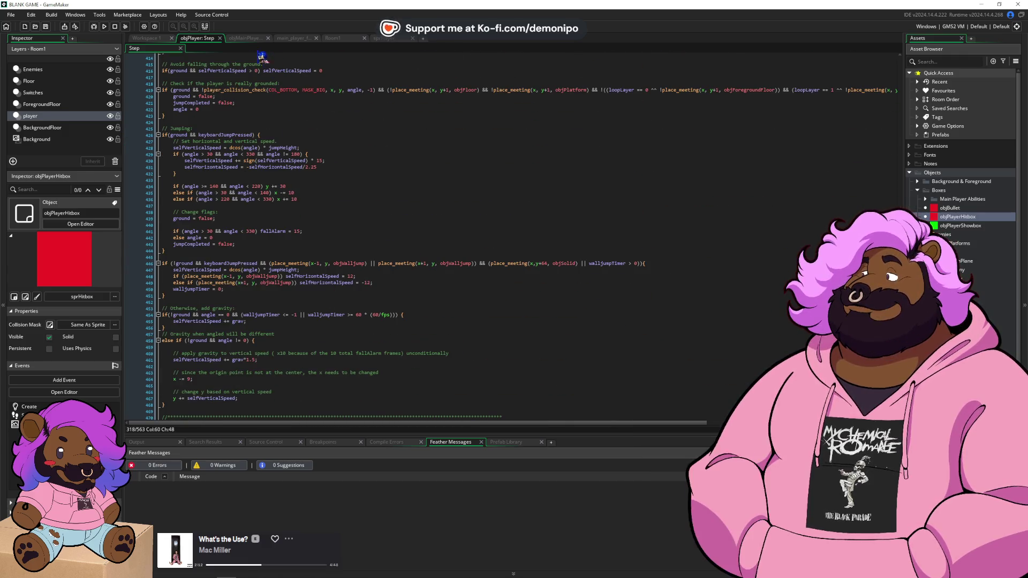
# - In Room1, move the red dummy box aside and untick objDummy to hide it
pyautogui.click(325, 41)
pyautogui.scroll(-4, 450, 260)
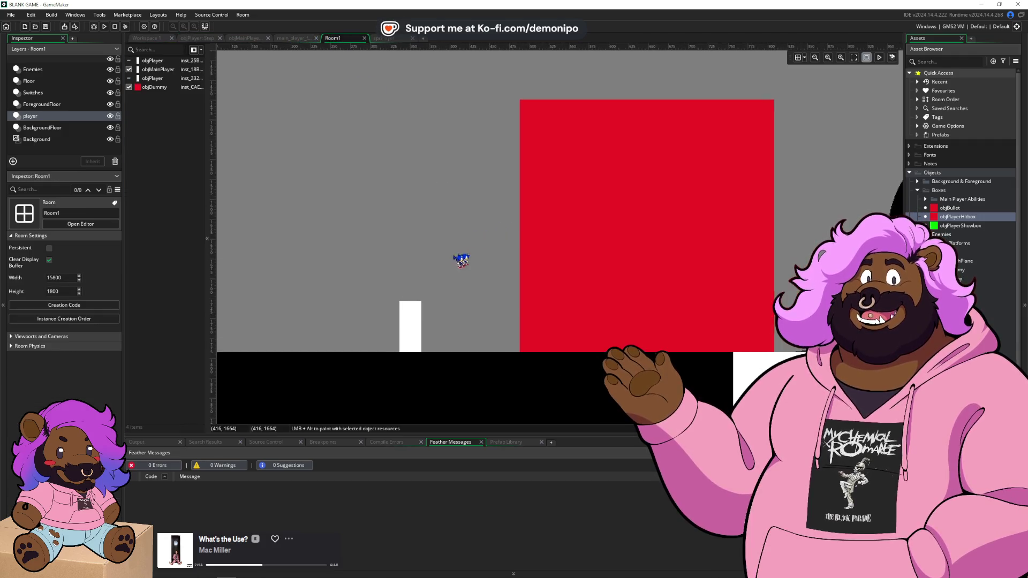
pyautogui.scroll(-2, 449, 261)
pyautogui.click(432, 289)
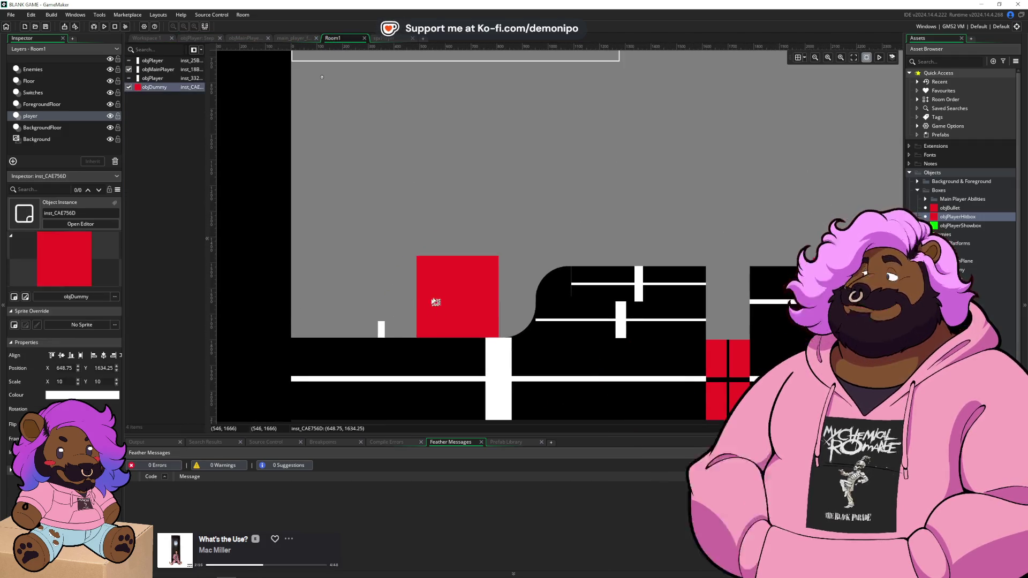
pyautogui.moveTo(432, 289)
pyautogui.mouseDown()
pyautogui.moveTo(618, 175)
pyautogui.moveTo(624, 194)
pyautogui.moveTo(396, 230)
pyautogui.moveTo(457, 137)
pyautogui.moveTo(485, 121)
pyautogui.mouseUp()
pyautogui.hscroll(-2, 402, 150)
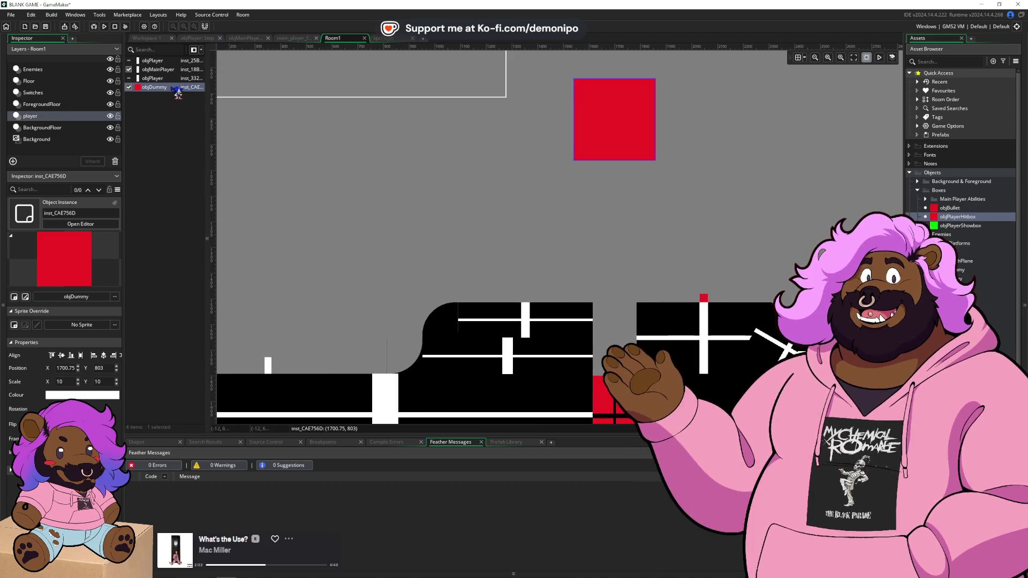
pyautogui.click(129, 87)
pyautogui.hscroll(-2, 300, 209)
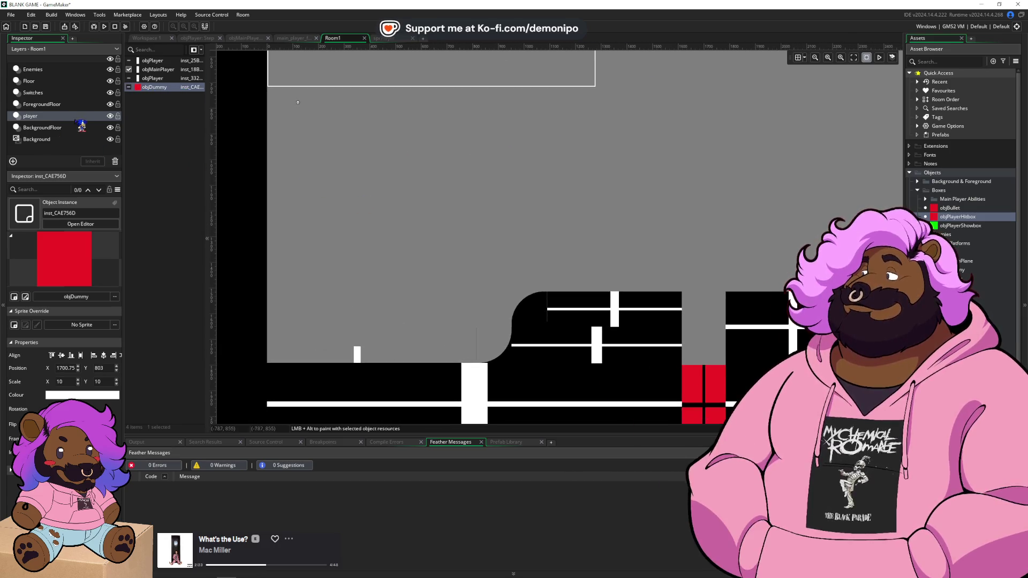
# - Place an objWalljump pillar on Room1's Floor layer
pyautogui.click(59, 82)
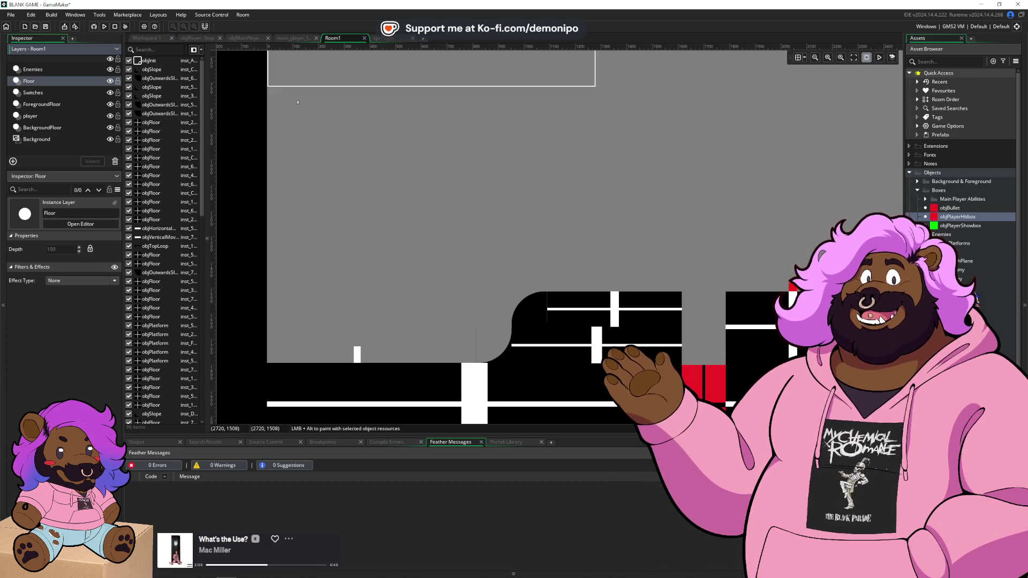
pyautogui.click(959, 340)
pyautogui.moveTo(959, 340)
pyautogui.mouseDown()
pyautogui.moveTo(442, 309)
pyautogui.moveTo(357, 349)
pyautogui.mouseUp()
pyautogui.scroll(1, 359, 346)
pyautogui.hscroll(-2, 428, 353)
pyautogui.scroll(1, 494, 374)
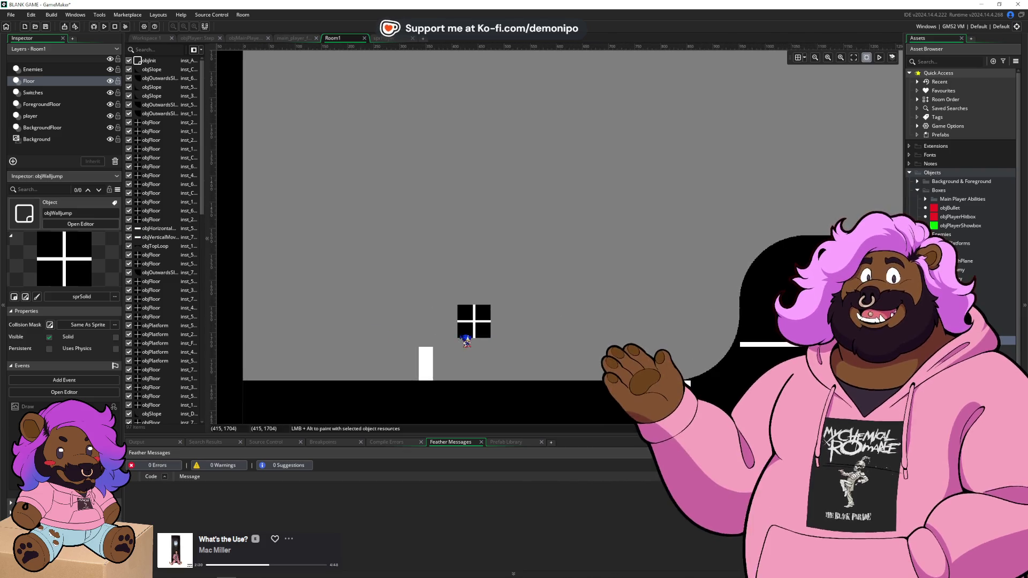
pyautogui.moveTo(477, 335)
pyautogui.mouseDown()
pyautogui.moveTo(491, 363)
pyautogui.moveTo(481, 159)
pyautogui.mouseUp()
# - Duplicate the pillar to x 640, stretch the copy taller, and launch a debug run (F6)
pyautogui.hotkey('ctrl', 'd')
pyautogui.moveTo(497, 251); pyautogui.dragTo(578, 281)
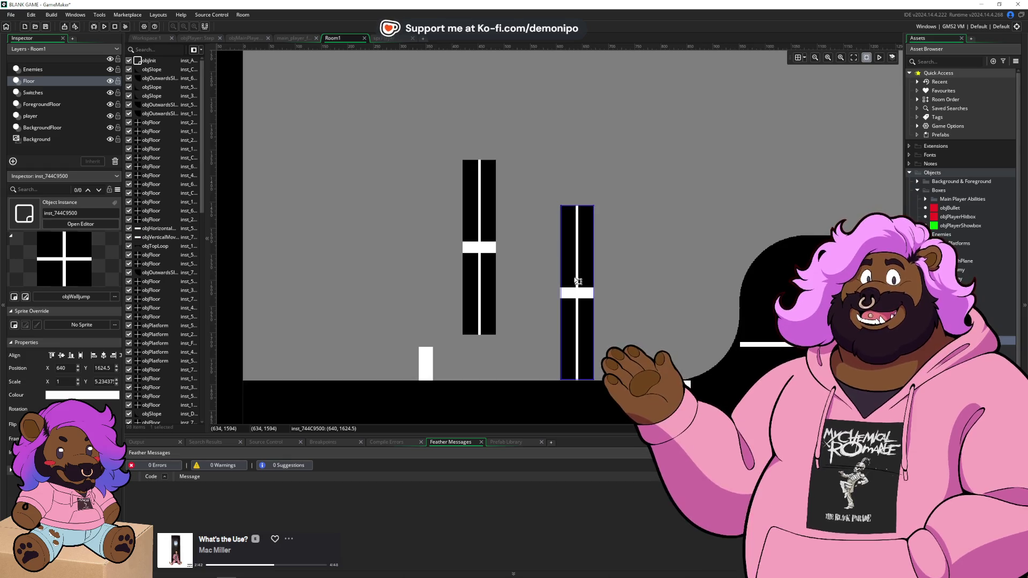
pyautogui.moveTo(578, 206); pyautogui.dragTo(579, 158)
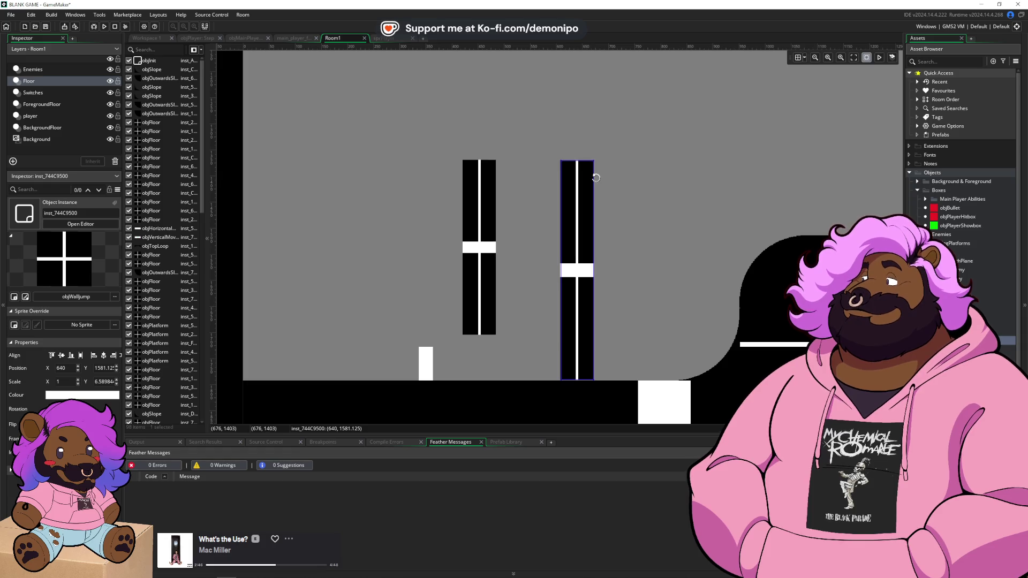
pyautogui.click(474, 170)
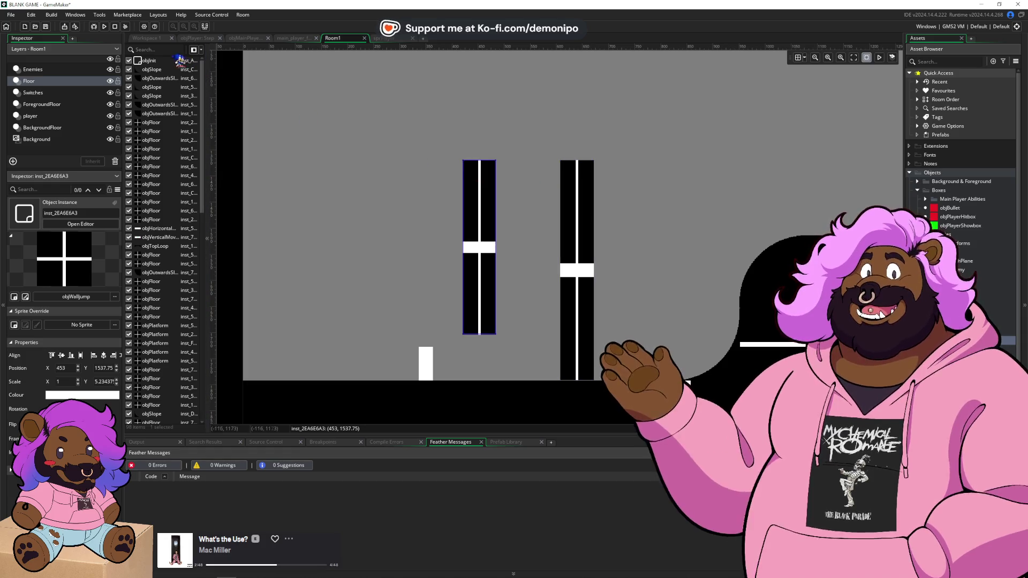
pyautogui.click(103, 31)
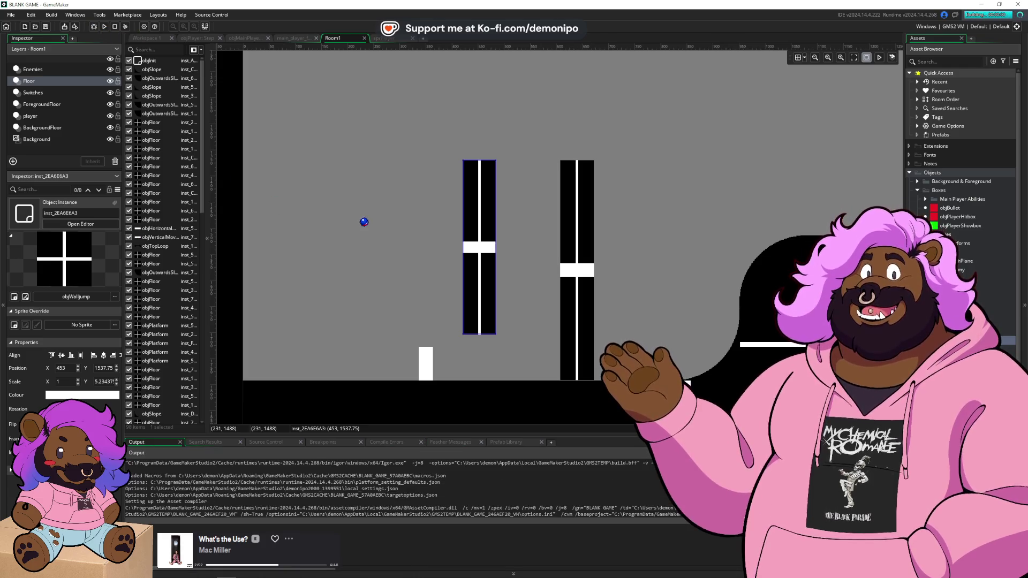
# - Start the game from its title screen and try moving and jumping
pyautogui.hotkey('alt', 'Tab')
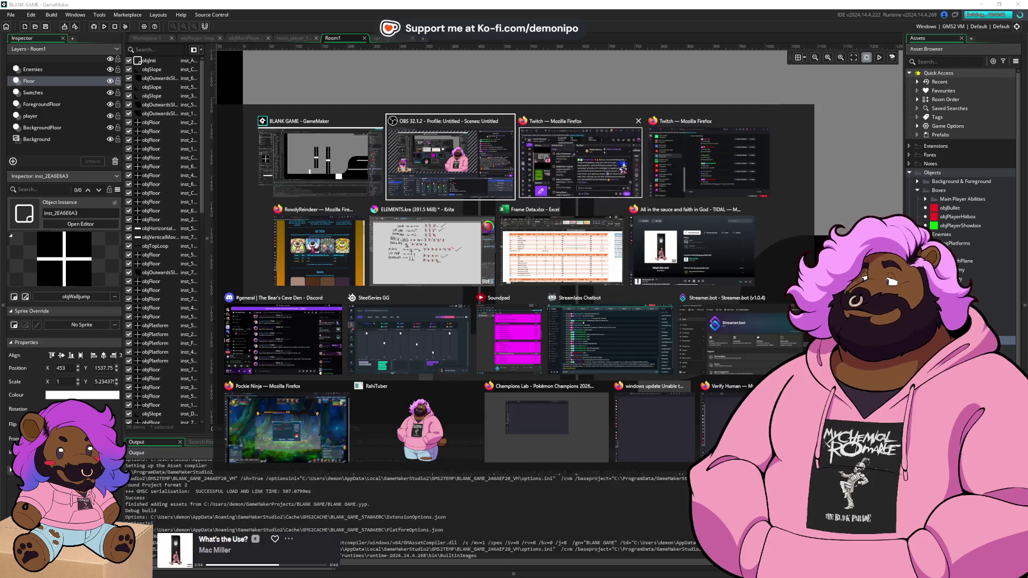
pyautogui.press('Escape')
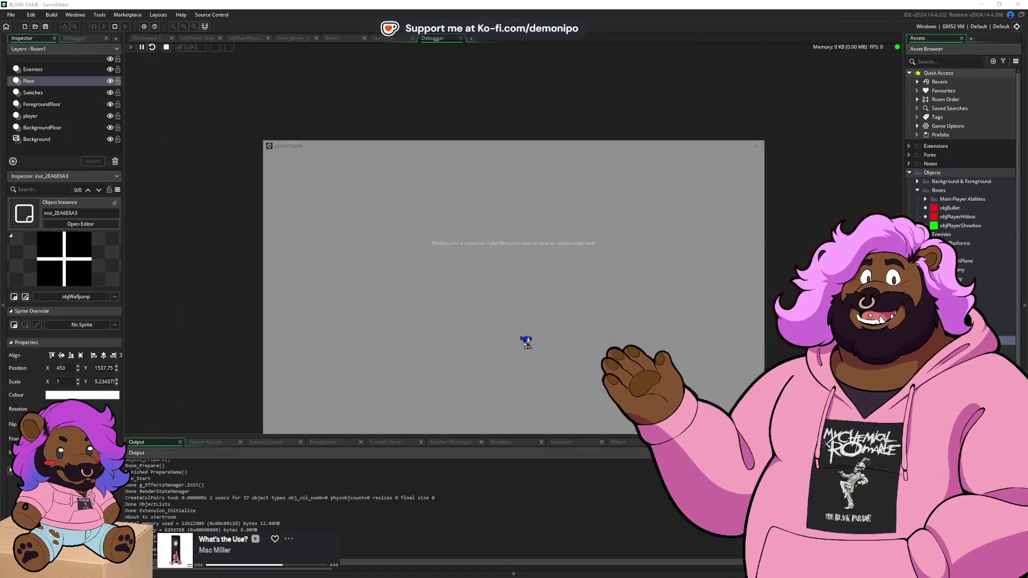
pyautogui.click(524, 384)
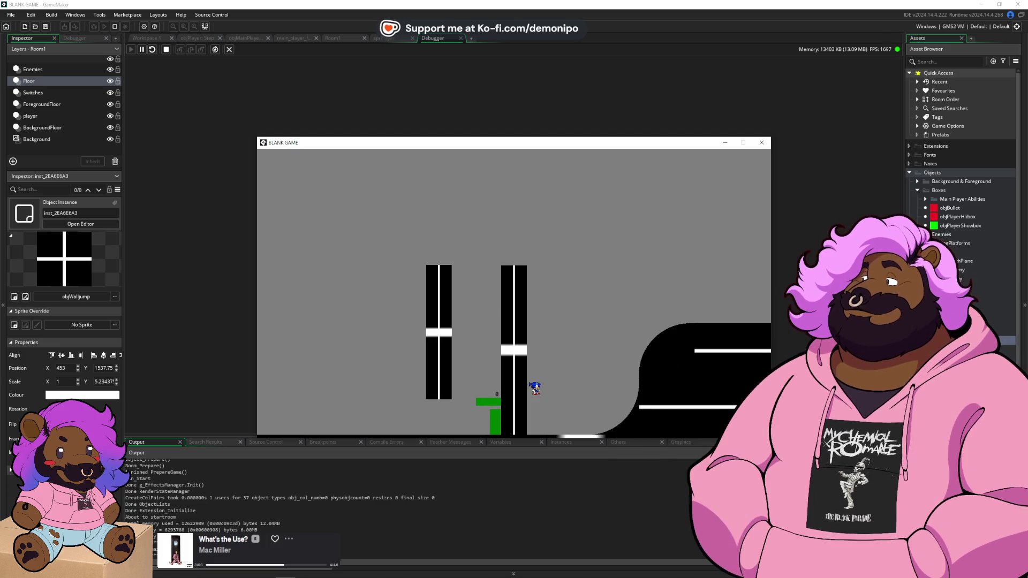
pyautogui.press('Right')
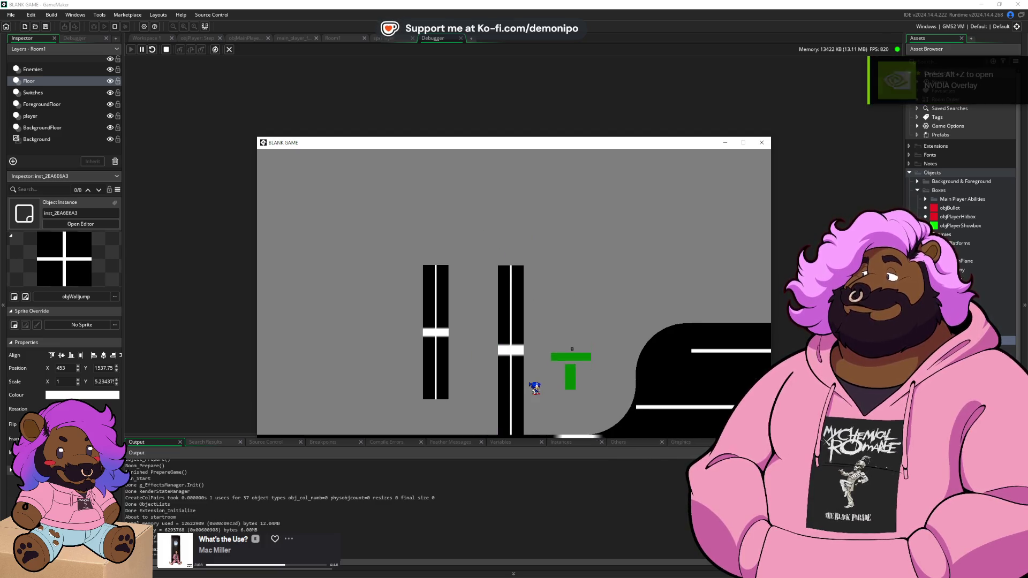
pyautogui.press('Left')
pyautogui.press('space')
pyautogui.press('space')
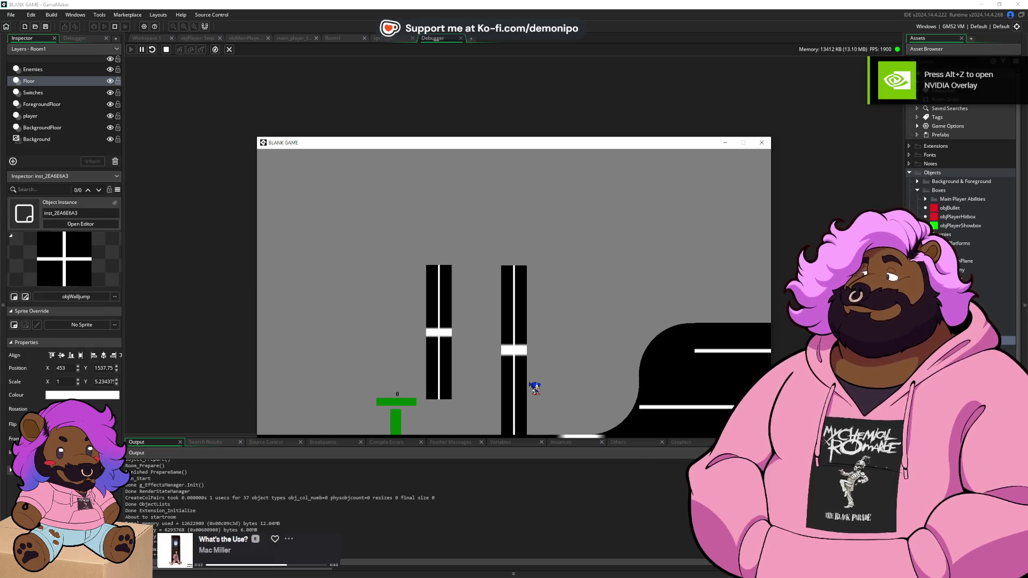
# - Wall-jump back and forth between the two pillars, then return to the objPlayer Step code
pyautogui.press('Right')
pyautogui.press('Right')
pyautogui.press('space')
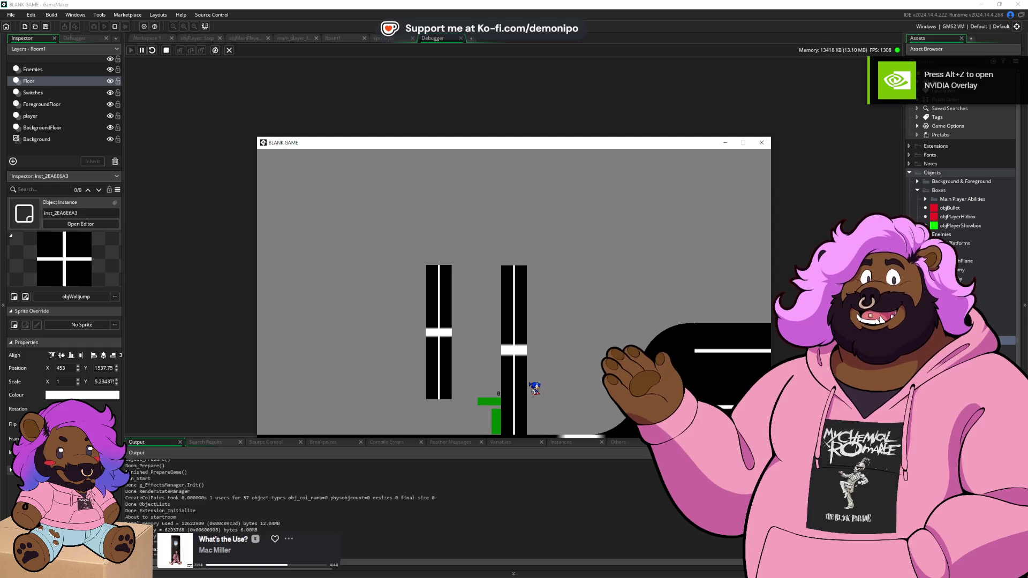
pyautogui.press('space')
pyautogui.press('space')
pyautogui.press('Left')
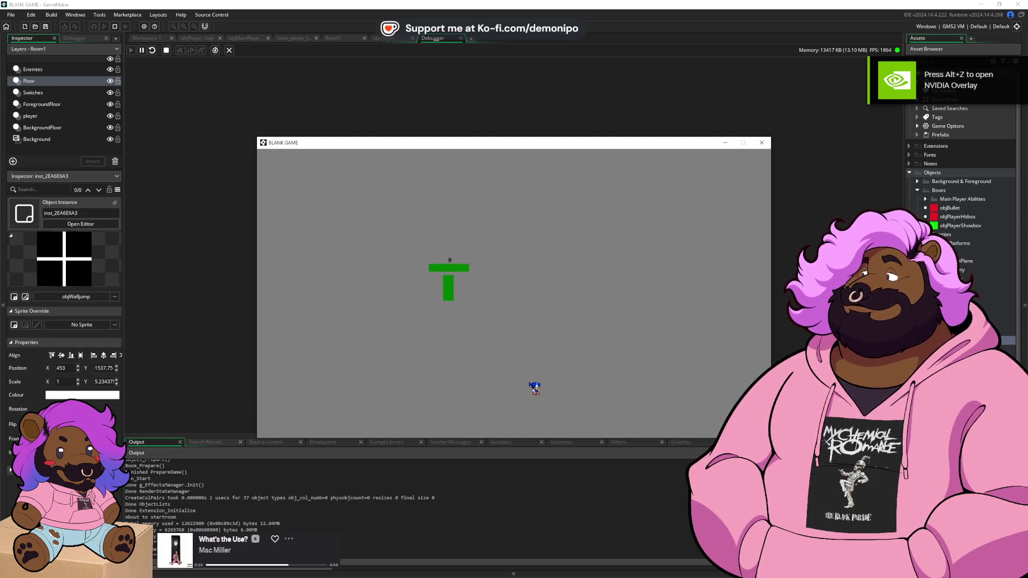
pyautogui.press('Right')
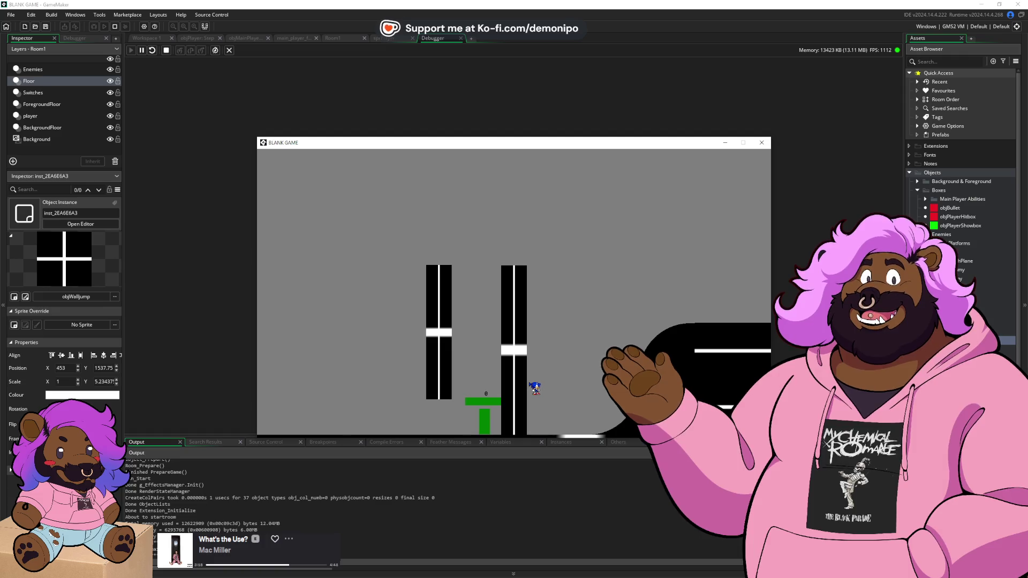
pyautogui.press('space')
pyautogui.press('Right')
pyautogui.press('Left')
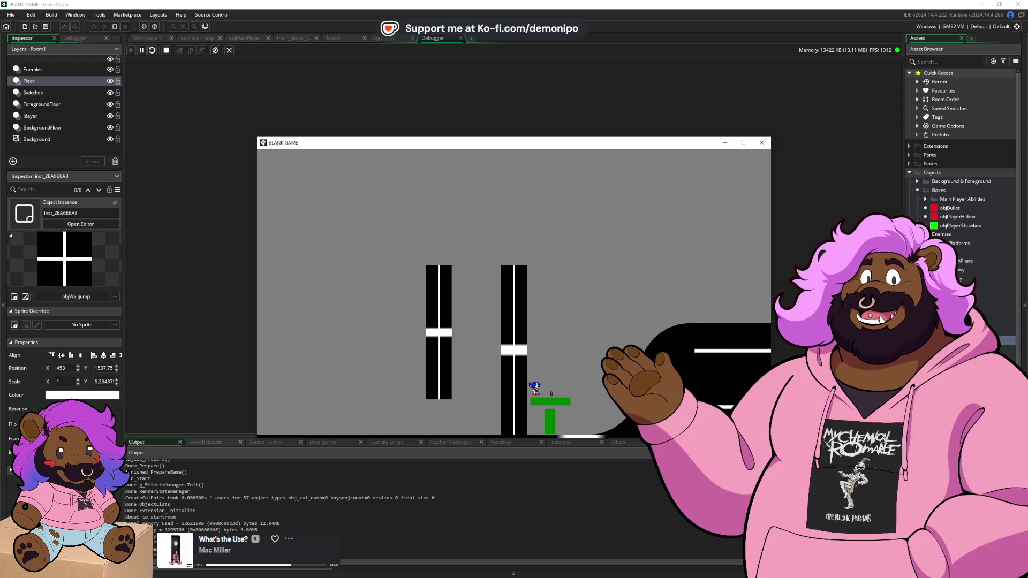
pyautogui.press('space')
pyautogui.press('Right')
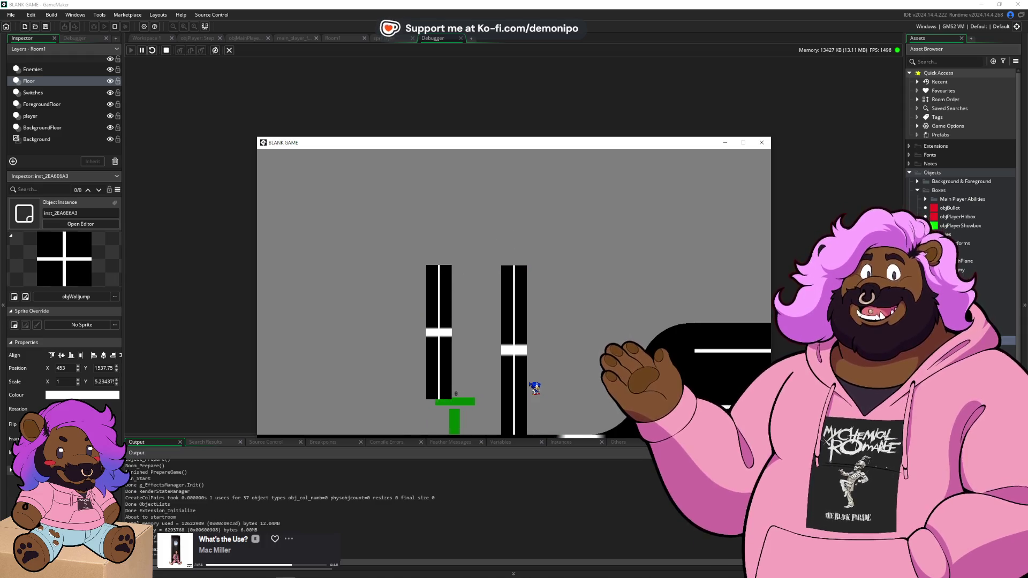
pyautogui.click(198, 39)
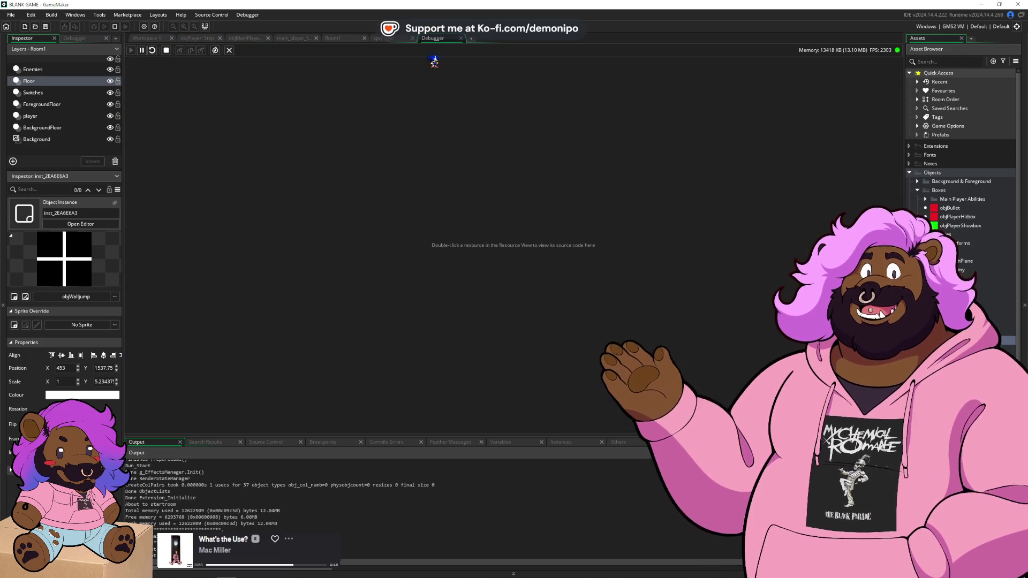
# - Scroll through the ground-unsticking slope checks around lines 474–530 of the objPlayer Step code
pyautogui.scroll(-4, 243, 235)
pyautogui.scroll(-20, 243, 235)
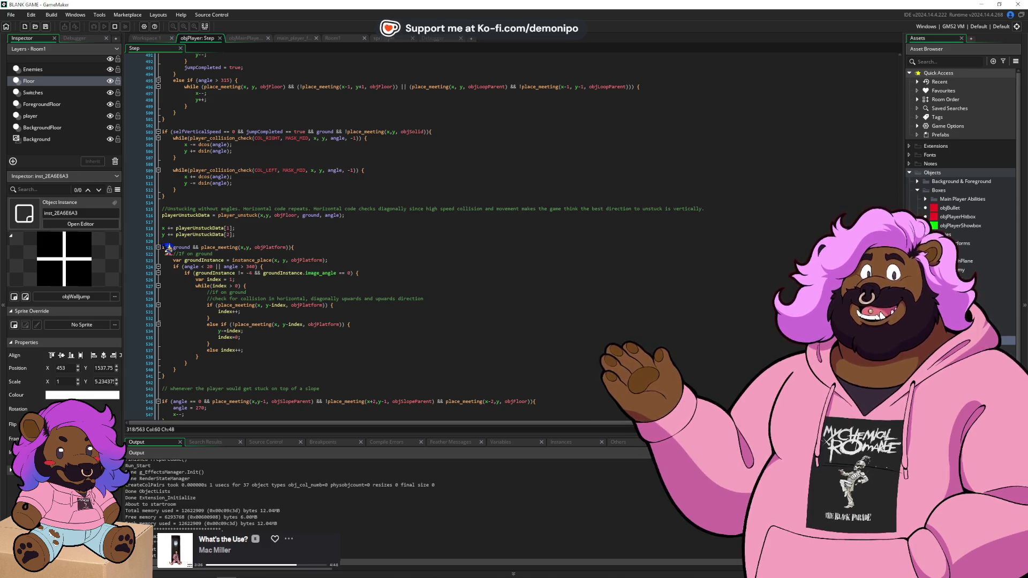
pyautogui.scroll(14, 168, 249)
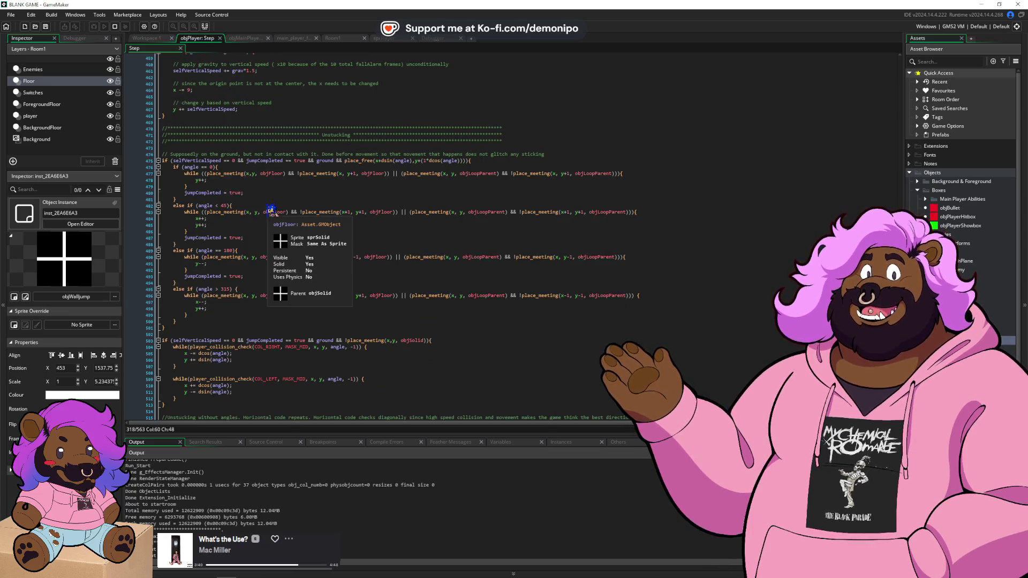
pyautogui.scroll(-7, 297, 294)
pyautogui.scroll(-2, 297, 295)
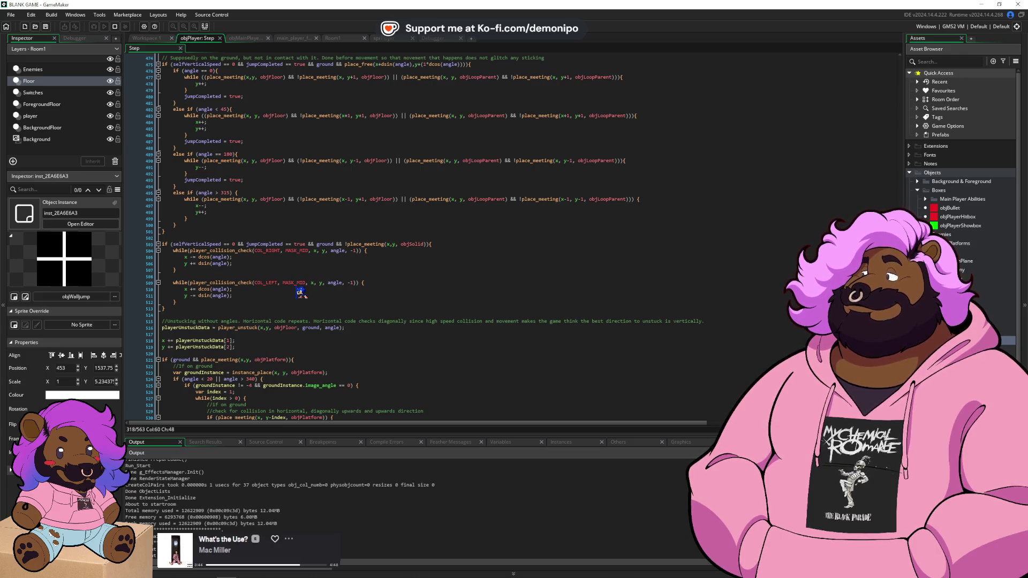
pyautogui.scroll(-4, 300, 293)
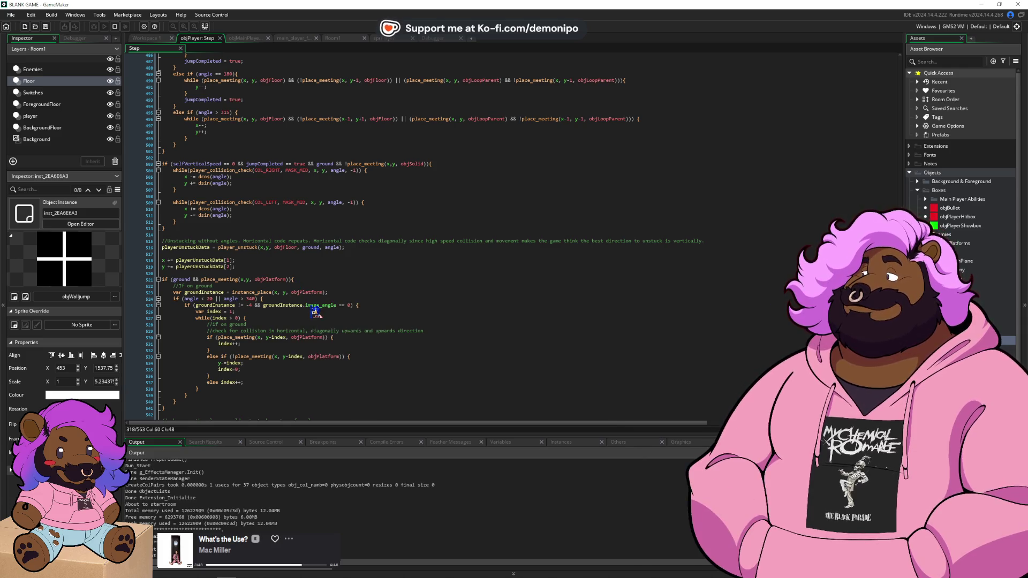
pyautogui.scroll(-2, 310, 296)
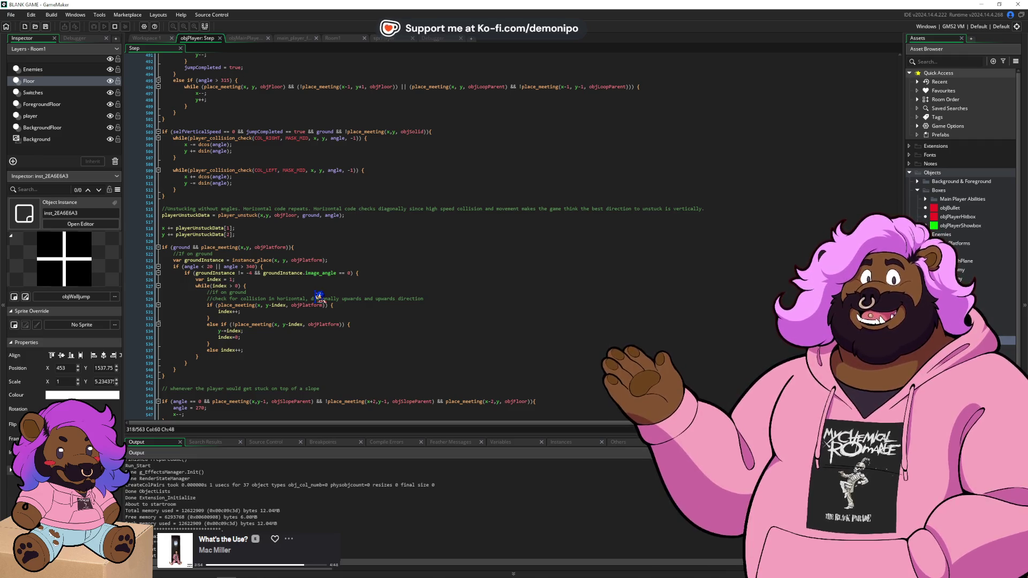
pyautogui.scroll(1, 320, 296)
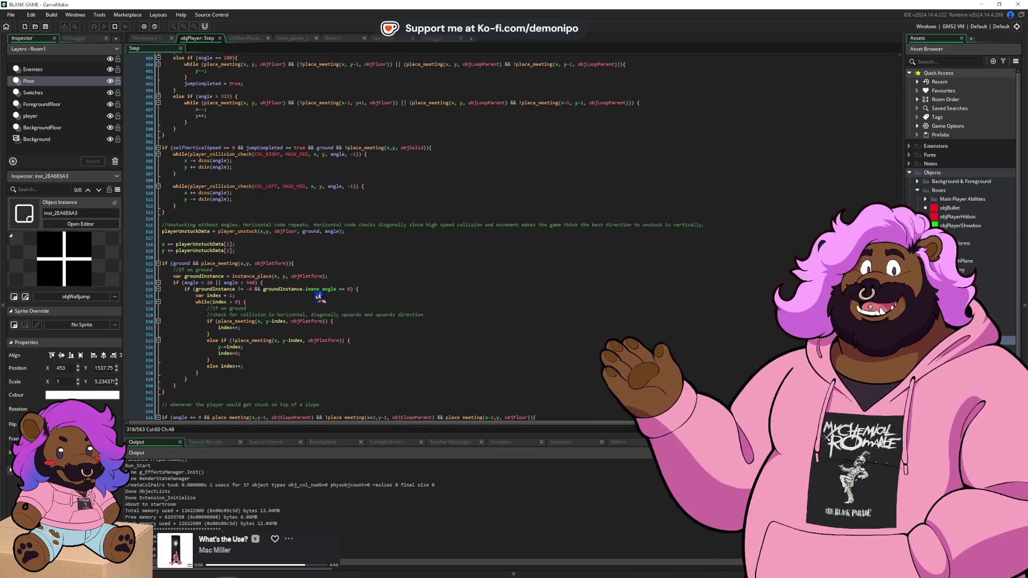
pyautogui.scroll(5, 319, 296)
pyautogui.scroll(-1, 320, 296)
pyautogui.scroll(1, 316, 301)
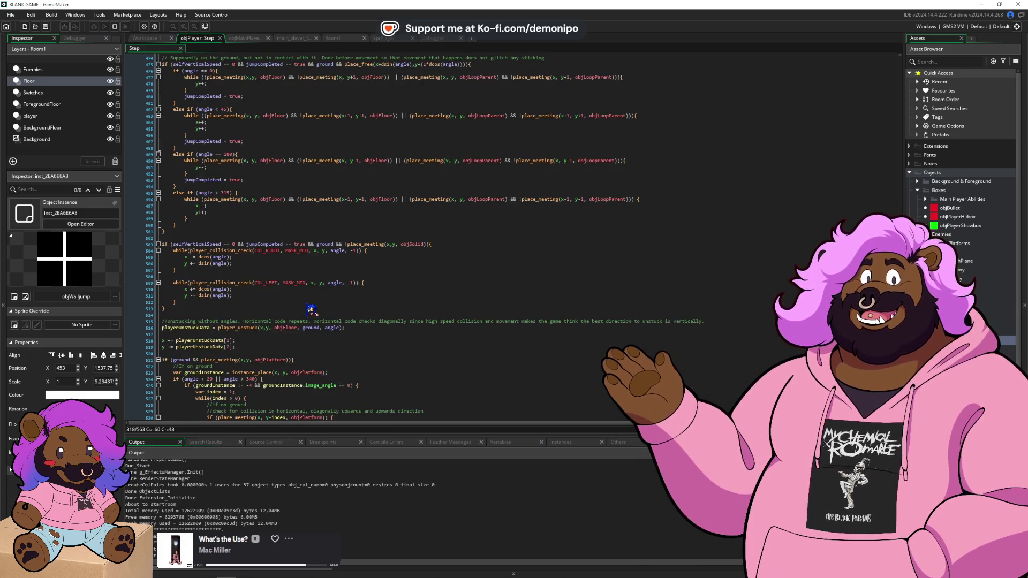
pyautogui.click(427, 276)
# - Search the Step code for objSolid, add a breakpoint on line 356, and run the game (F5)
pyautogui.hotkey('ctrl', 'f')
pyautogui.write('obj')
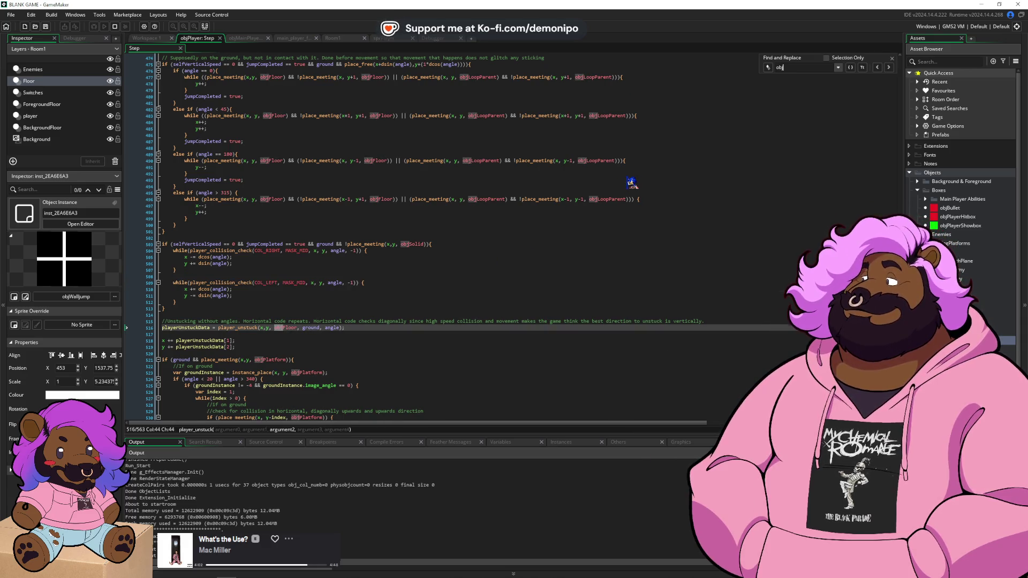
pyautogui.write('So')
pyautogui.scroll(4, 619, 202)
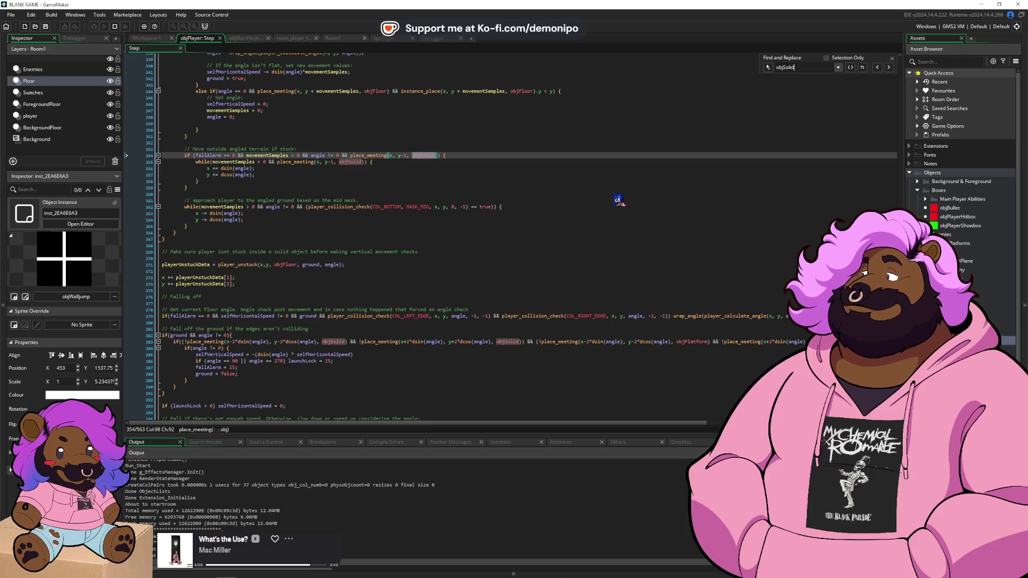
pyautogui.click(152, 169)
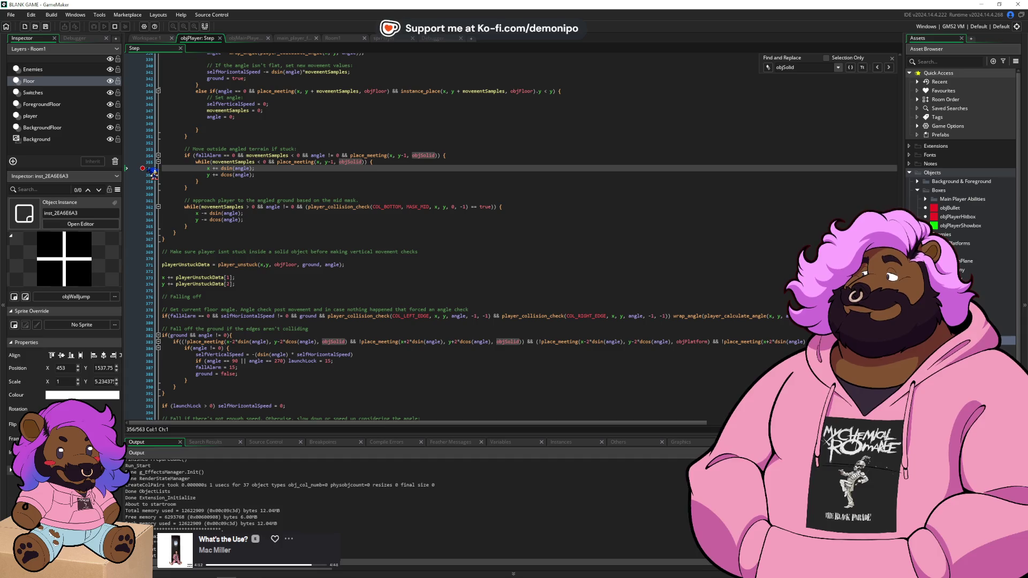
pyautogui.scroll(4, 244, 208)
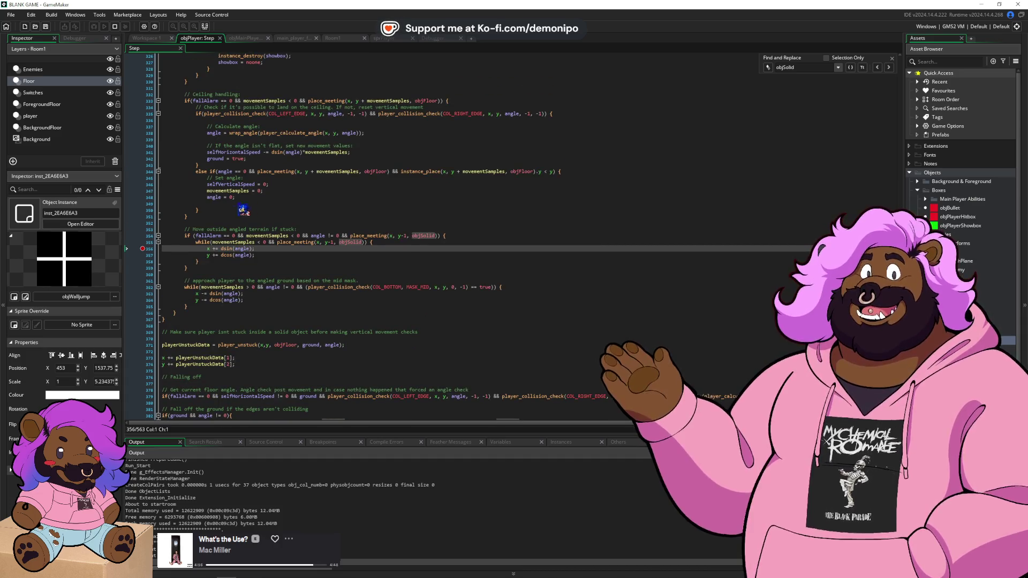
pyautogui.press('F5')
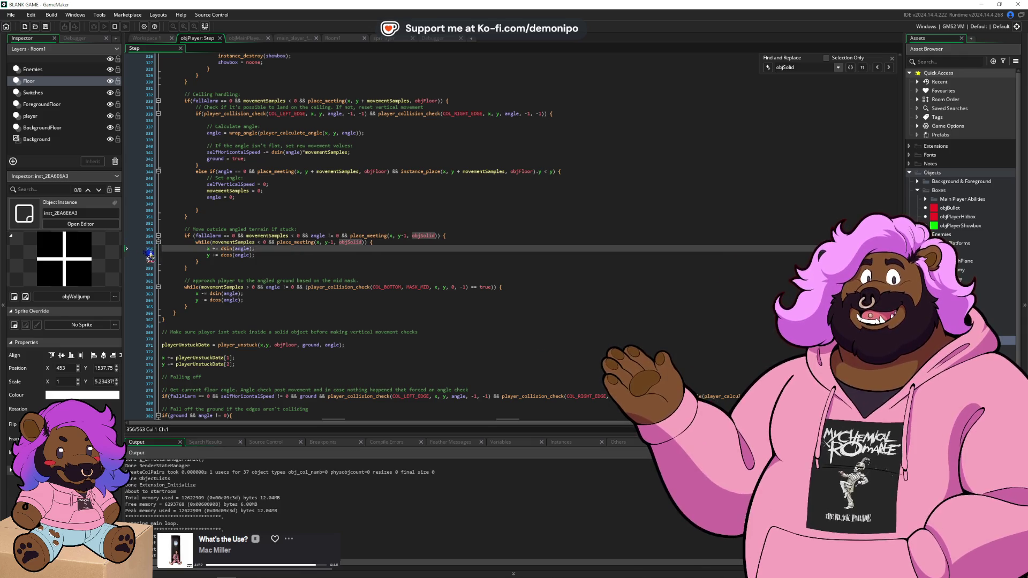
# - Step through the objSolid matches at lines 446 and 503 with Find Next
pyautogui.click(889, 68)
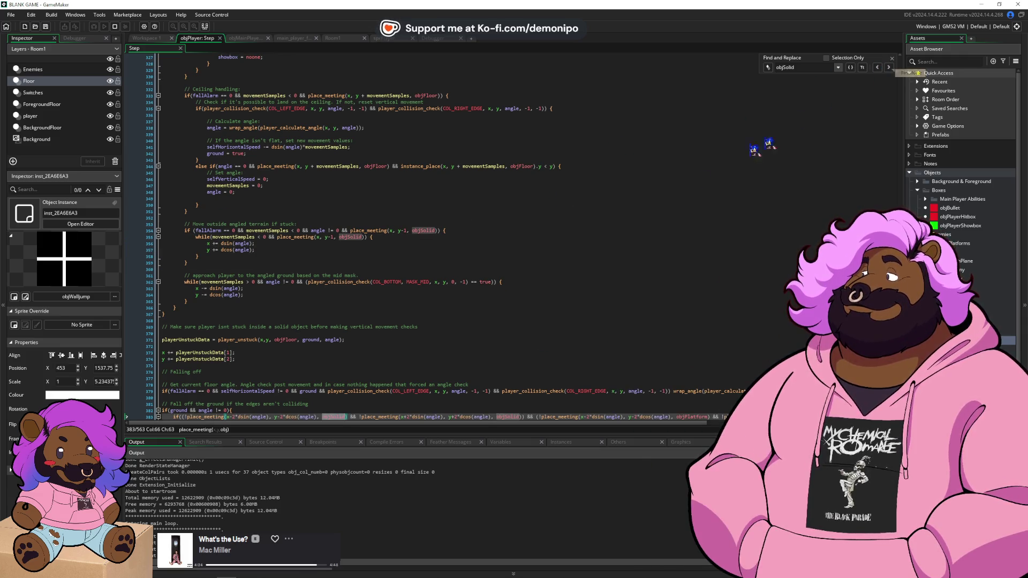
pyautogui.scroll(-6, 666, 200)
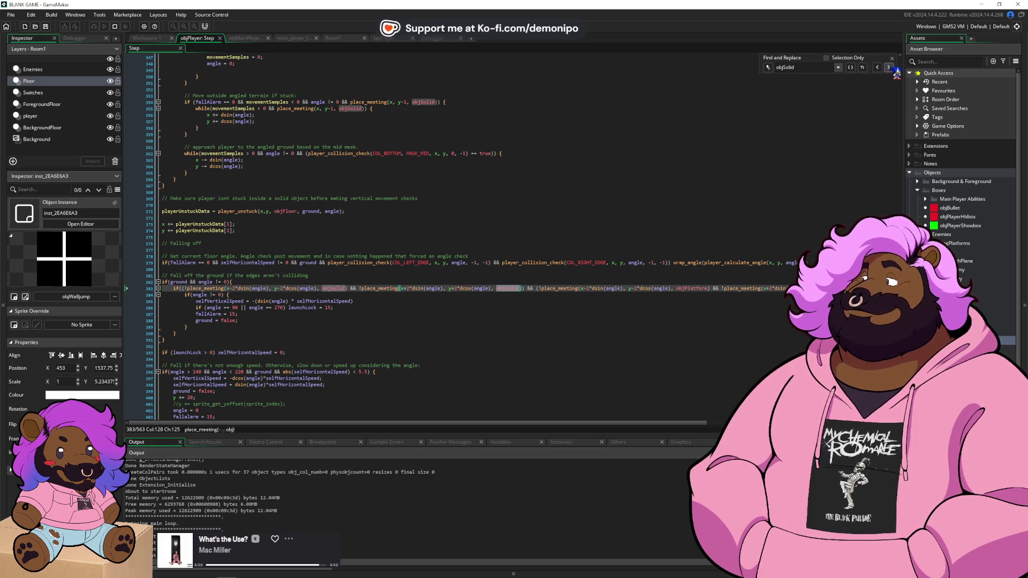
pyautogui.click(894, 69)
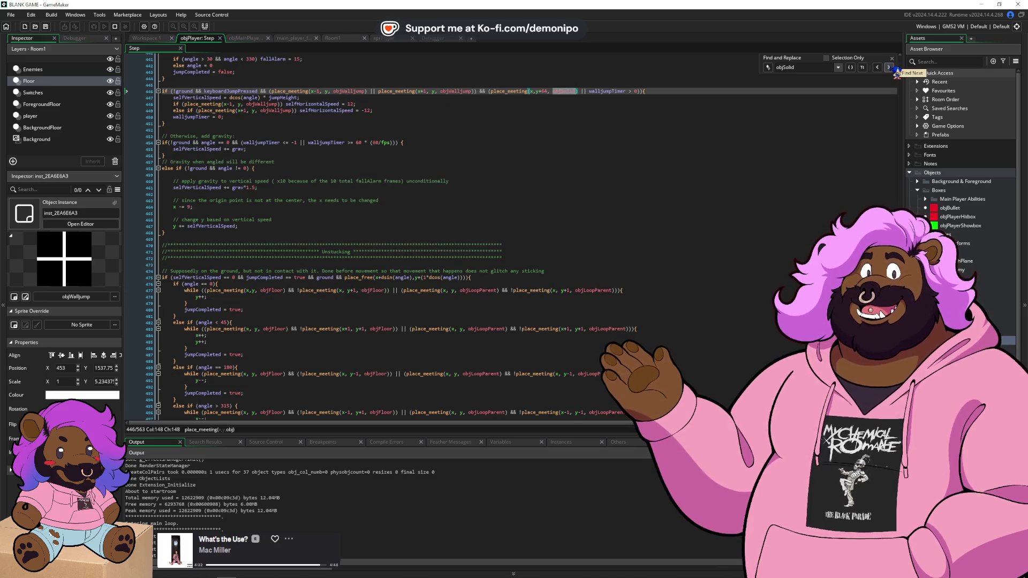
pyautogui.click(895, 70)
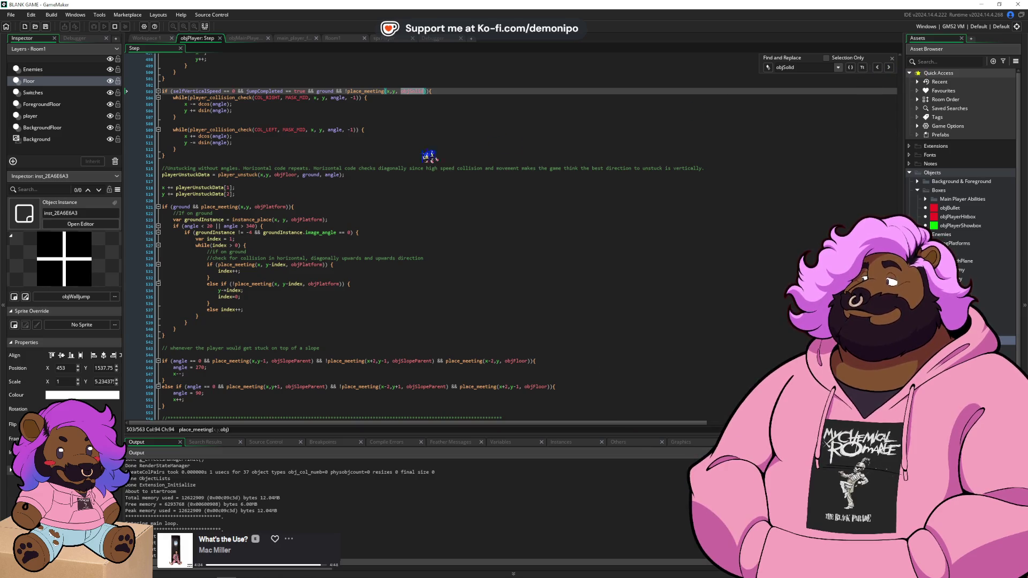
pyautogui.scroll(4, 409, 179)
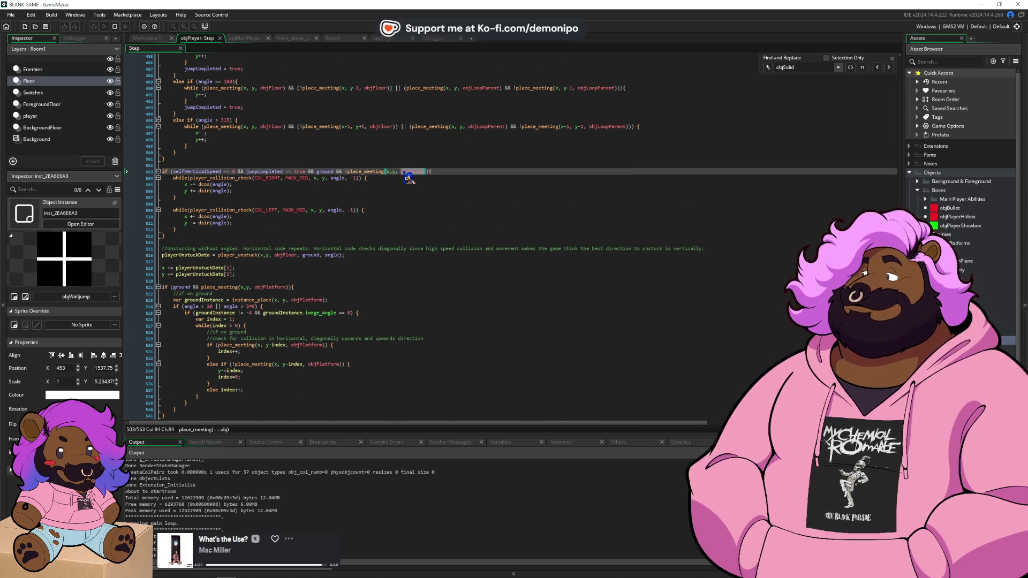
# - Toggle the line 505 and 510 breakpoints, then set one on line 357 below the objSolid check
pyautogui.click(154, 185)
pyautogui.click(154, 217)
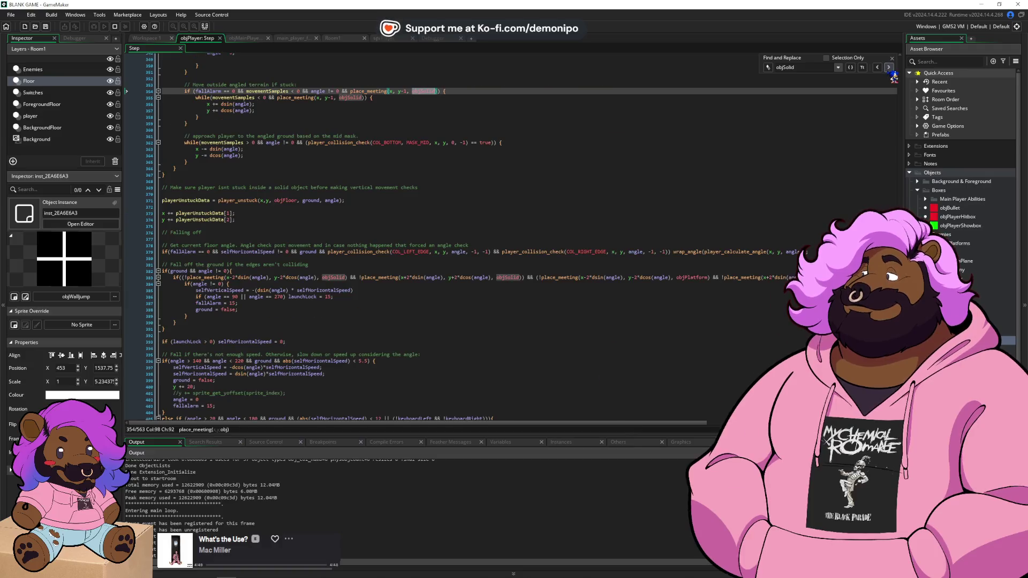
pyautogui.click(889, 68)
pyautogui.scroll(9, 452, 178)
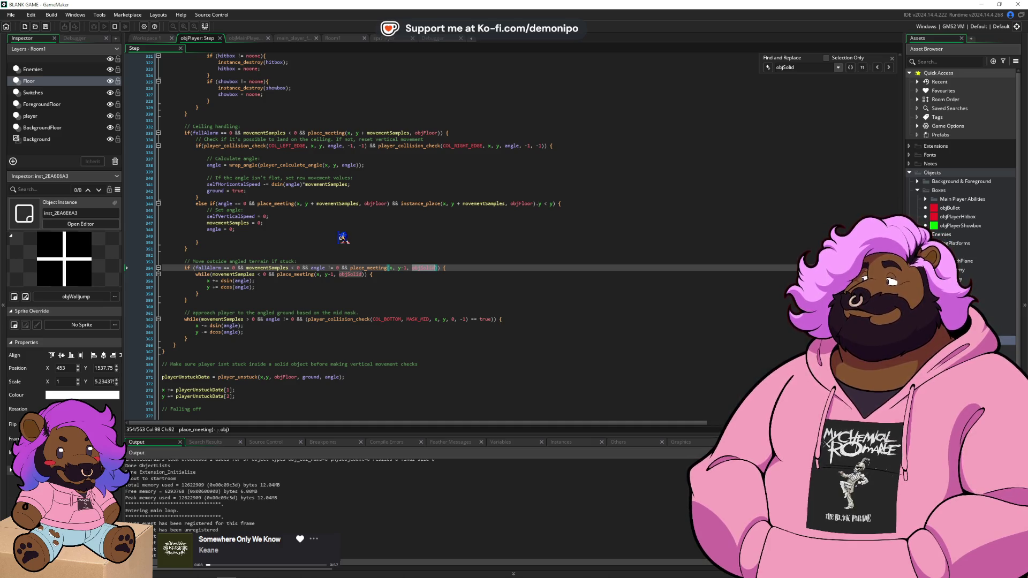
pyautogui.click(154, 289)
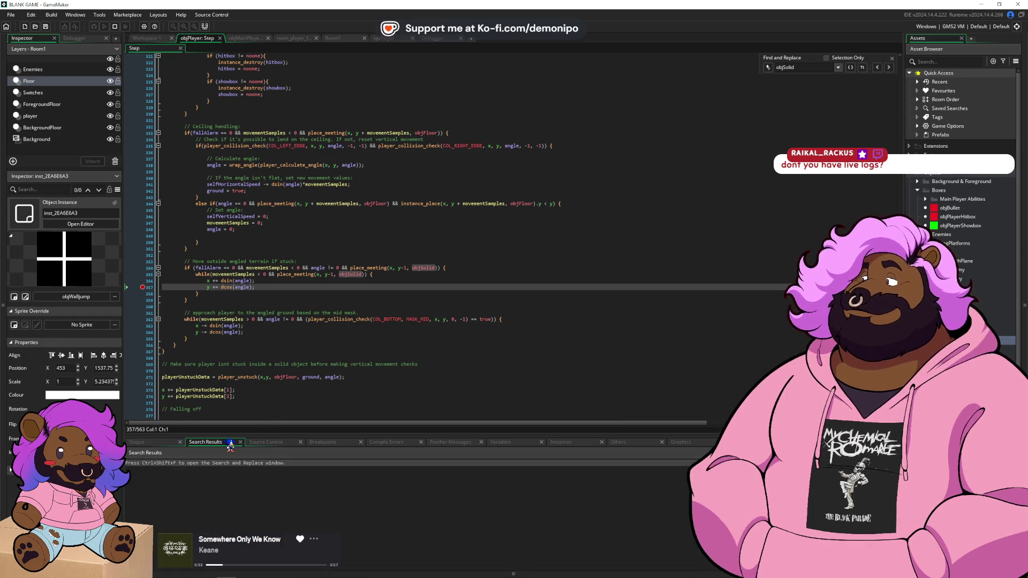
# - Check the compile errors and Breakpoints lists, then return to the output log
pyautogui.click(396, 443)
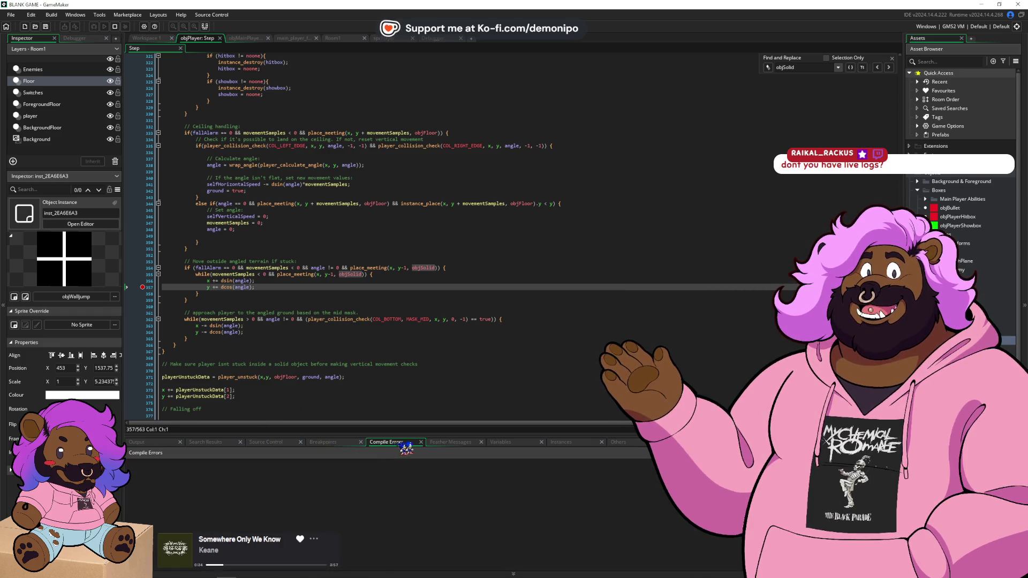
pyautogui.click(334, 442)
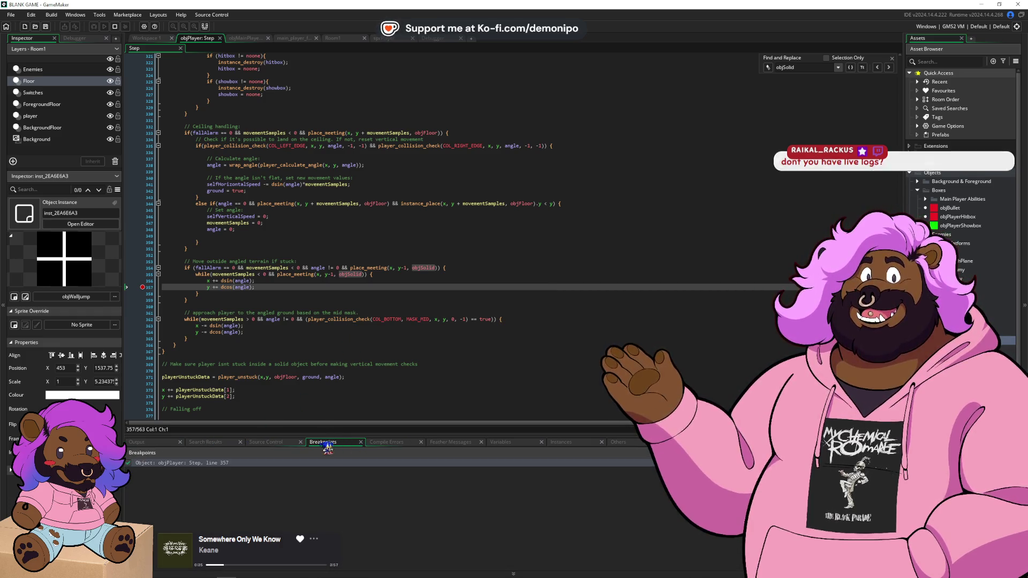
pyautogui.click(166, 447)
# - Switch to the running game and scroll the Step code up to the wall-push loop
pyautogui.hotkey('alt', 'Tab')
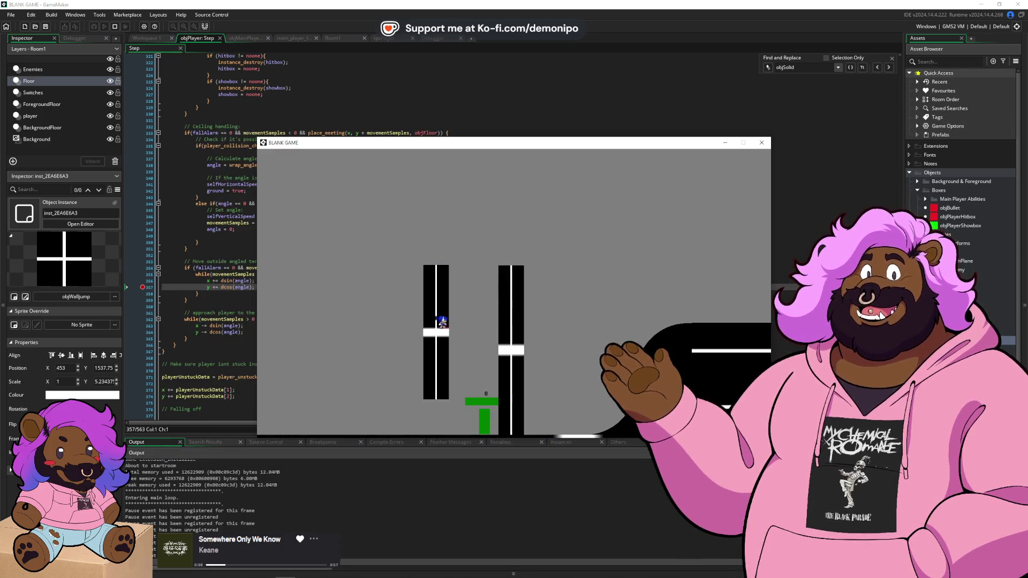
pyautogui.scroll(20, 312, 303)
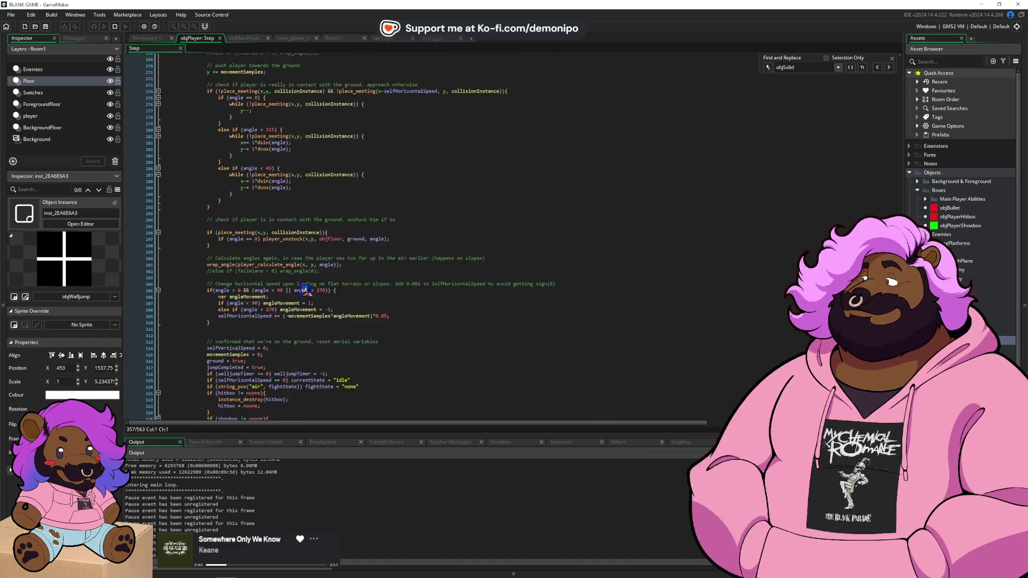
pyautogui.scroll(12, 304, 289)
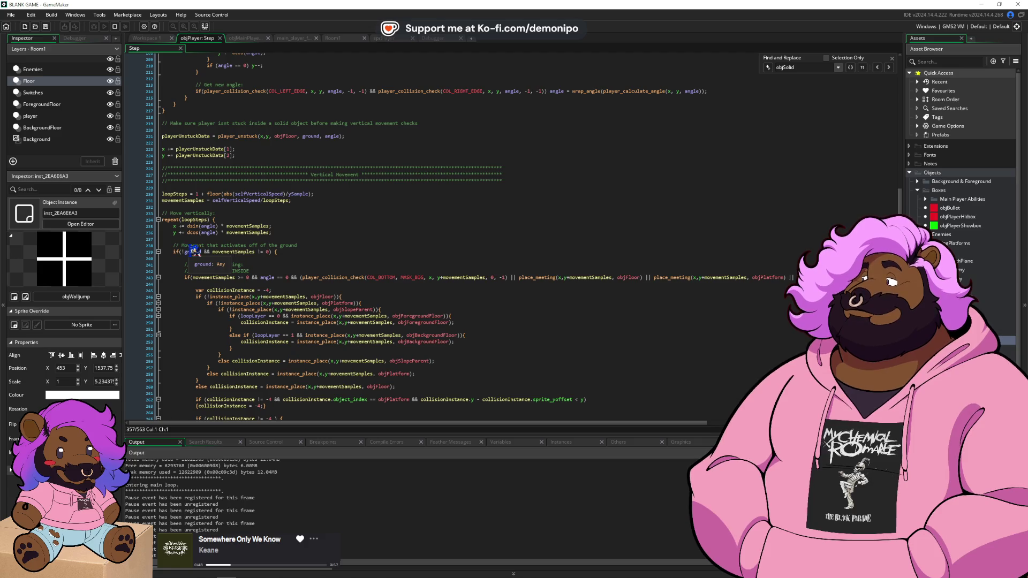
pyautogui.scroll(5, 206, 250)
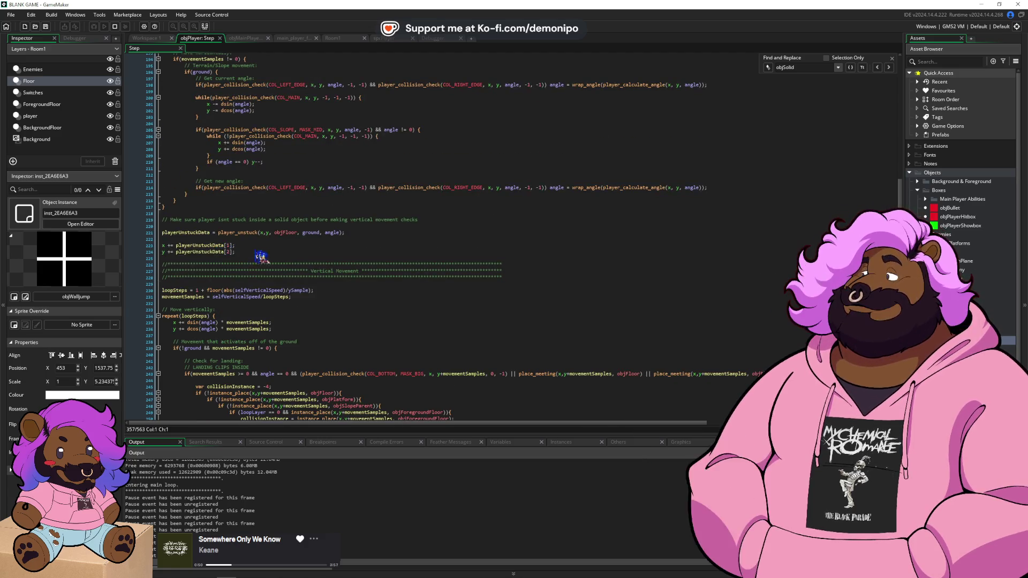
pyautogui.scroll(-20, 289, 268)
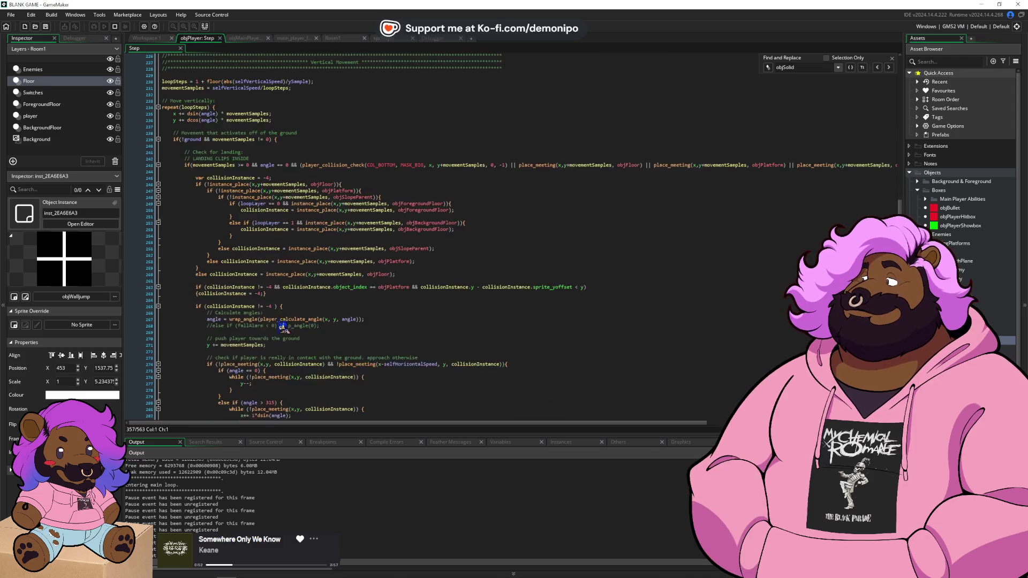
pyautogui.scroll(-15, 282, 321)
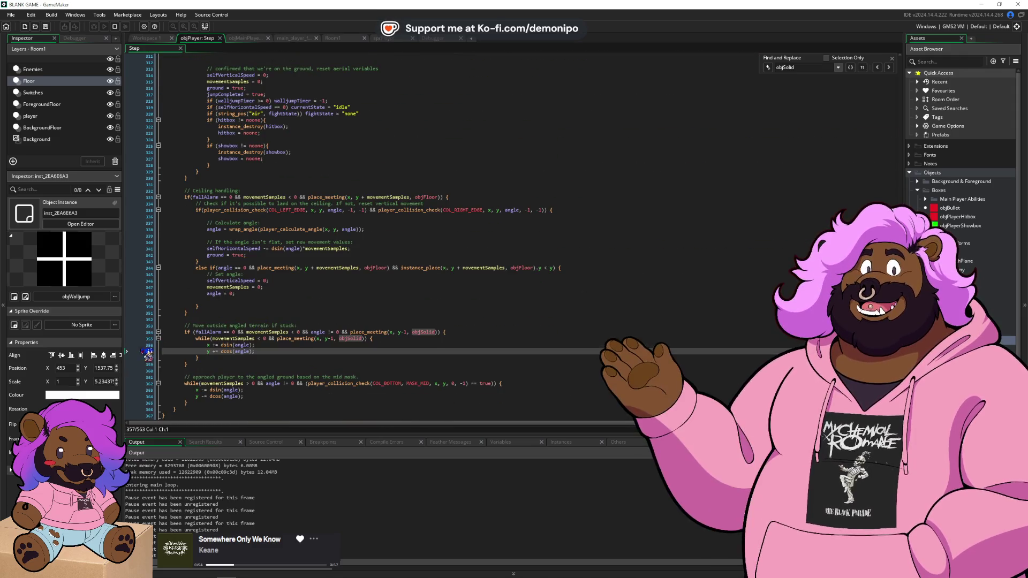
pyautogui.scroll(20, 268, 343)
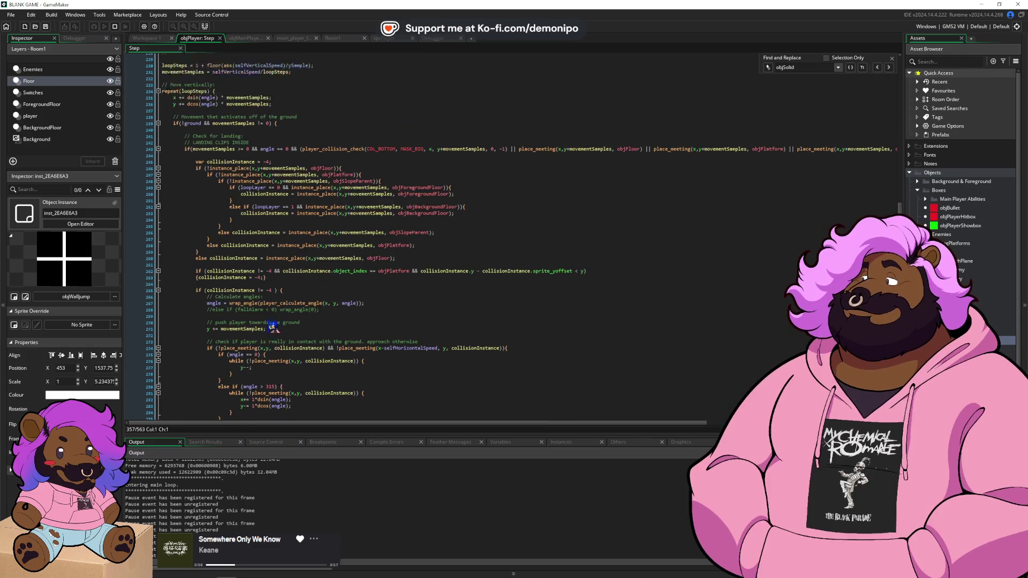
pyautogui.scroll(7, 263, 321)
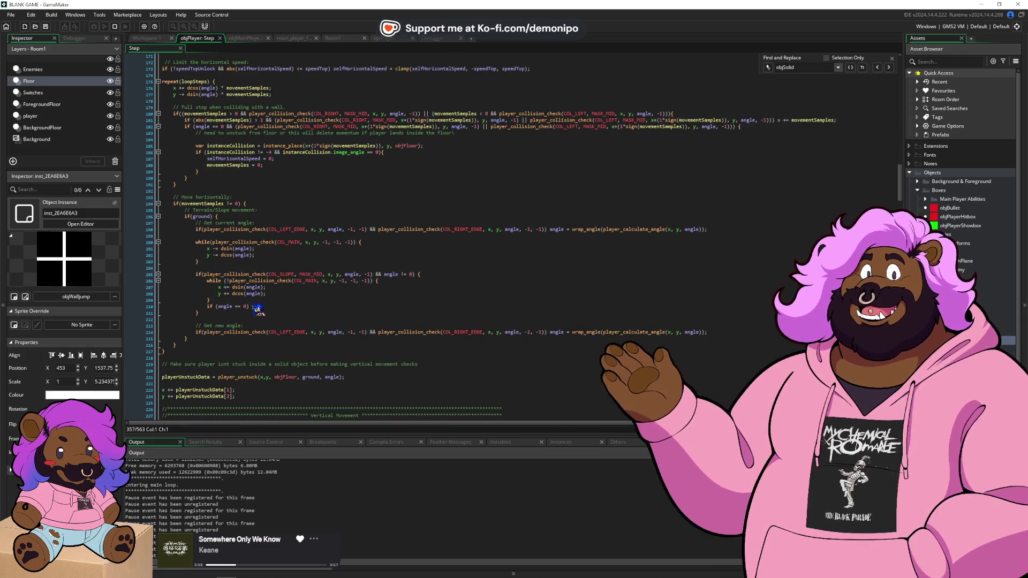
# - Set a breakpoint on the y -= dcos(angle) line 202 and run the game in debug until it breaks
pyautogui.click(259, 311)
pyautogui.scroll(2, 278, 268)
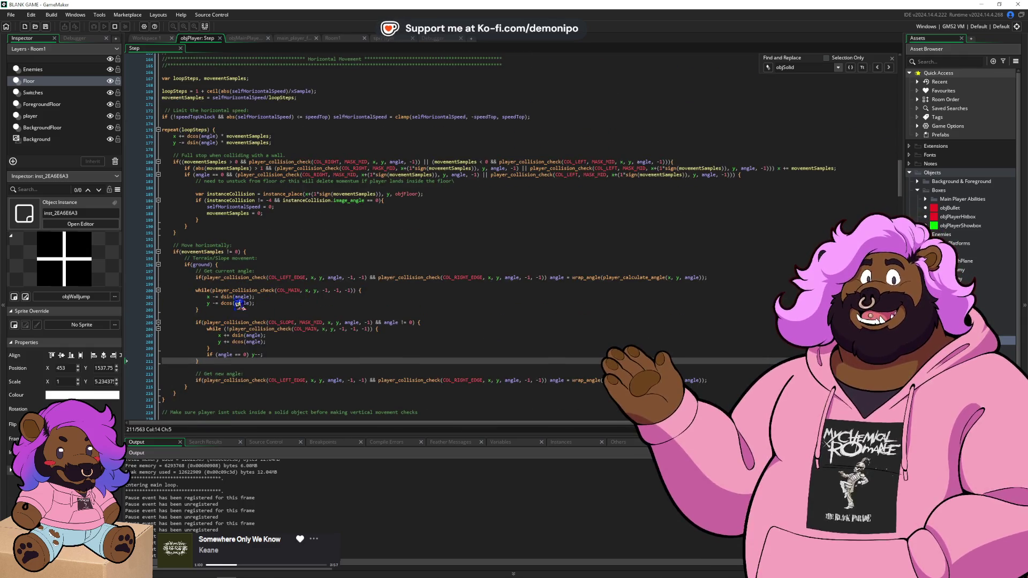
pyautogui.click(152, 335)
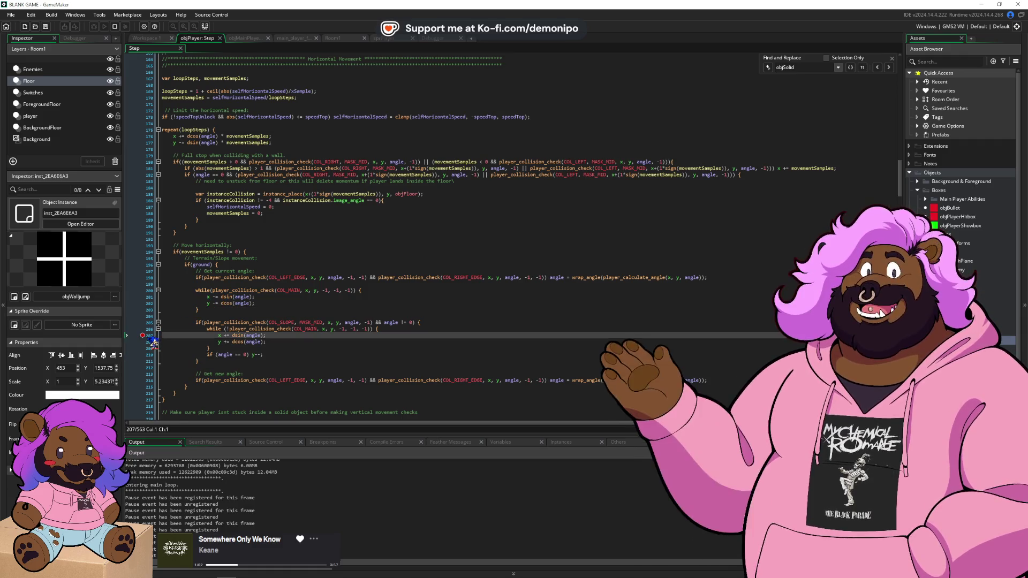
pyautogui.press('F5')
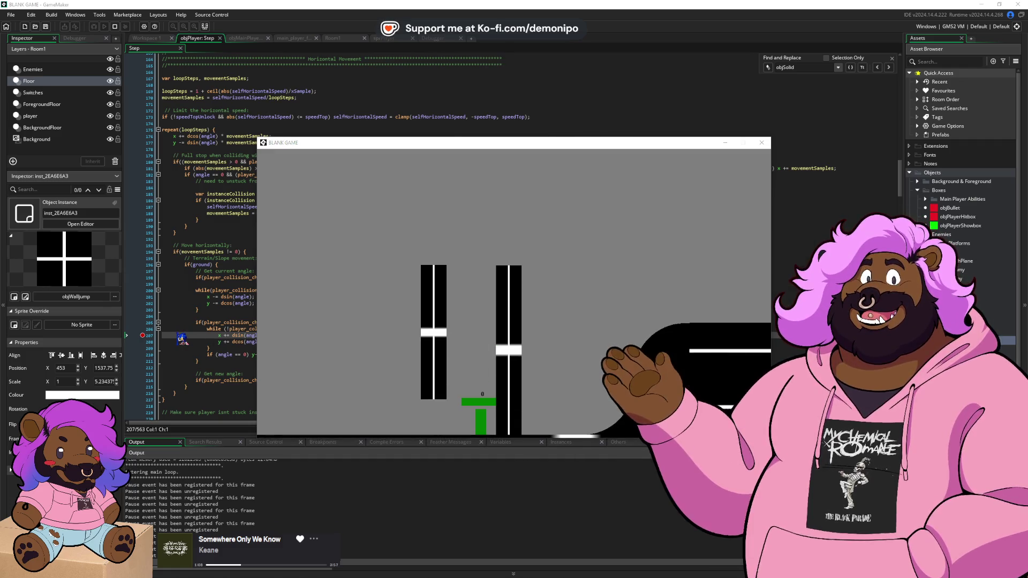
pyautogui.click(149, 303)
pyautogui.press('F5')
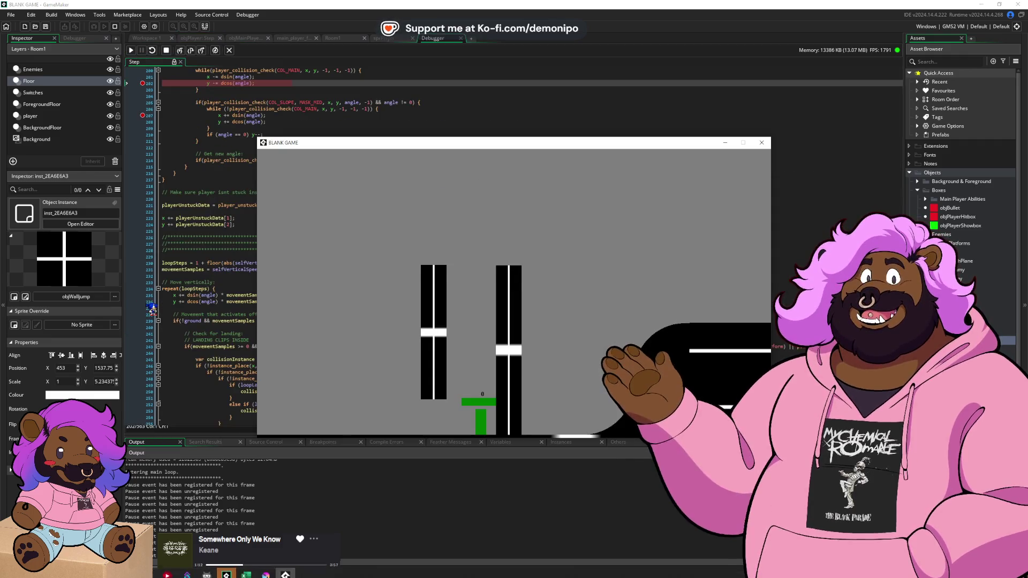
# - Resume the paused game, jump off a wall, and continue past the line 202 breakpoint
pyautogui.scroll(4, 268, 255)
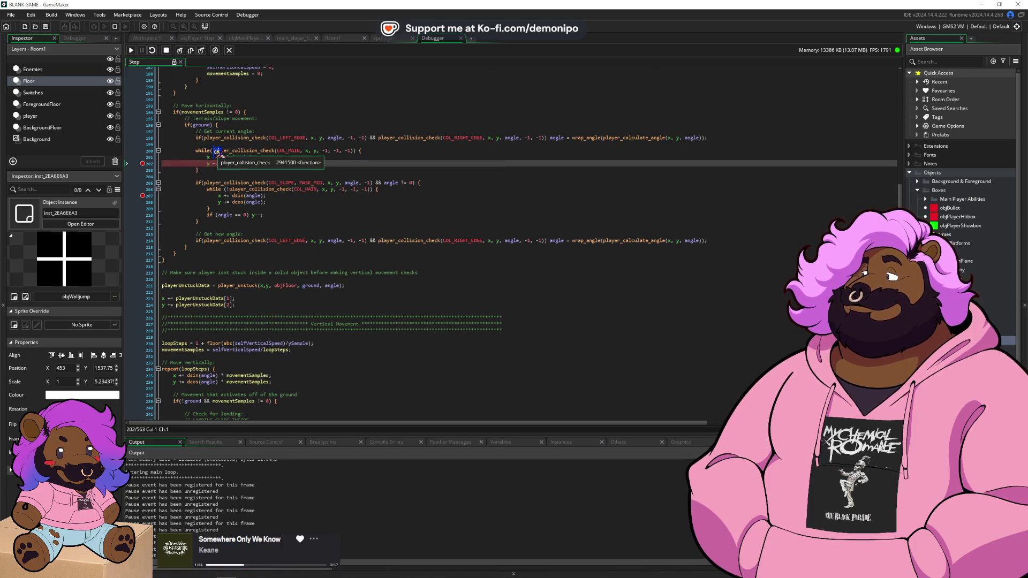
pyautogui.scroll(2, 213, 132)
pyautogui.scroll(-1, 213, 132)
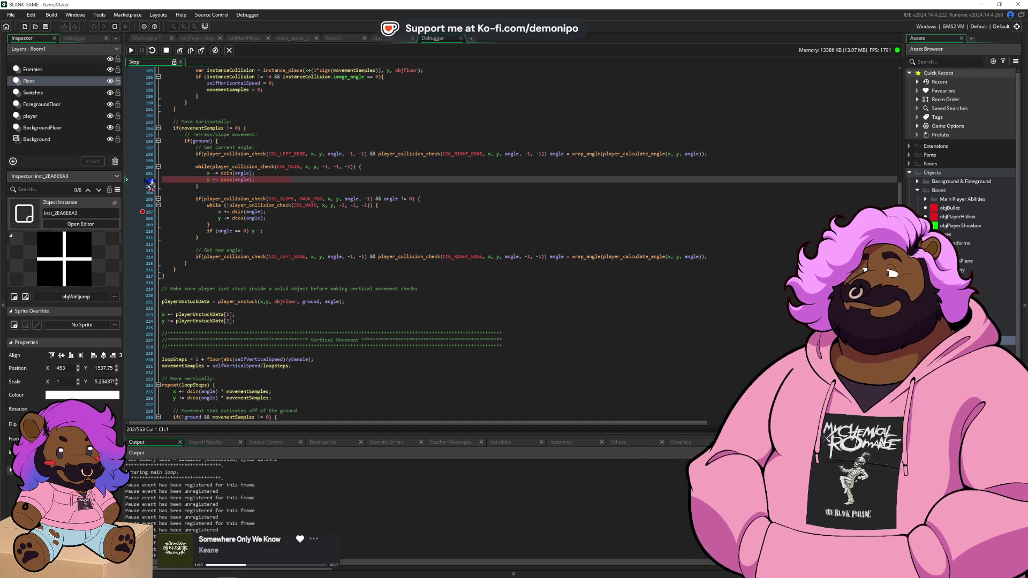
pyautogui.click(141, 51)
pyautogui.press('space')
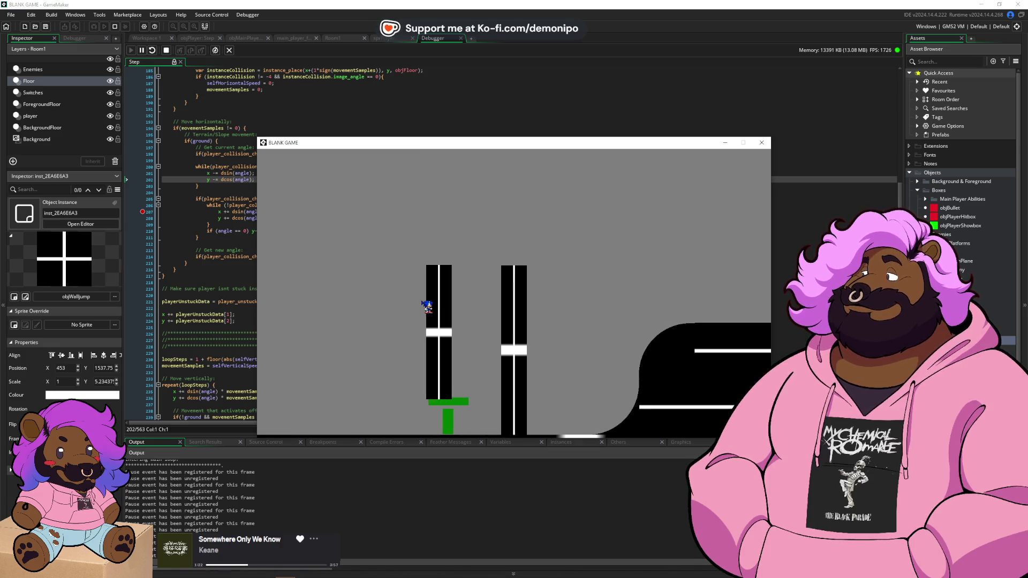
pyautogui.click(142, 179)
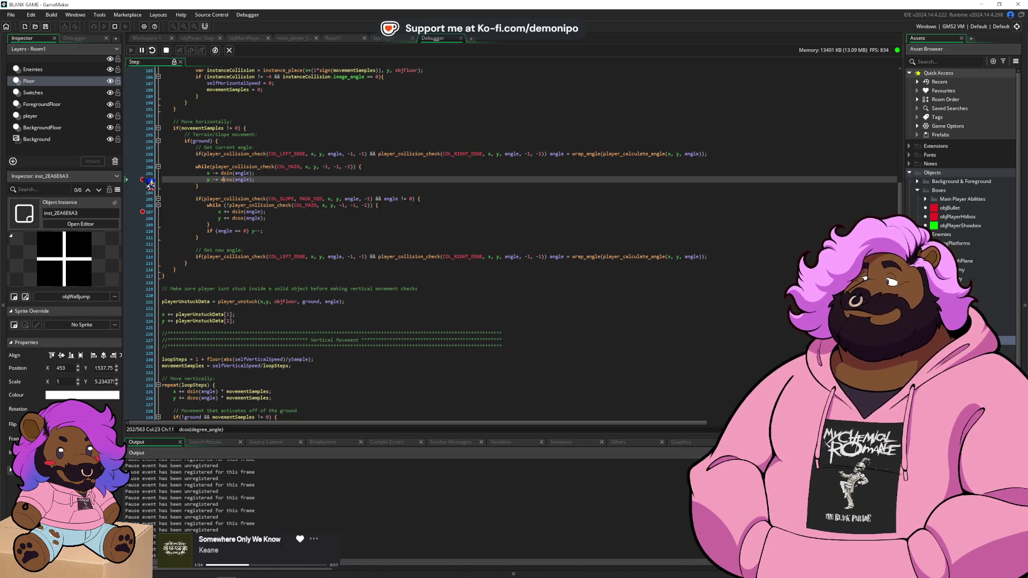
pyautogui.press('F5')
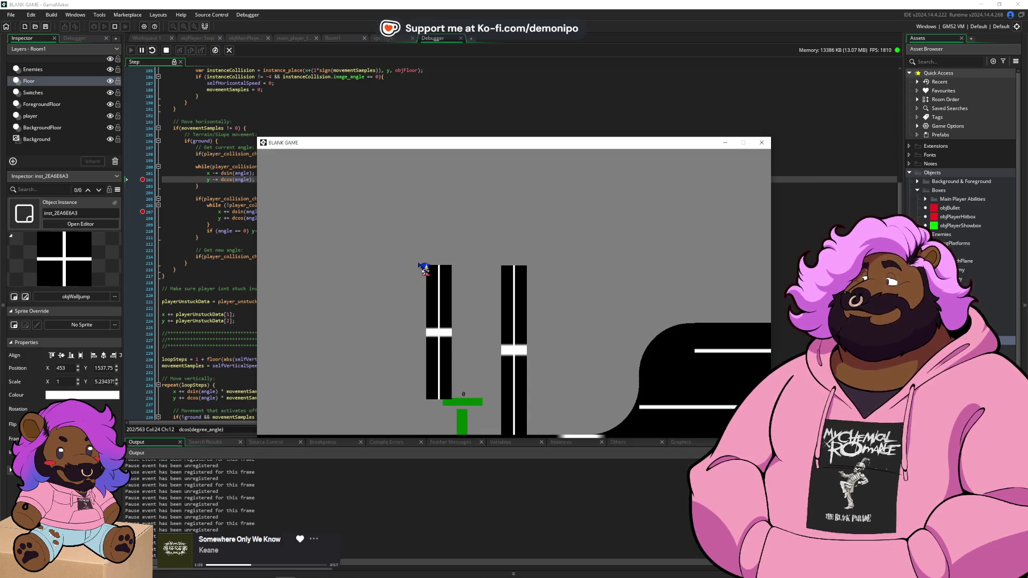
pyautogui.press('F5')
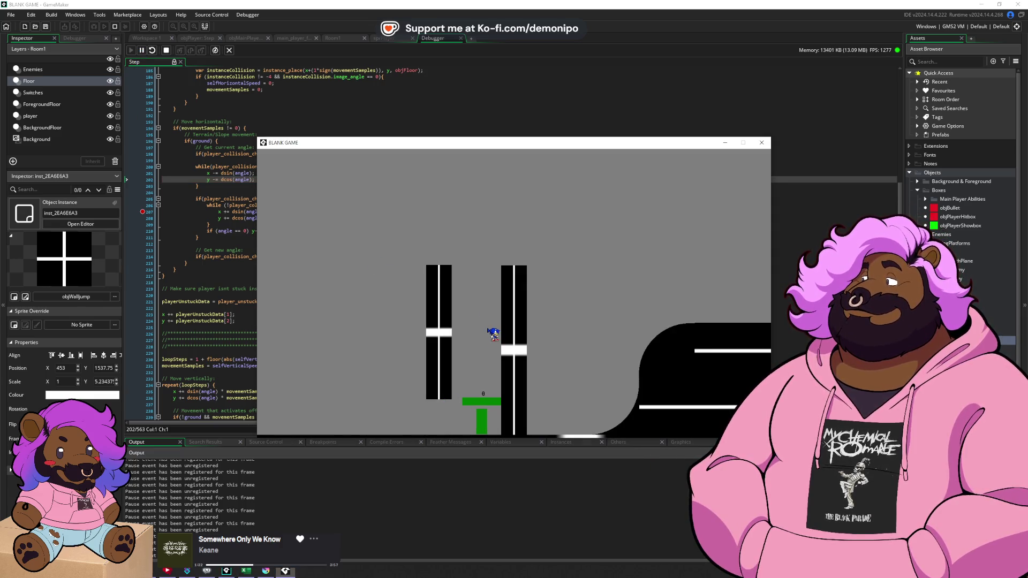
pyautogui.click(233, 244)
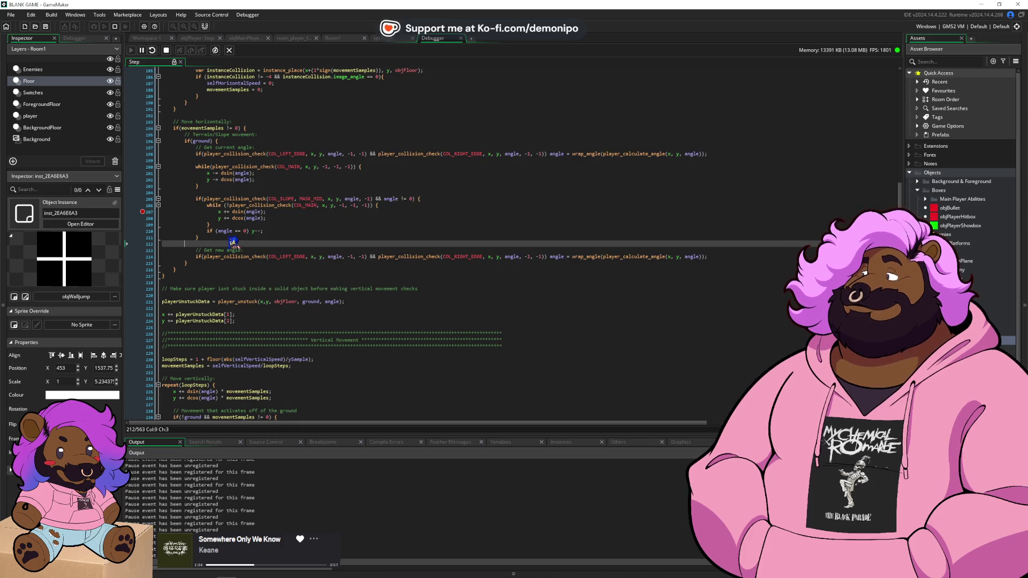
pyautogui.scroll(2, 243, 232)
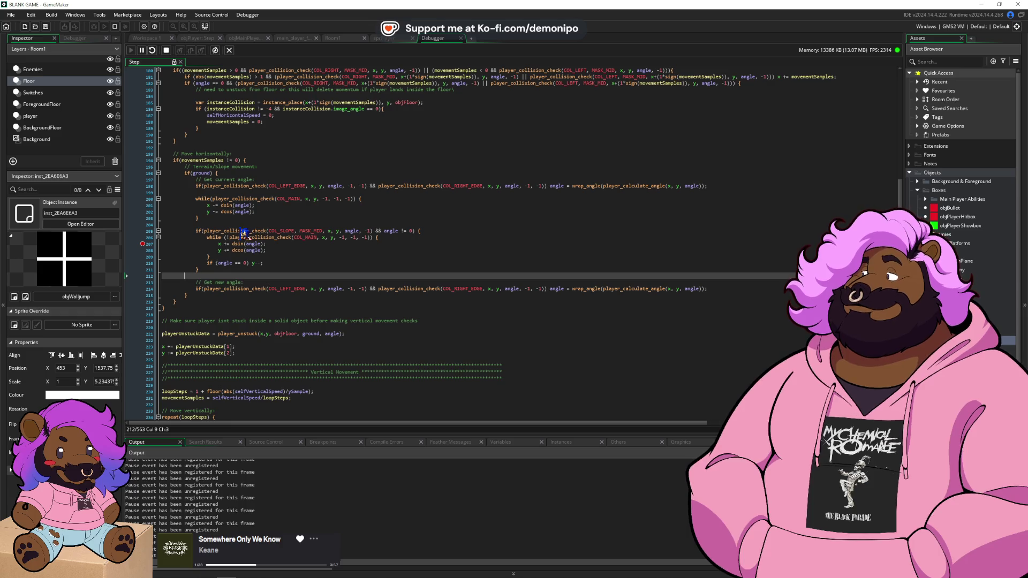
# - Stop the game, add a breakpoint on the x -= dsin(angle) line 201, and return to Workspace 1
pyautogui.click(166, 50)
pyautogui.click(150, 207)
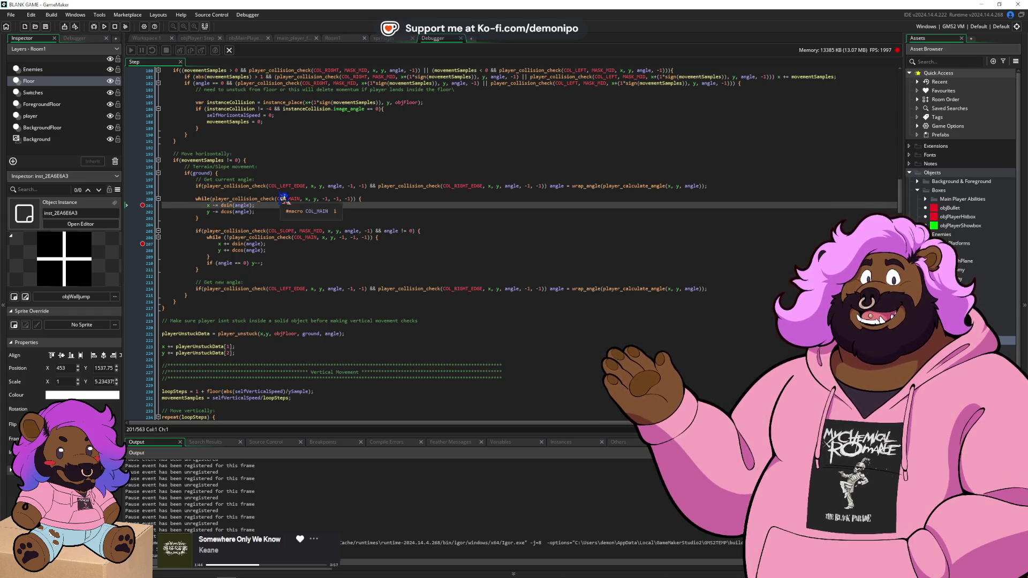
pyautogui.click(161, 39)
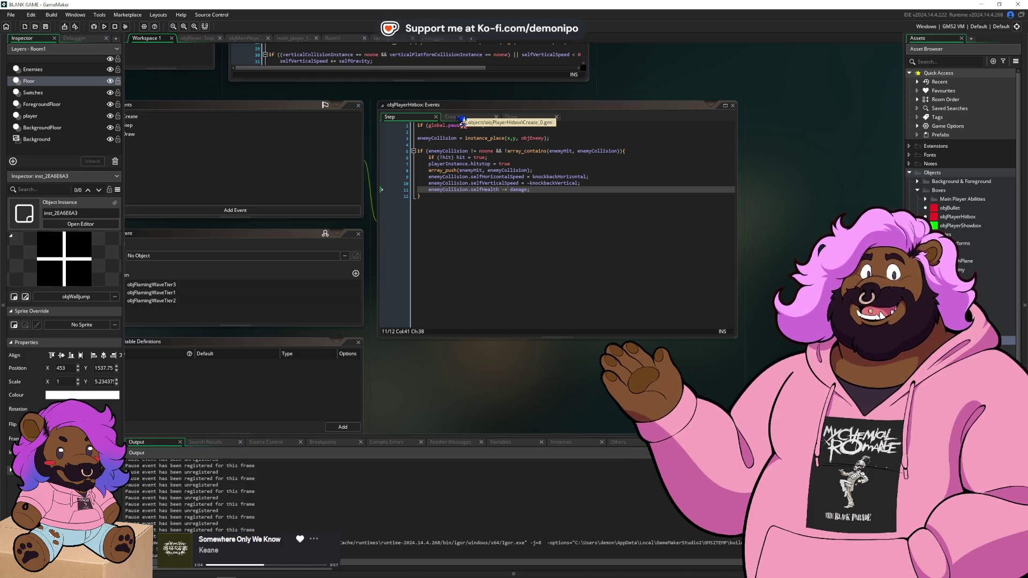
# - Open objPlayer's Begin Step code from the workspace overview
pyautogui.click(420, 207)
pyautogui.hotkey('ctrl', 'Tab')
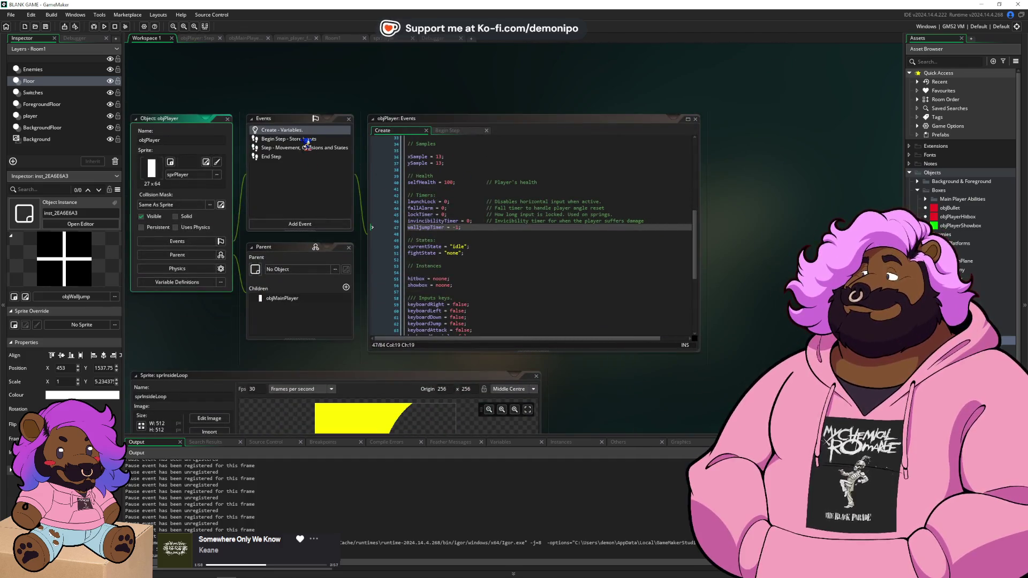
pyautogui.doubleClick(308, 139)
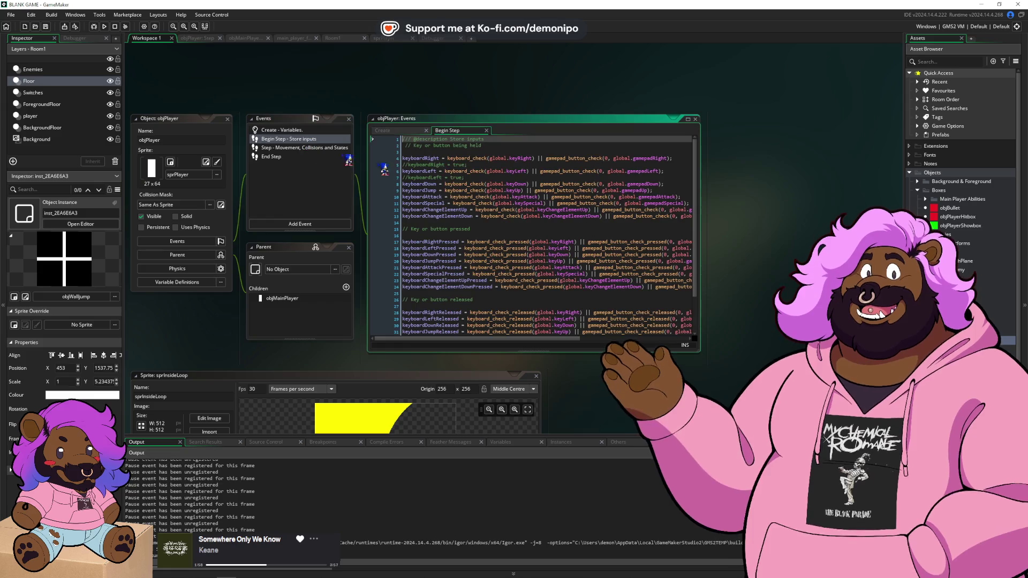
# - Comment out the keyboard input line with //, enable keyboardRight = true, and start a debug run
pyautogui.click(487, 159)
pyautogui.write('//')
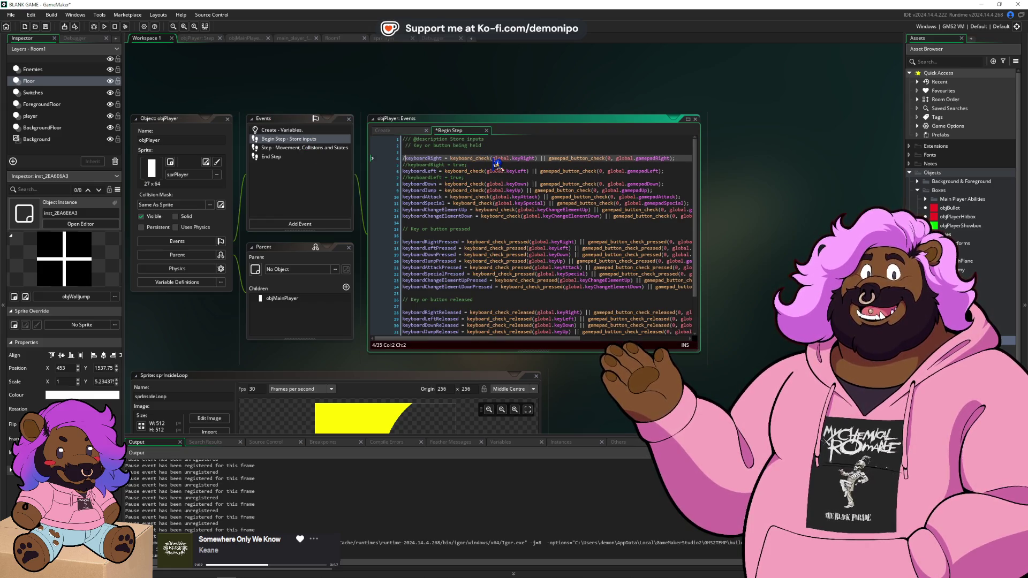
pyautogui.press('Down')
pyautogui.press('BackSpace')
pyautogui.press('BackSpace')
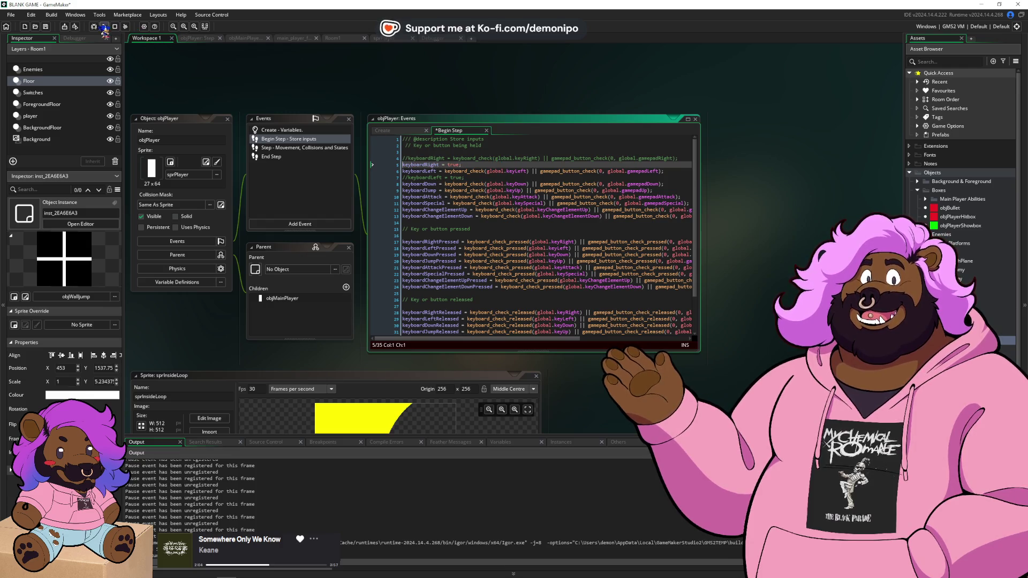
pyautogui.click(93, 26)
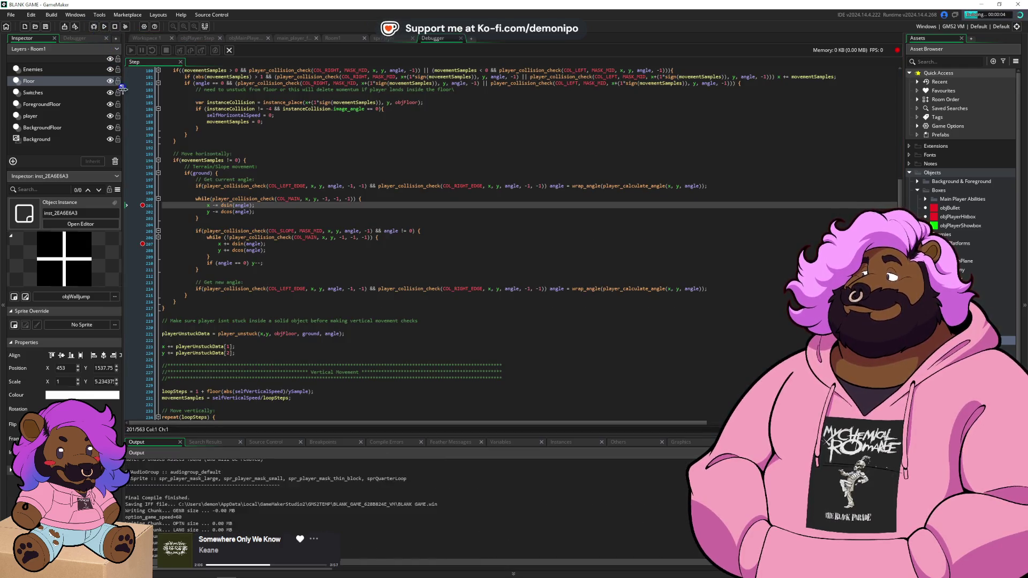
# - Start the game from the title screen and move breakpoints between lines 200 and 205, resuming with F5
pyautogui.click(514, 377)
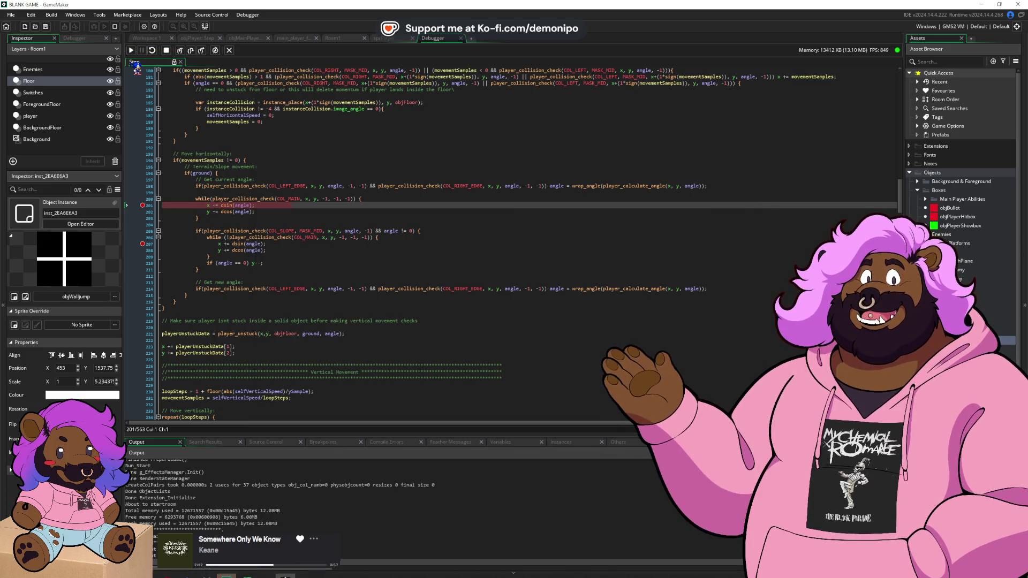
pyautogui.moveTo(210, 212)
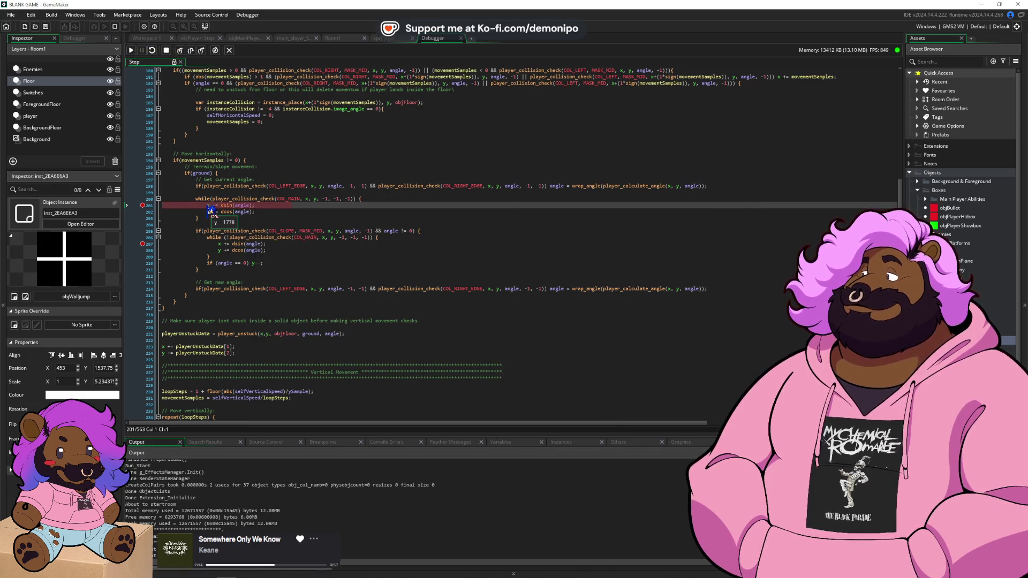
pyautogui.press('F5')
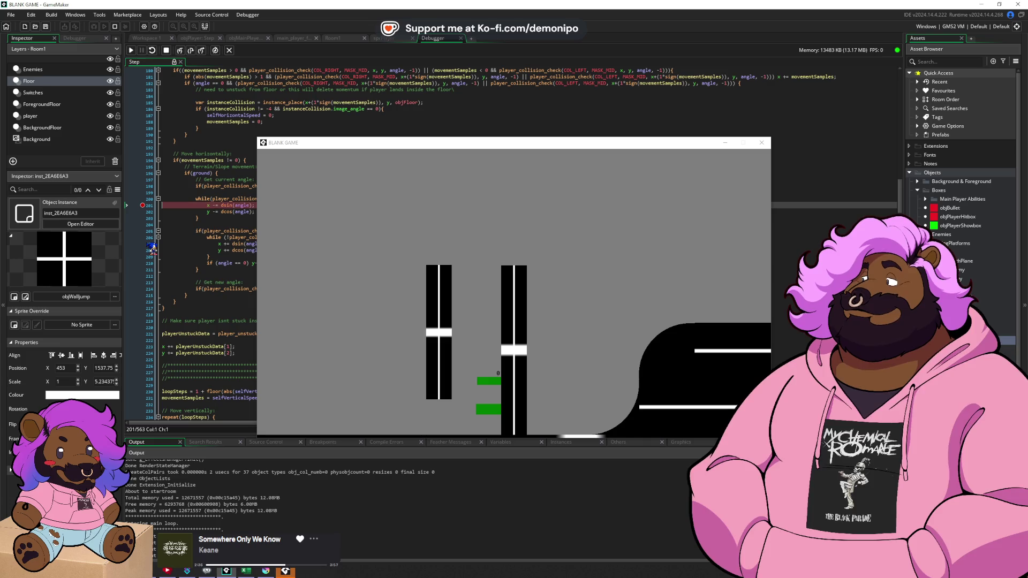
pyautogui.click(142, 199)
pyautogui.click(150, 199)
pyautogui.click(153, 230)
pyautogui.press('F5')
pyautogui.press('F5')
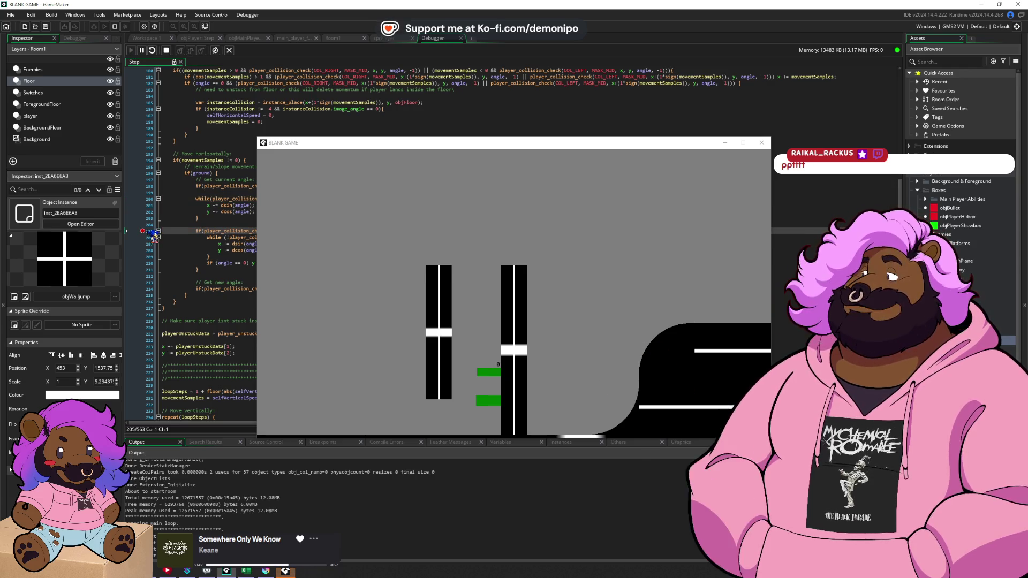
pyautogui.click(155, 233)
pyautogui.press('F5')
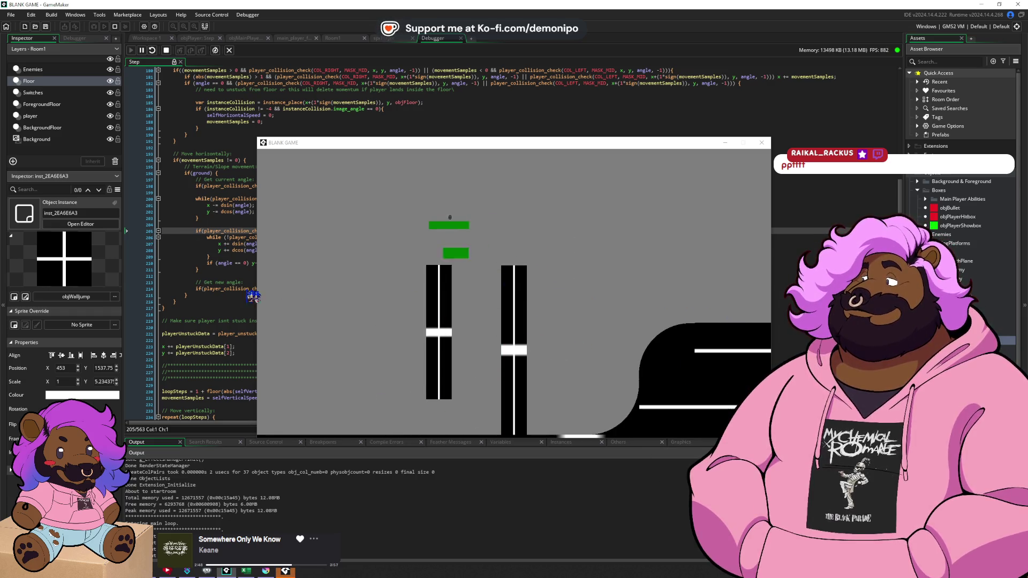
# - Break on line 202 through several hits, then move the breakpoint to line 205
pyautogui.click(148, 225)
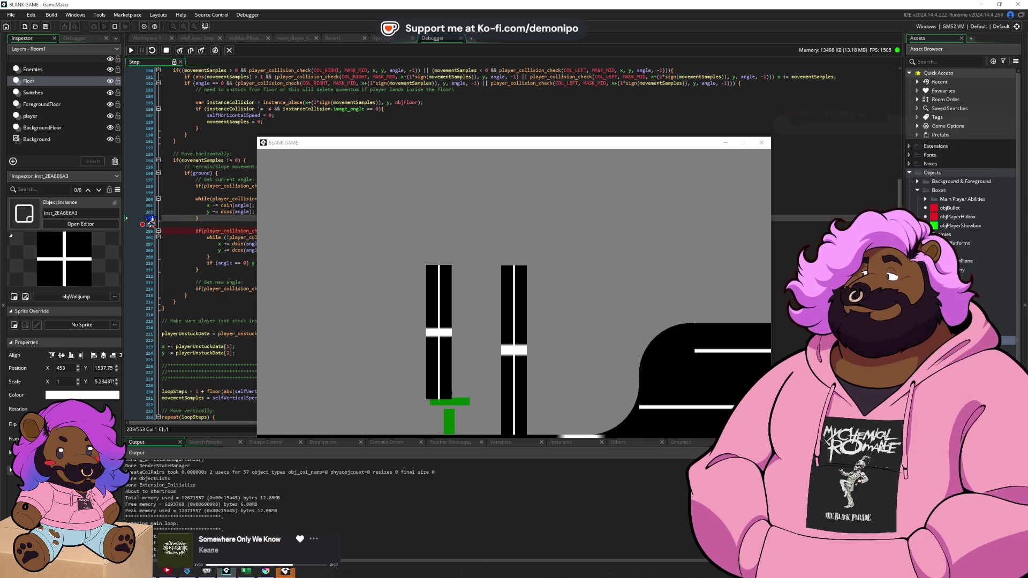
pyautogui.click(147, 224)
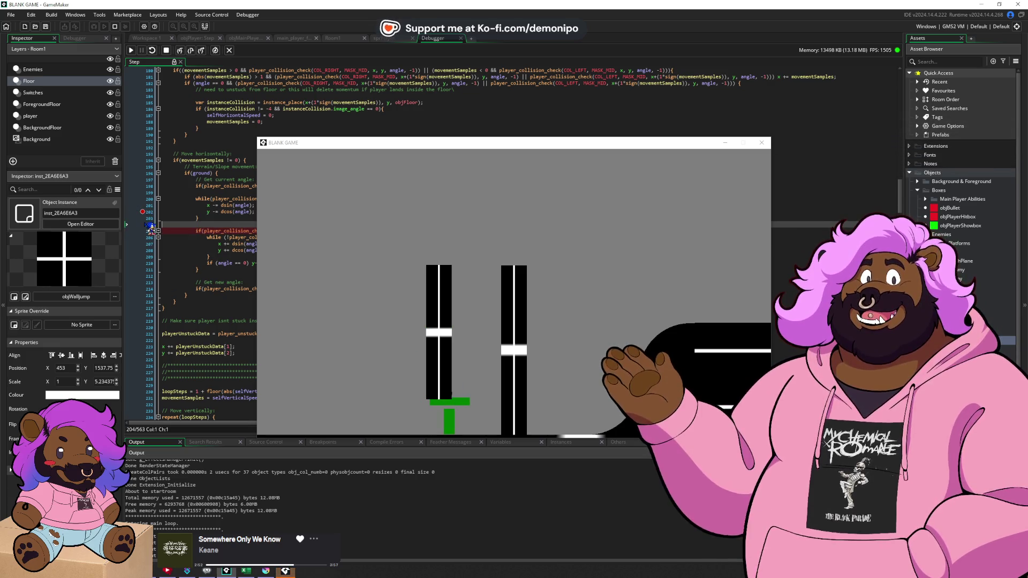
pyautogui.press('F5')
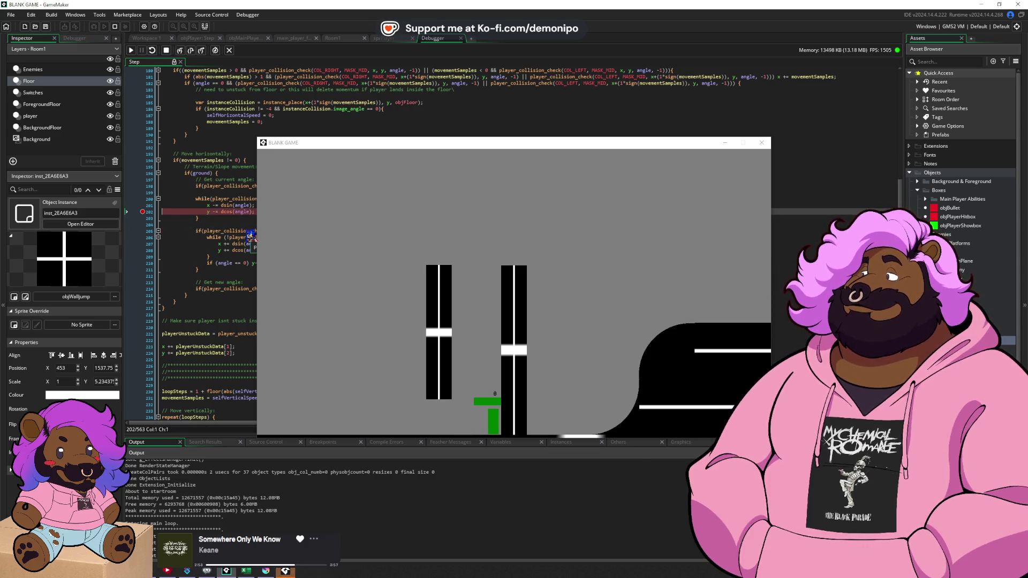
pyautogui.press('F5')
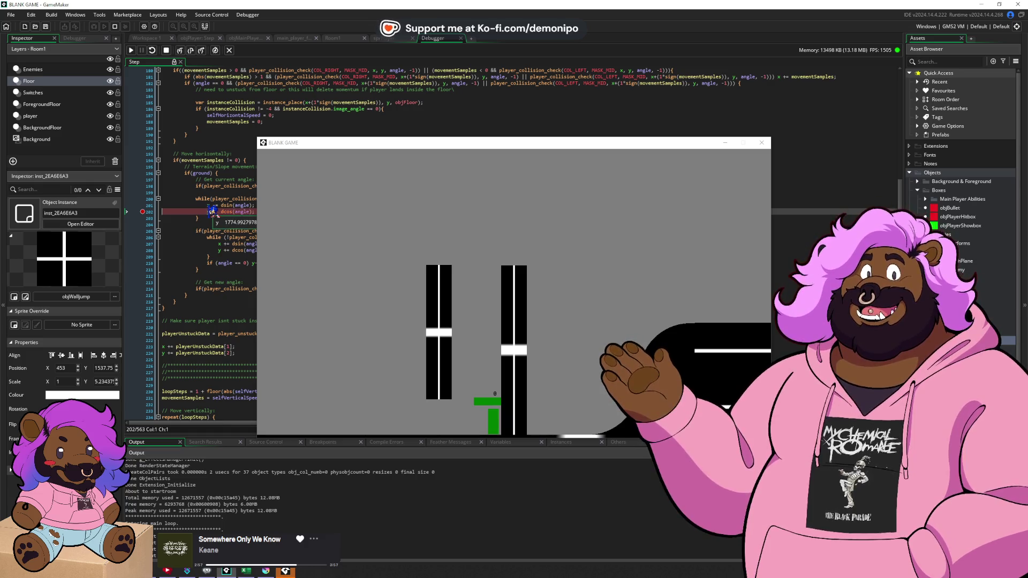
pyautogui.press('F5')
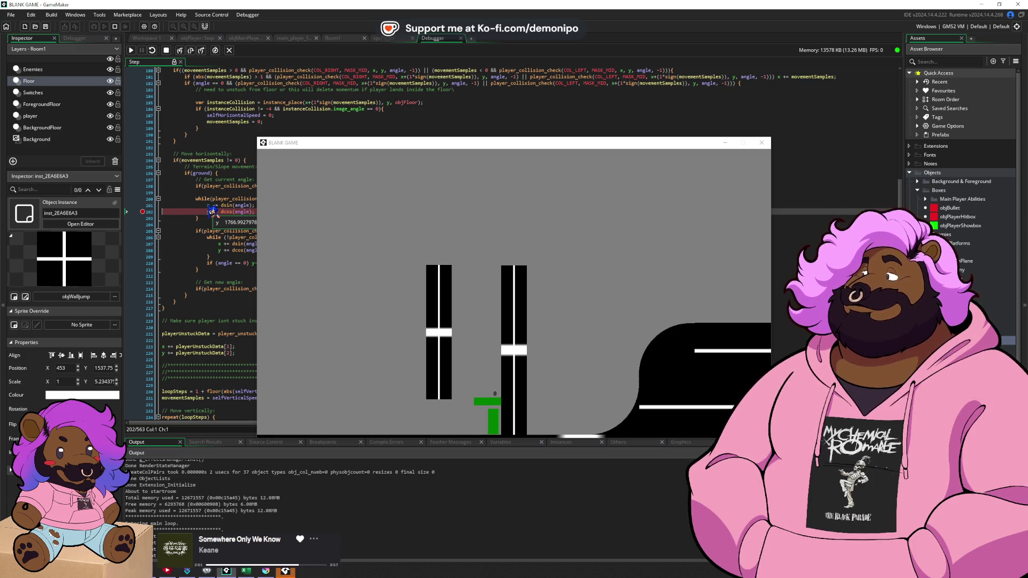
pyautogui.click(152, 232)
pyautogui.press('F5')
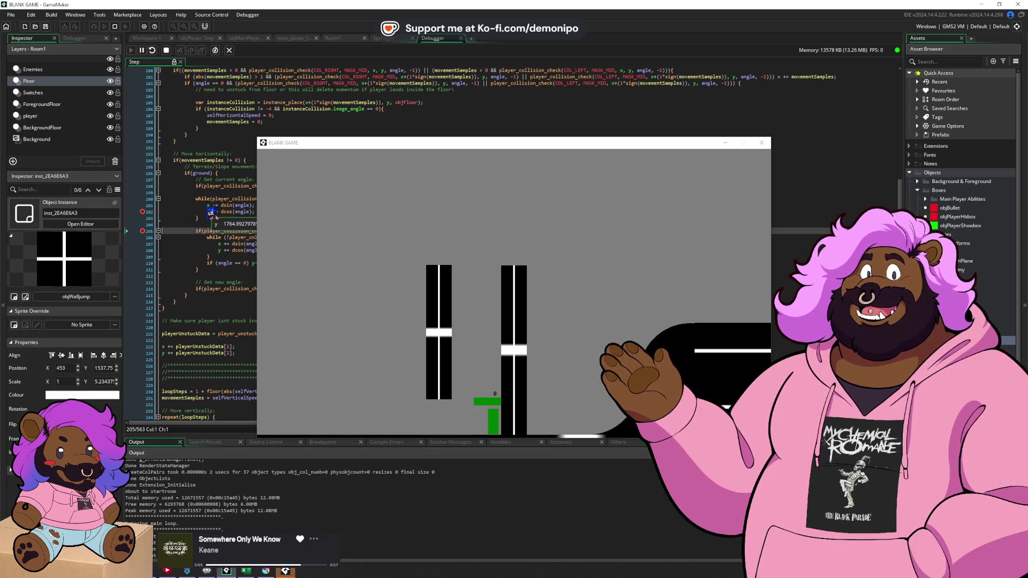
pyautogui.click(143, 212)
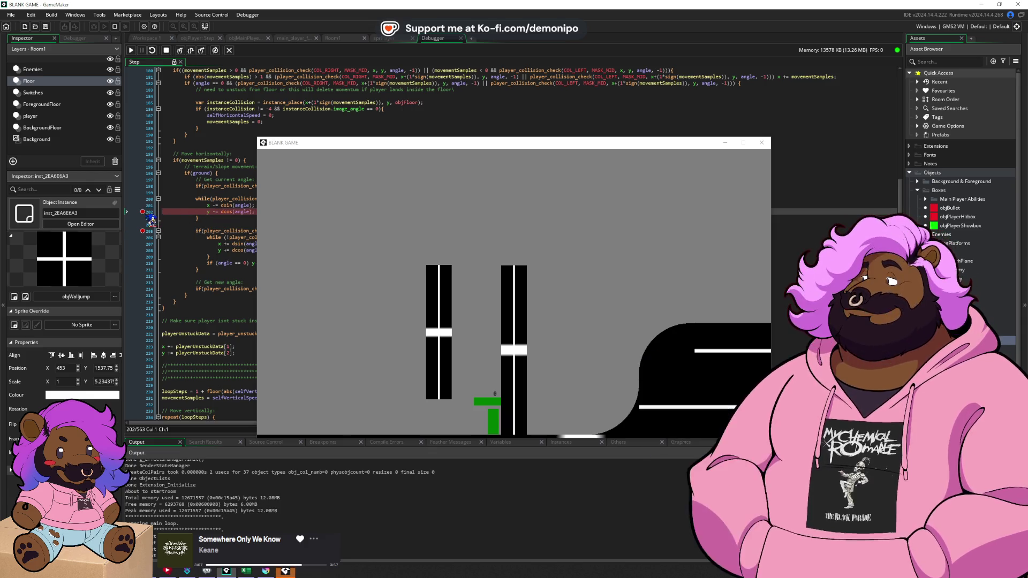
pyautogui.press('F5')
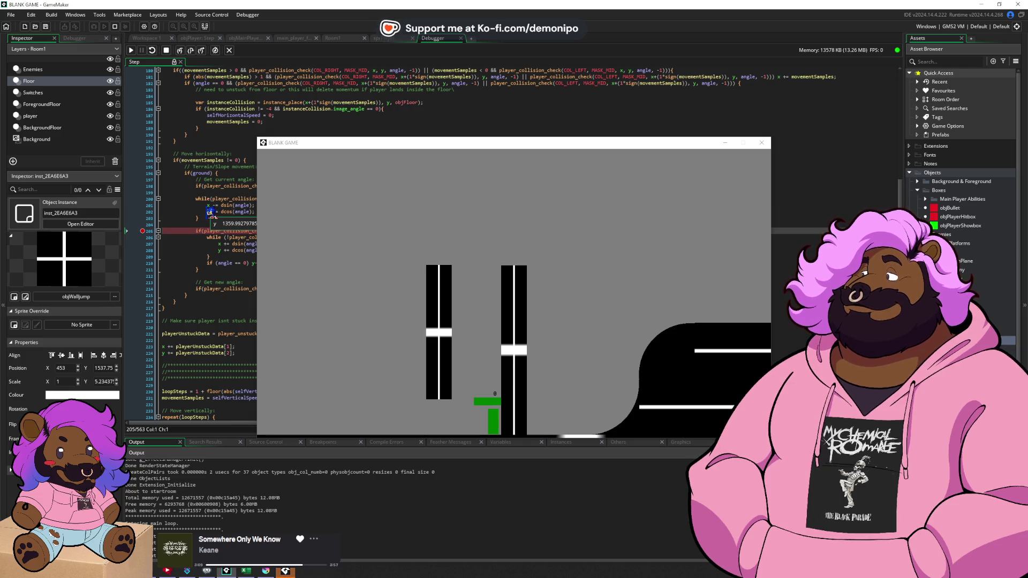
# - Put the caret at the end of line 201 and bring the running game window forward
pyautogui.click(240, 216)
pyautogui.click(248, 211)
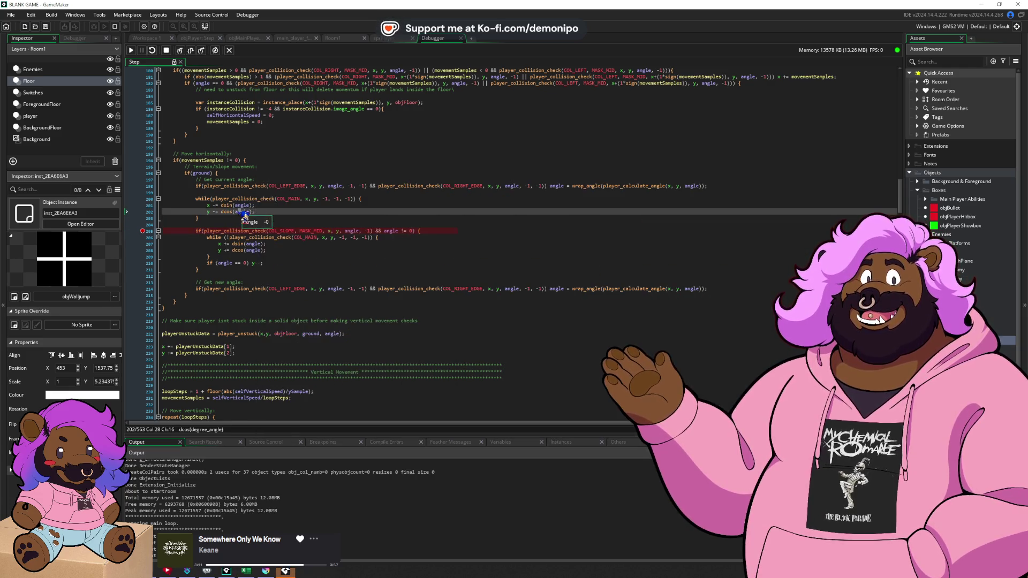
pyautogui.click(309, 206)
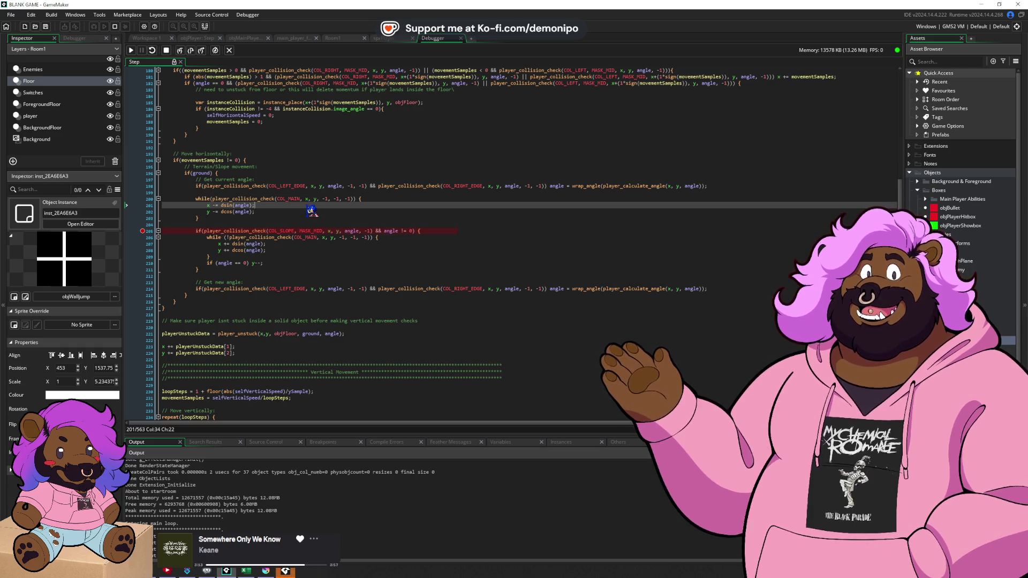
pyautogui.hotkey('alt', 'Tab')
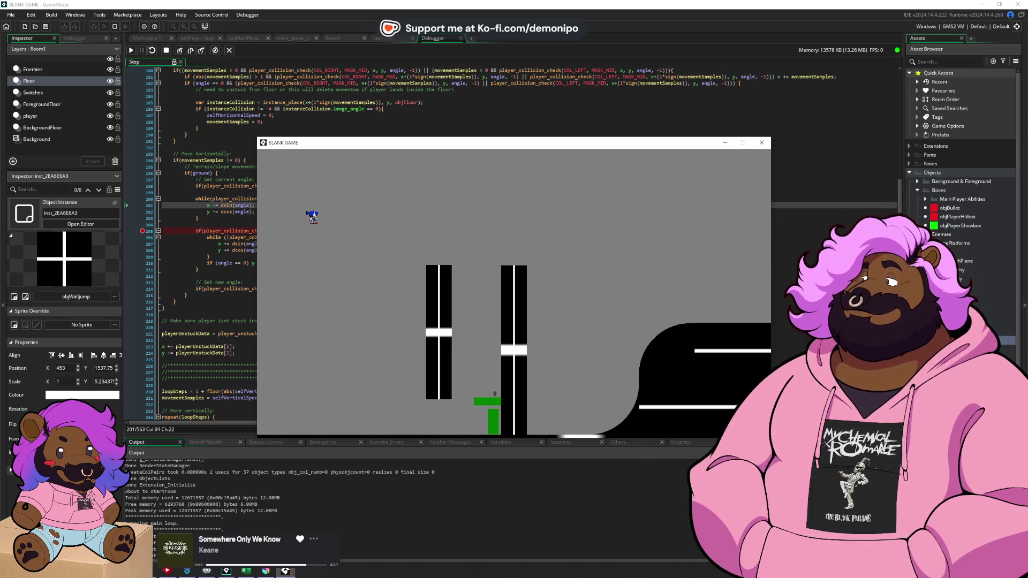
pyautogui.hotkey('alt', 'Tab')
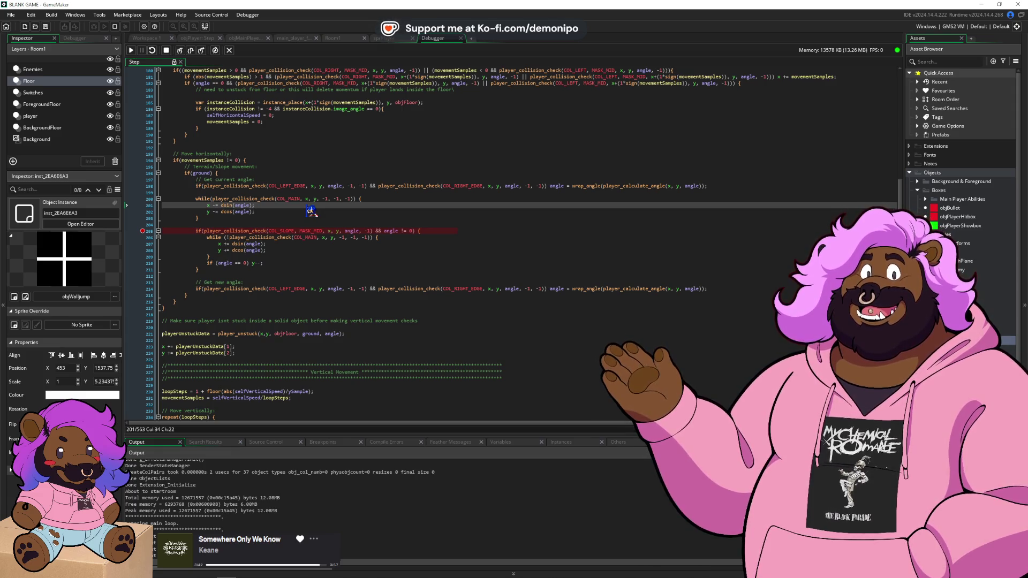
# - Resume the game and review the unstuck position update, new-angle collision checks and unstick while loop
pyautogui.press('F5')
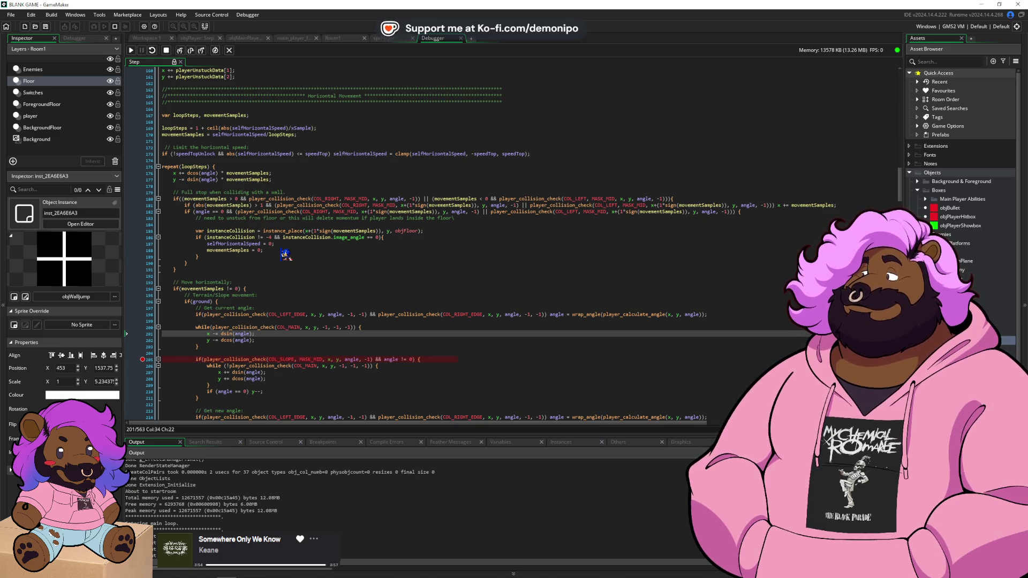
pyautogui.scroll(2, 285, 255)
pyautogui.click(261, 110)
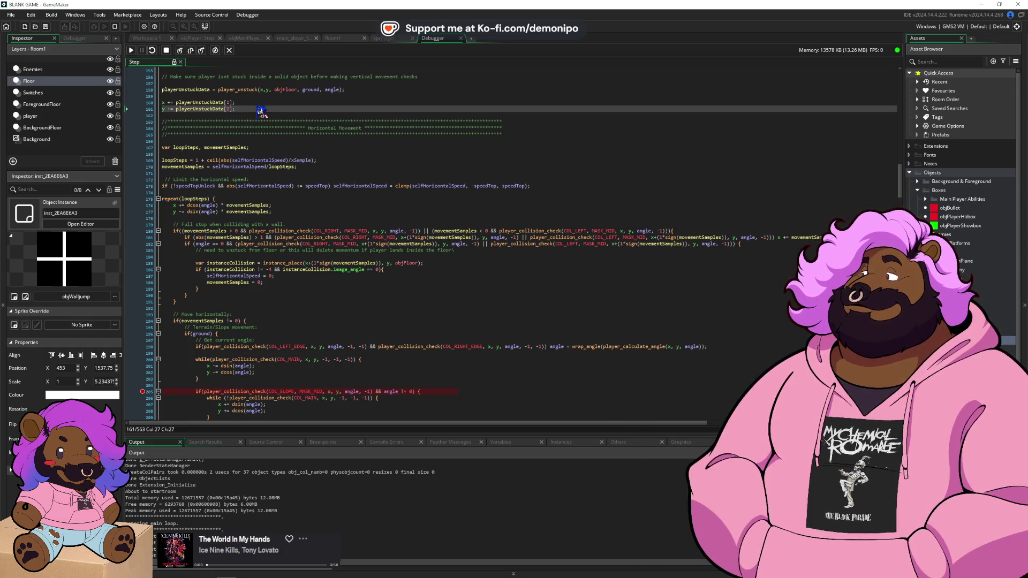
pyautogui.scroll(-3, 276, 187)
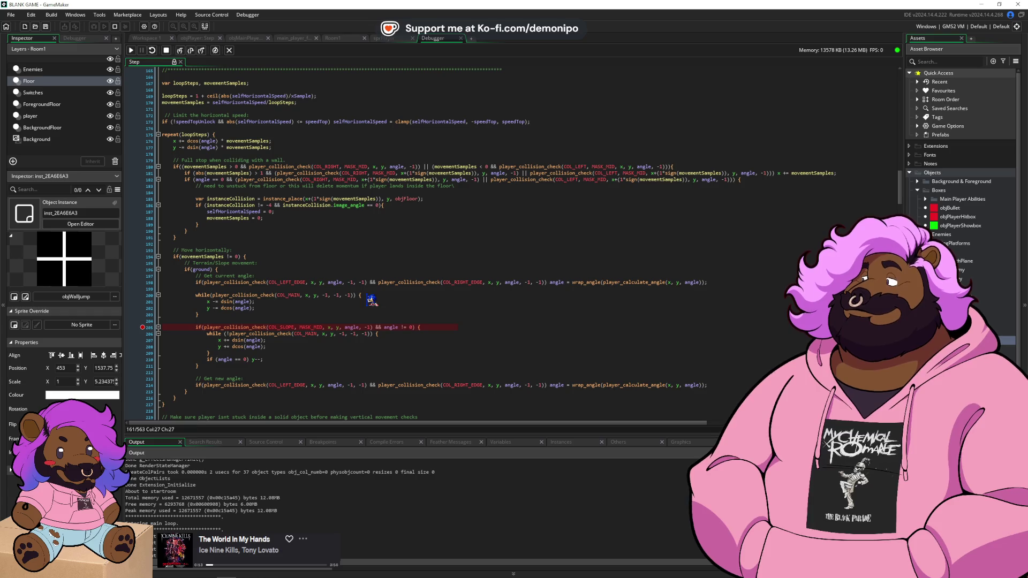
pyautogui.click(396, 283)
pyautogui.click(404, 390)
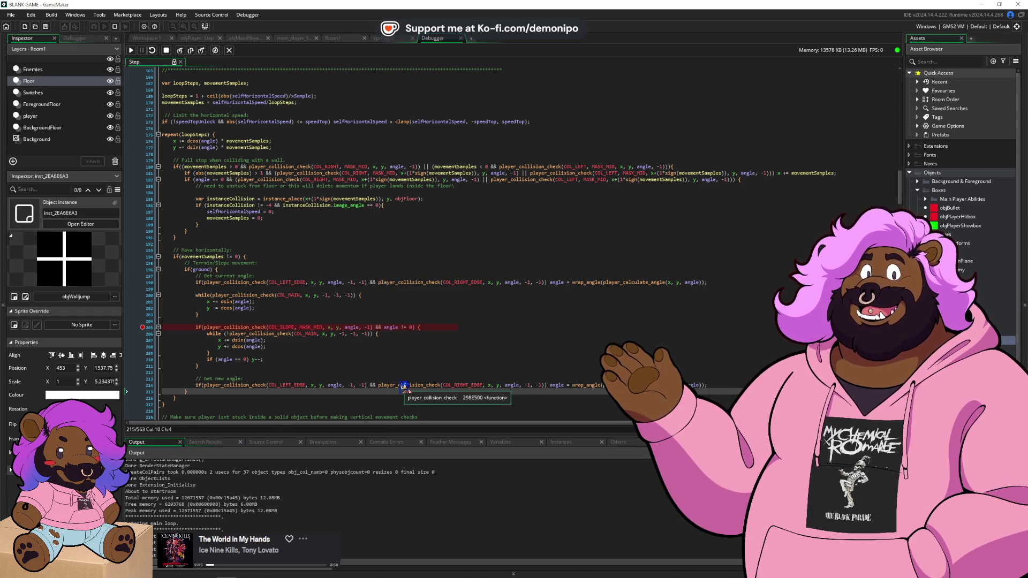
pyautogui.click(247, 302)
pyautogui.click(266, 333)
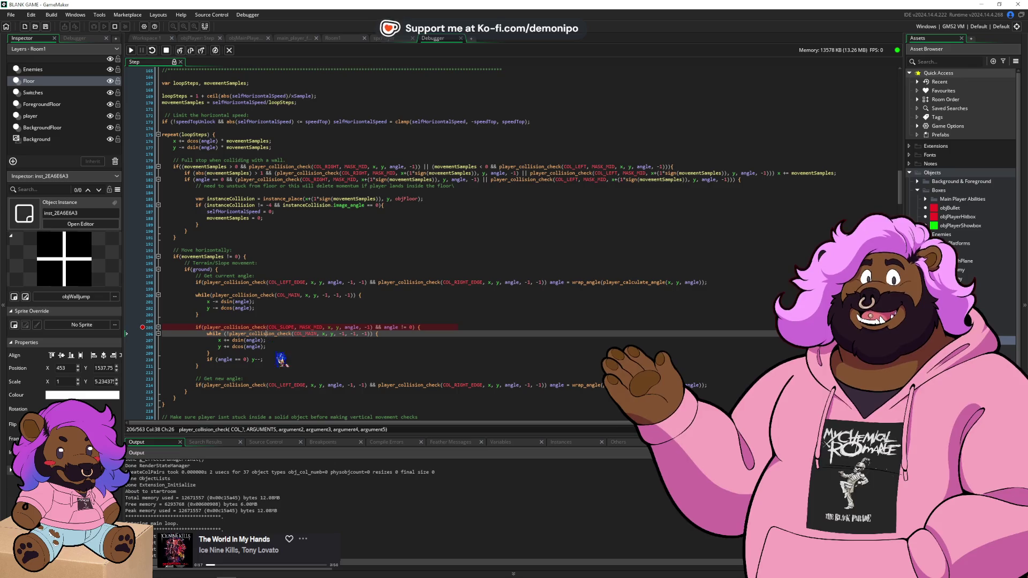
pyautogui.click(289, 384)
pyautogui.click(368, 385)
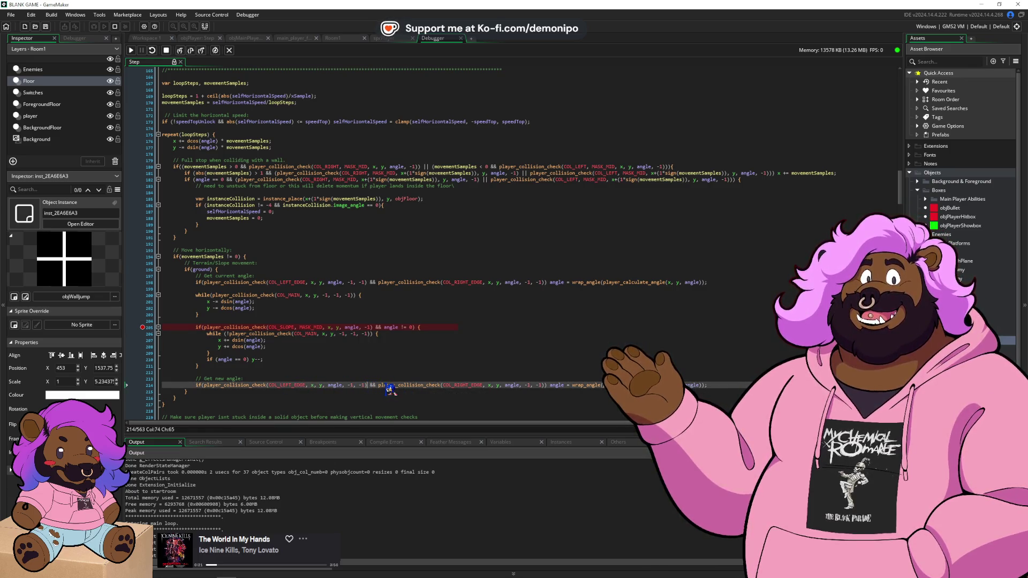
pyautogui.click(268, 308)
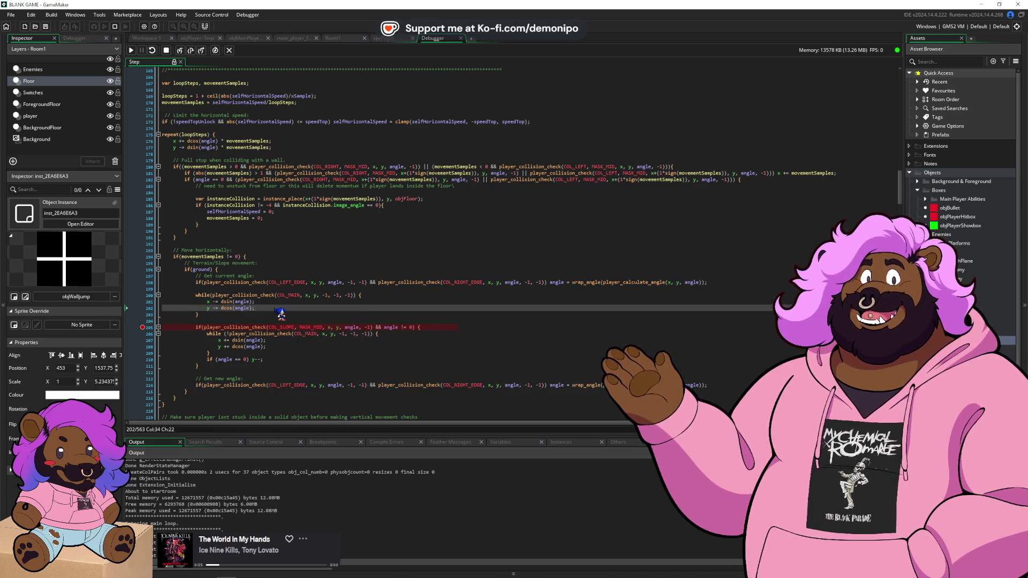
# - Add a new line above the unstick while loop and a blank line after repeat(loopSteps) {
pyautogui.click(254, 289)
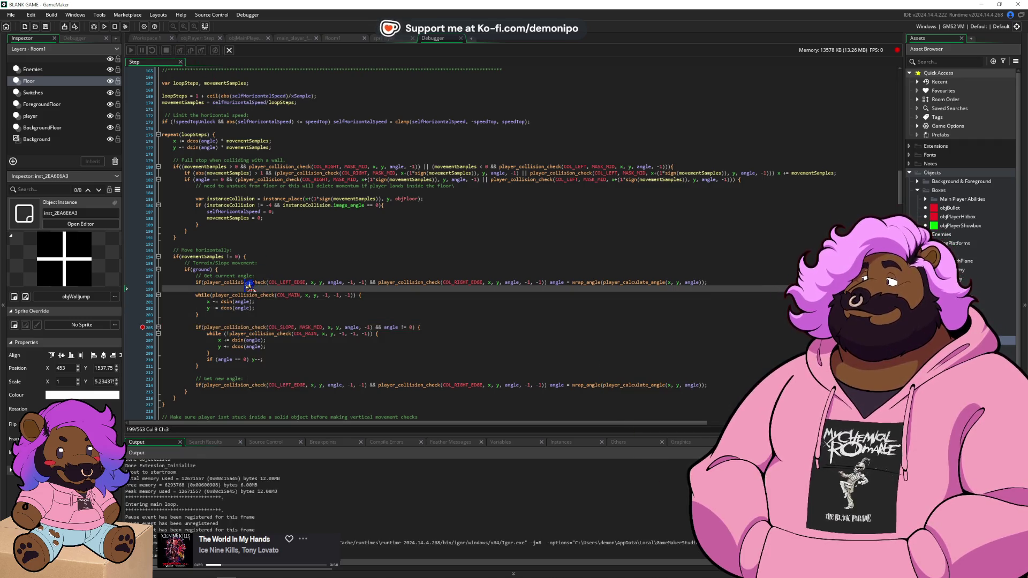
pyautogui.press('Return')
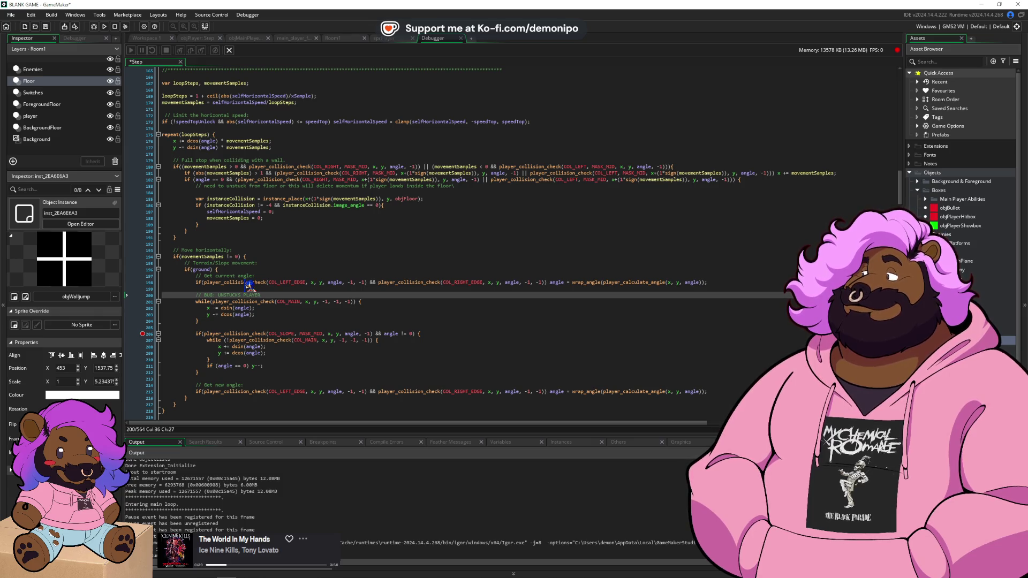
pyautogui.click(270, 187)
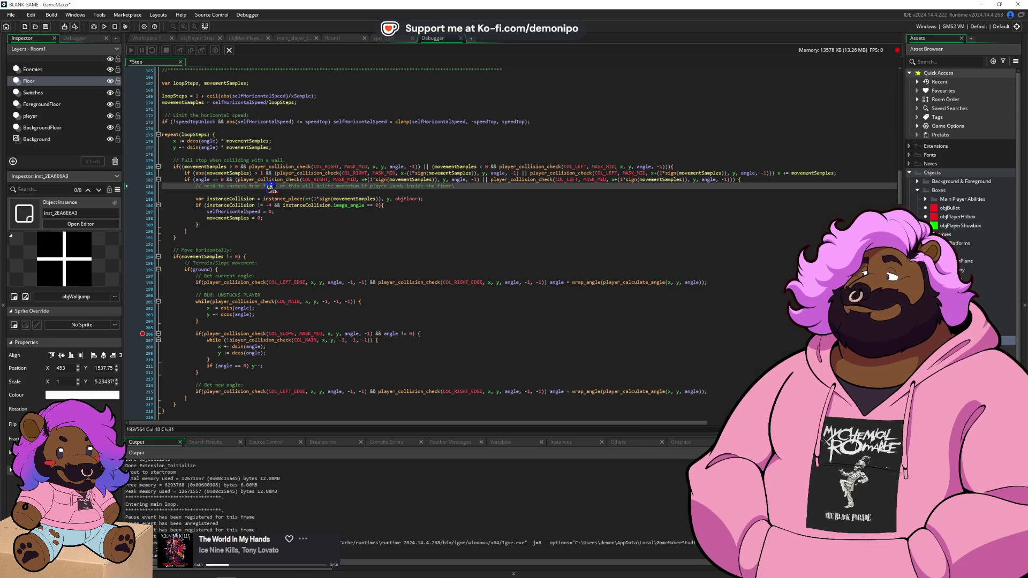
pyautogui.click(243, 135)
pyautogui.press('Return')
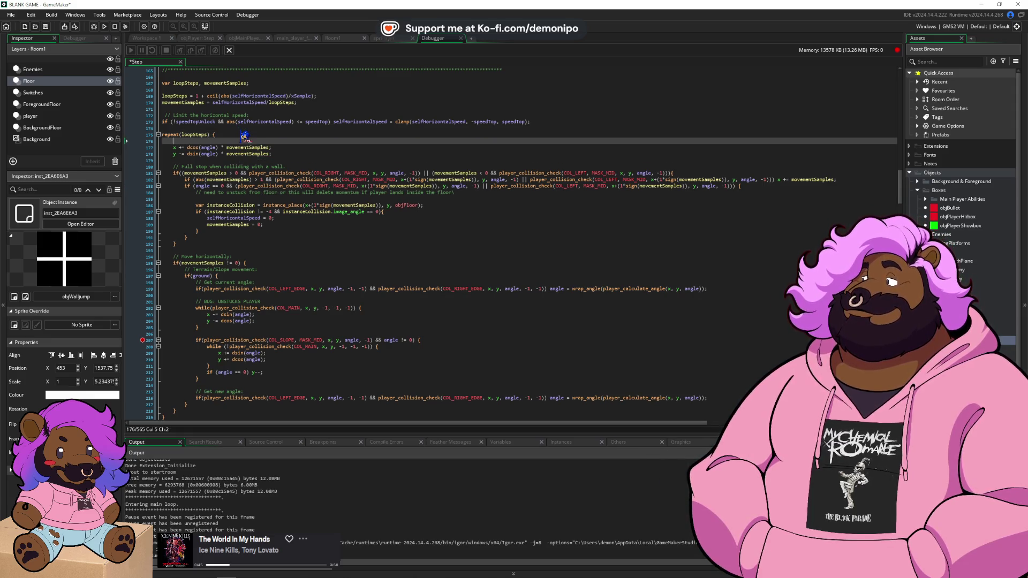
pyautogui.hotkey('ctrl', 'z')
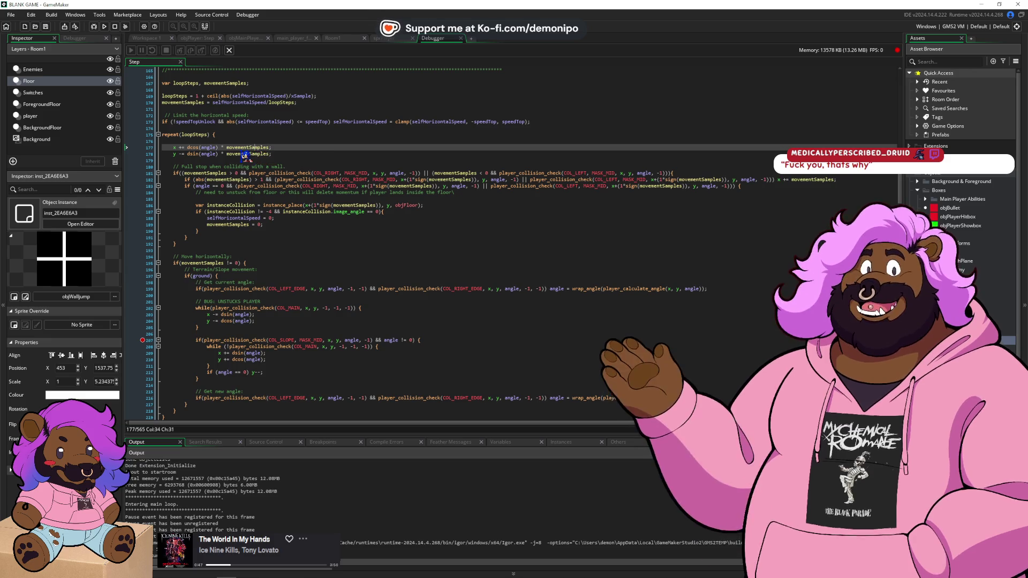
pyautogui.click(256, 185)
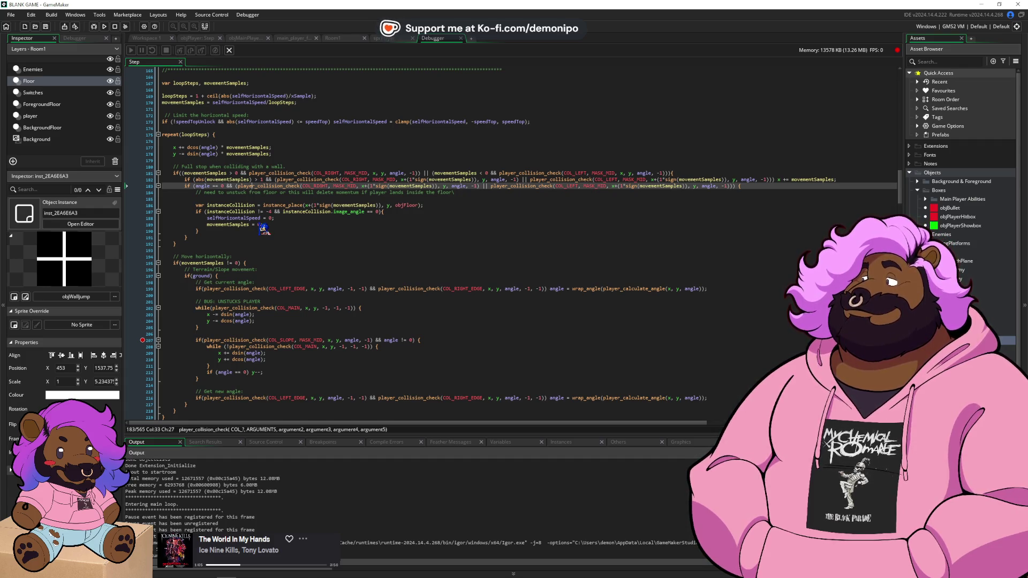
pyautogui.click(218, 325)
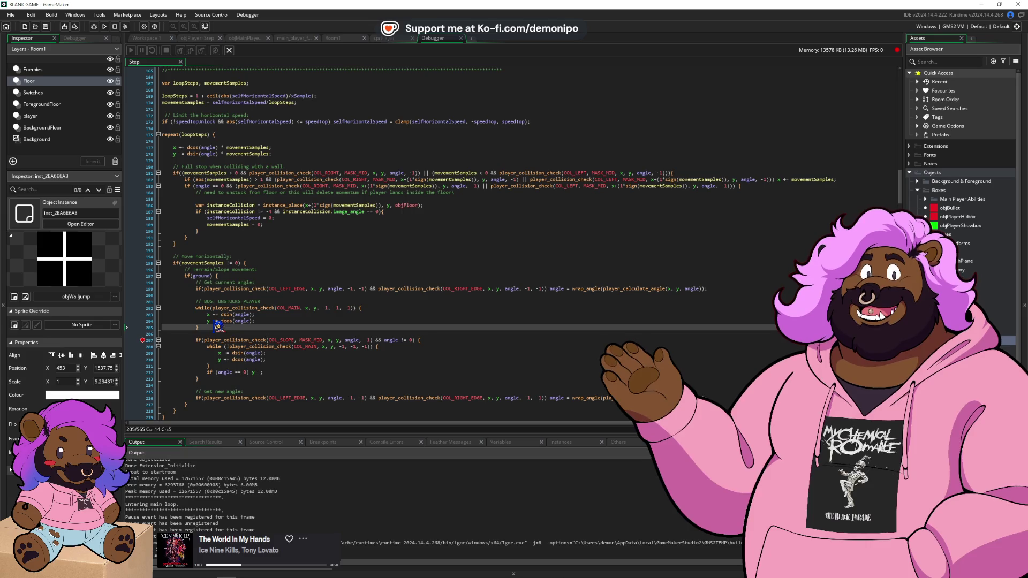
pyautogui.write('*/')
pyautogui.click(218, 321)
pyautogui.click(196, 308)
pyautogui.write('/*')
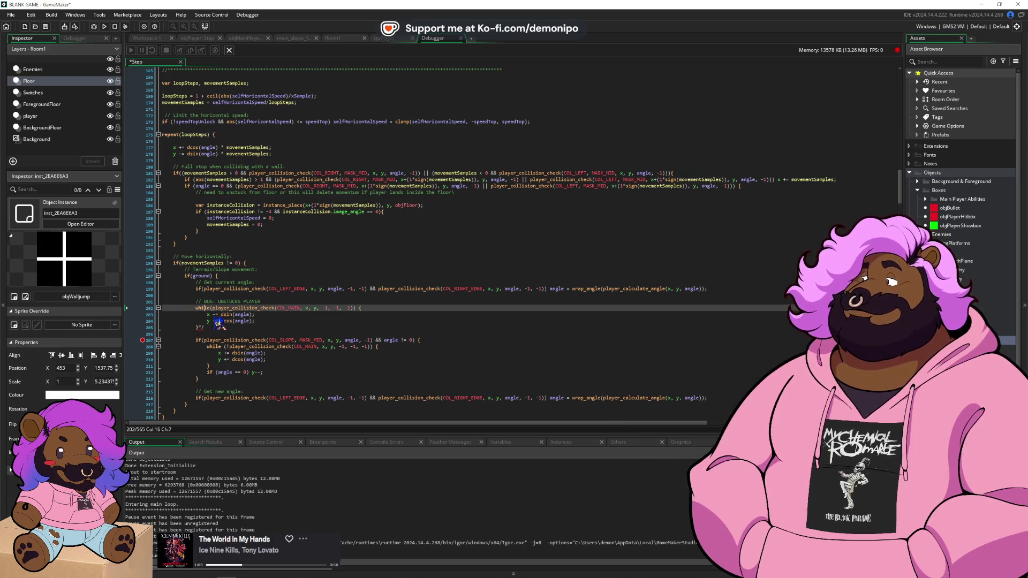
pyautogui.click(105, 27)
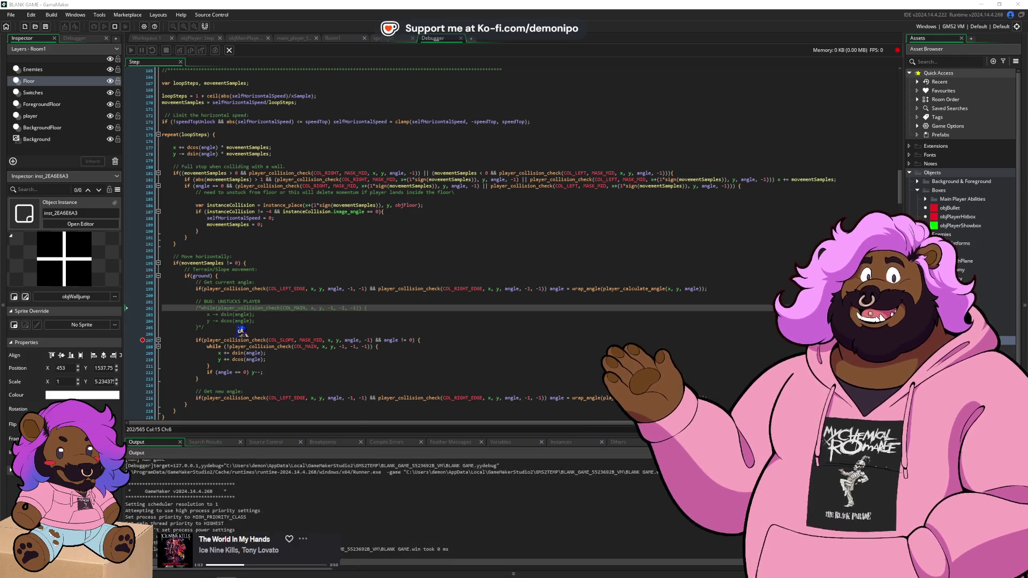
pyautogui.click(496, 379)
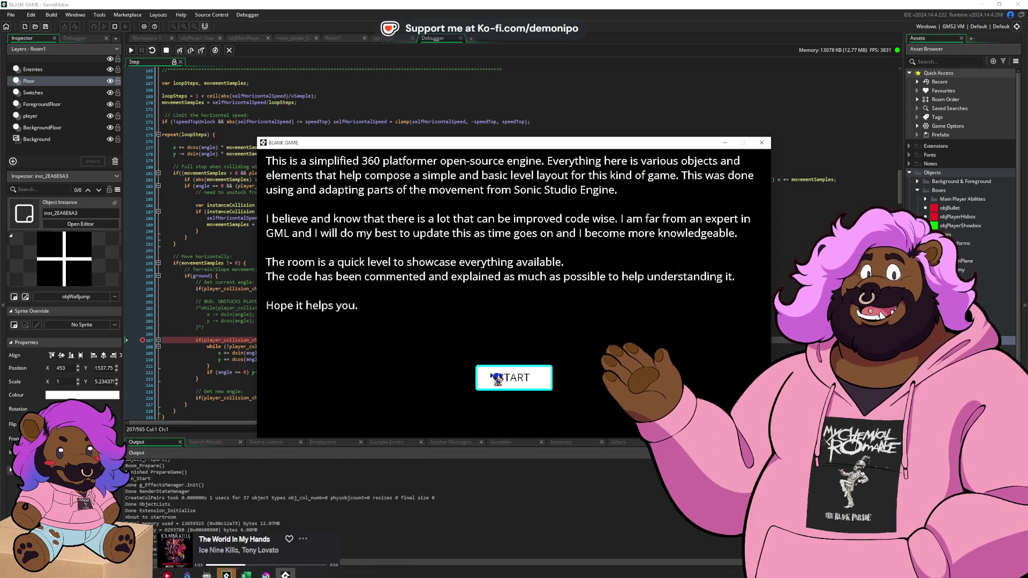
pyautogui.click(131, 50)
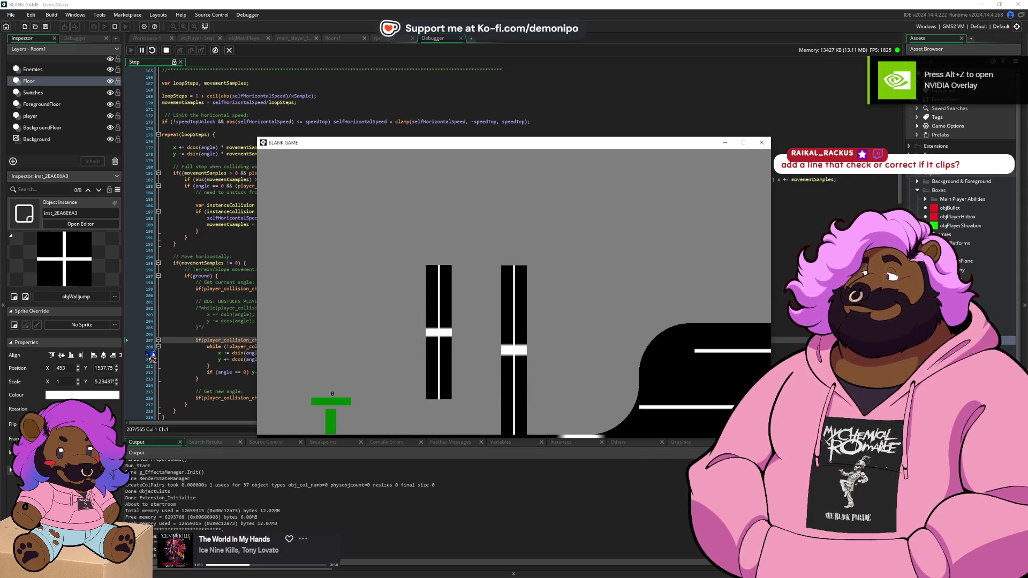
pyautogui.click(143, 347)
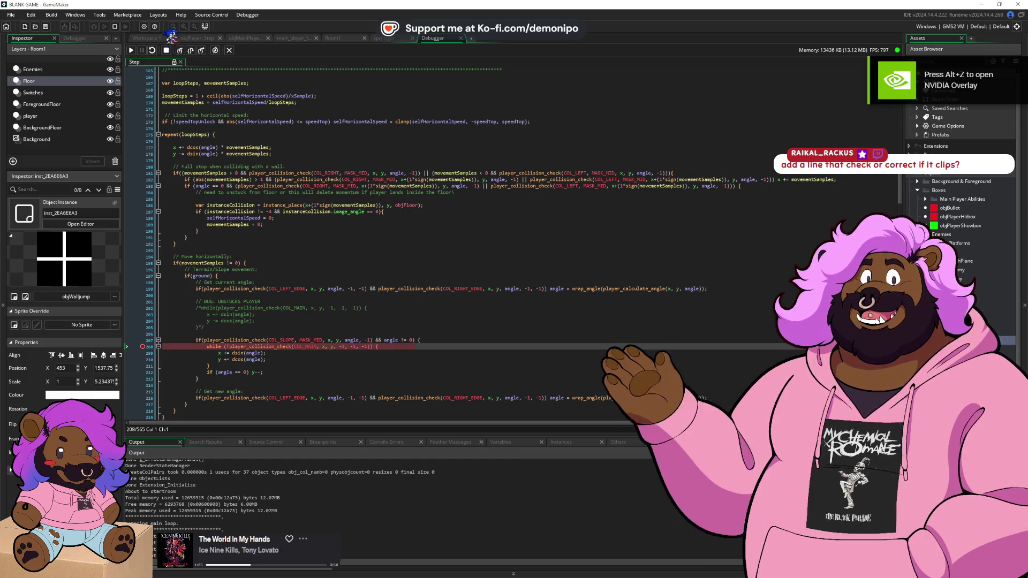
pyautogui.press('F5')
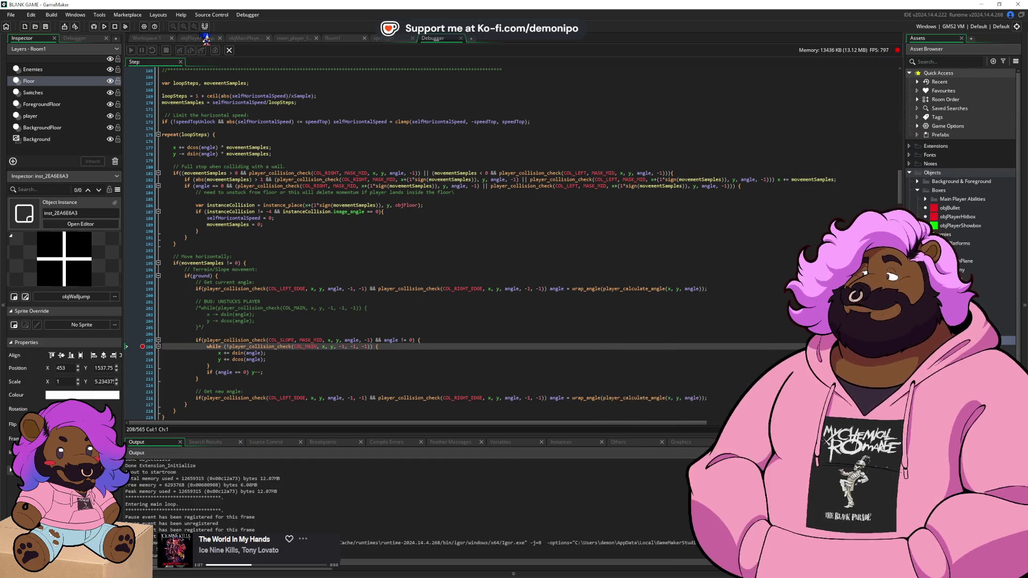
pyautogui.click(203, 38)
pyautogui.click(333, 38)
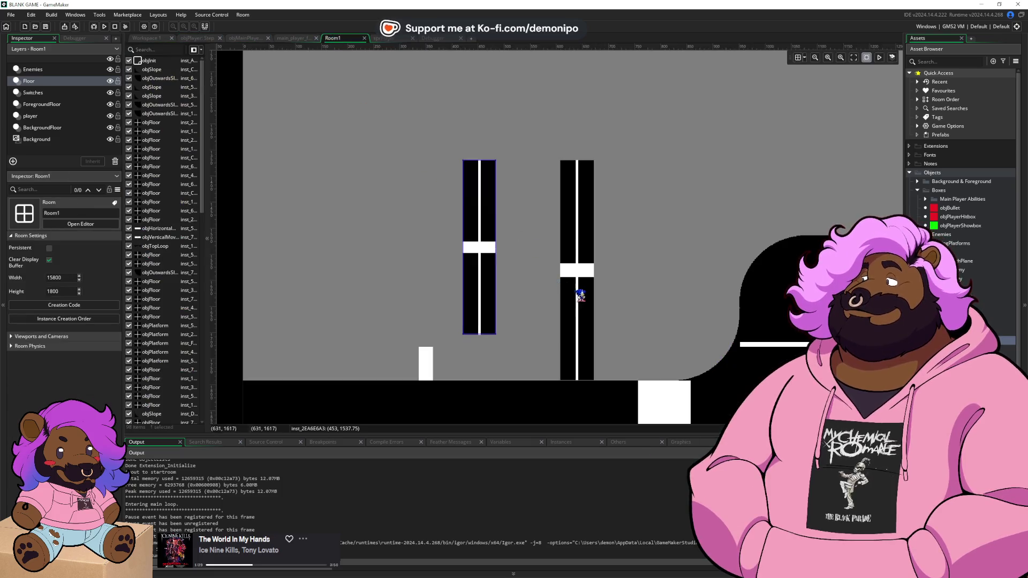
pyautogui.moveTo(578, 379); pyautogui.dragTo(577, 324)
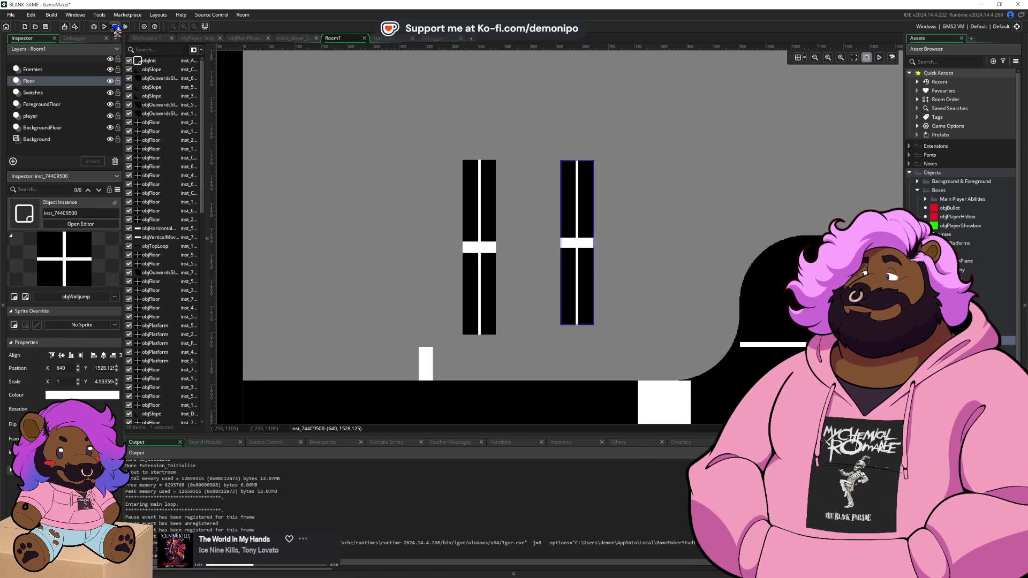
pyautogui.click(95, 27)
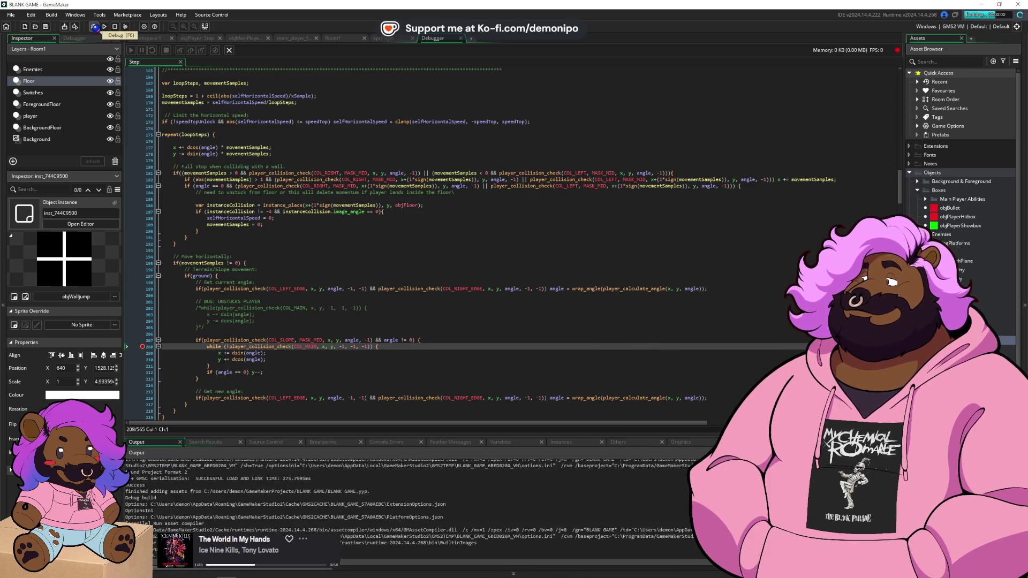
pyautogui.press('Right')
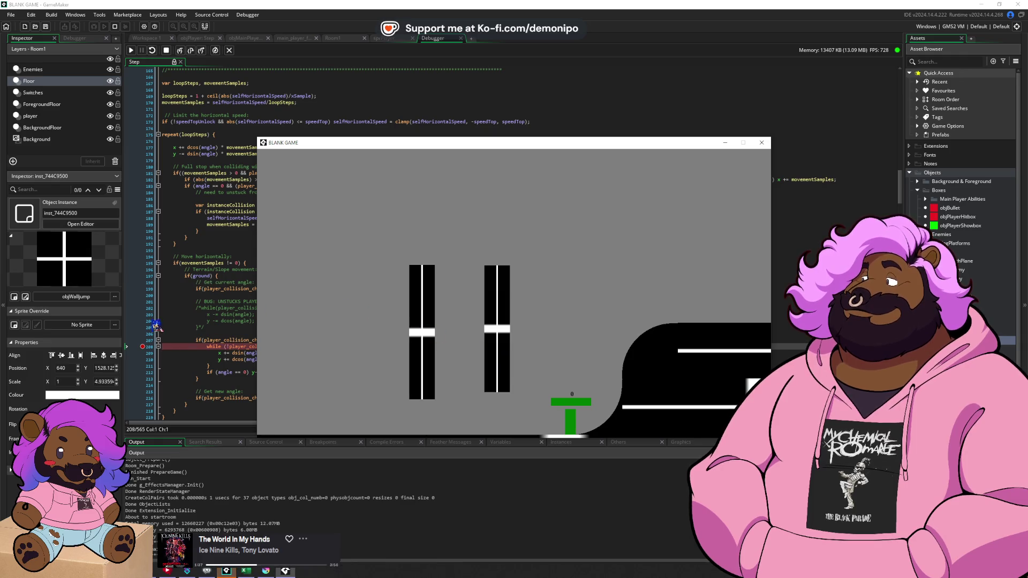
pyautogui.click(138, 54)
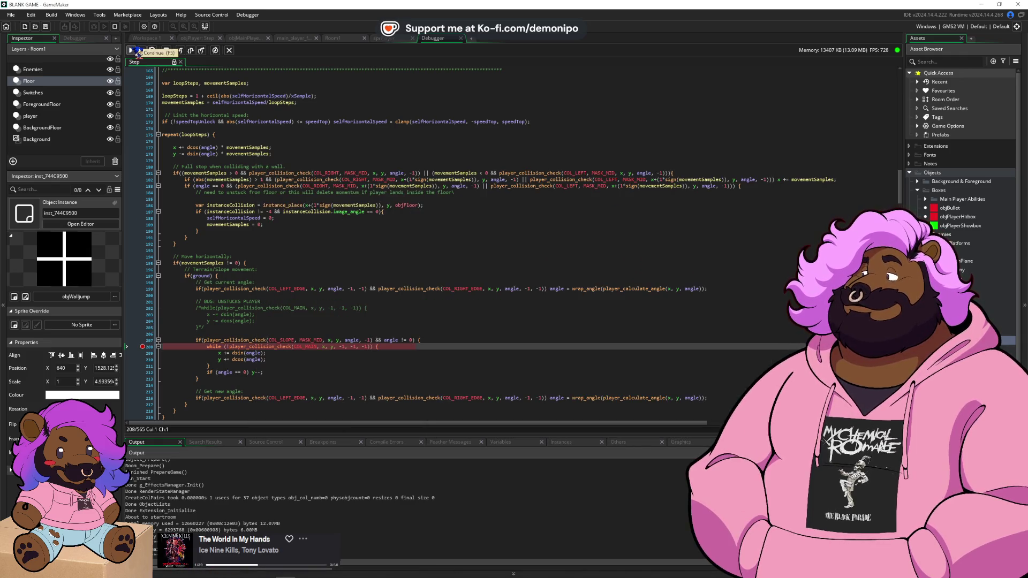
pyautogui.click(150, 341)
pyautogui.click(283, 301)
pyautogui.press('F5')
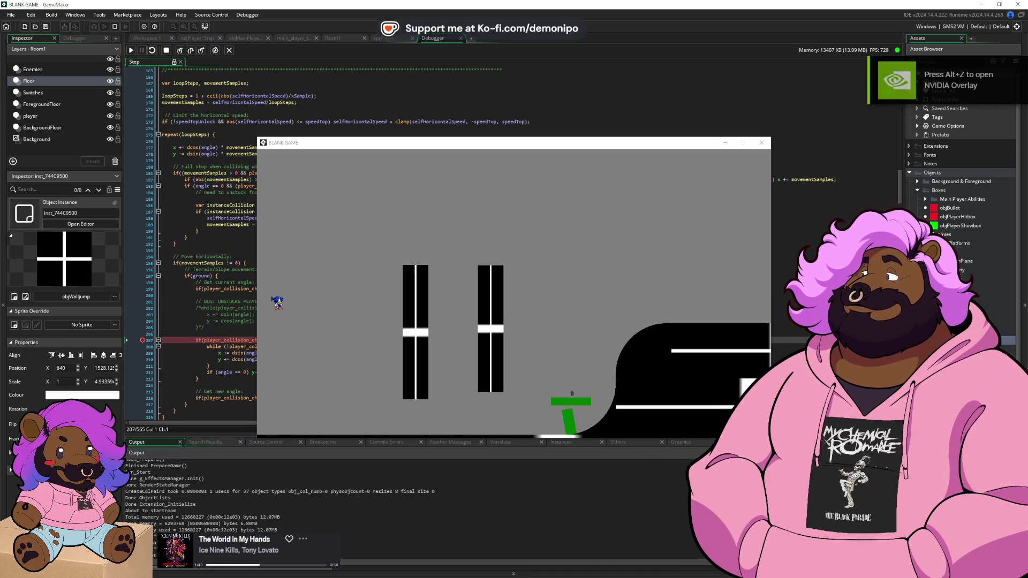
pyautogui.click(199, 321)
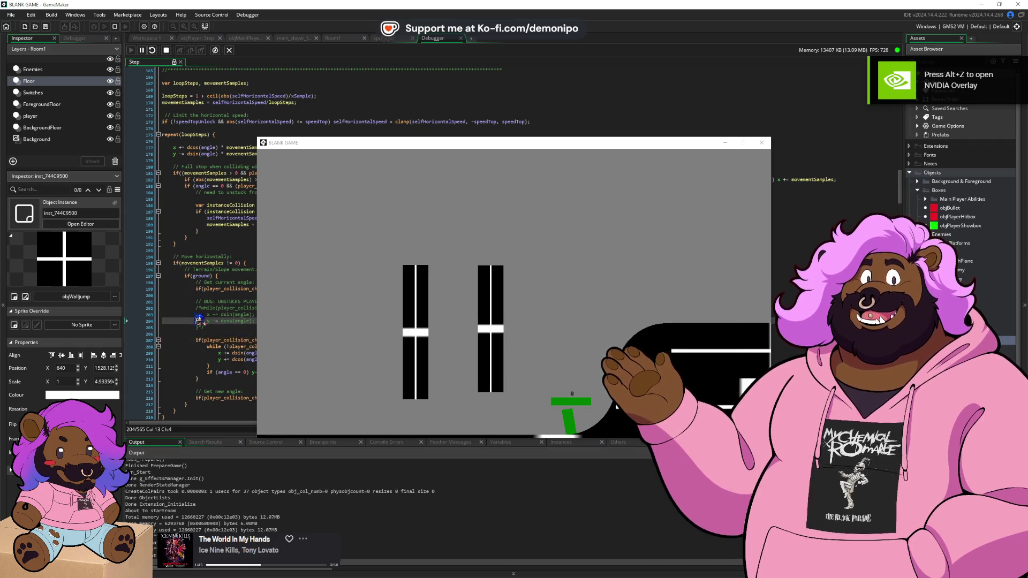
pyautogui.press('F5')
pyautogui.press('Right')
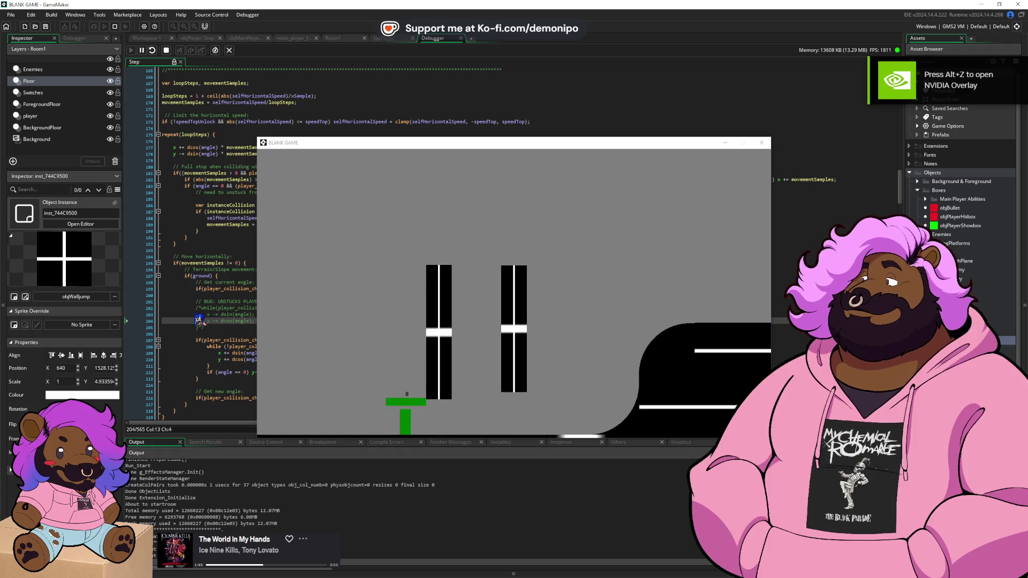
pyautogui.press('Right')
pyautogui.press('Right')
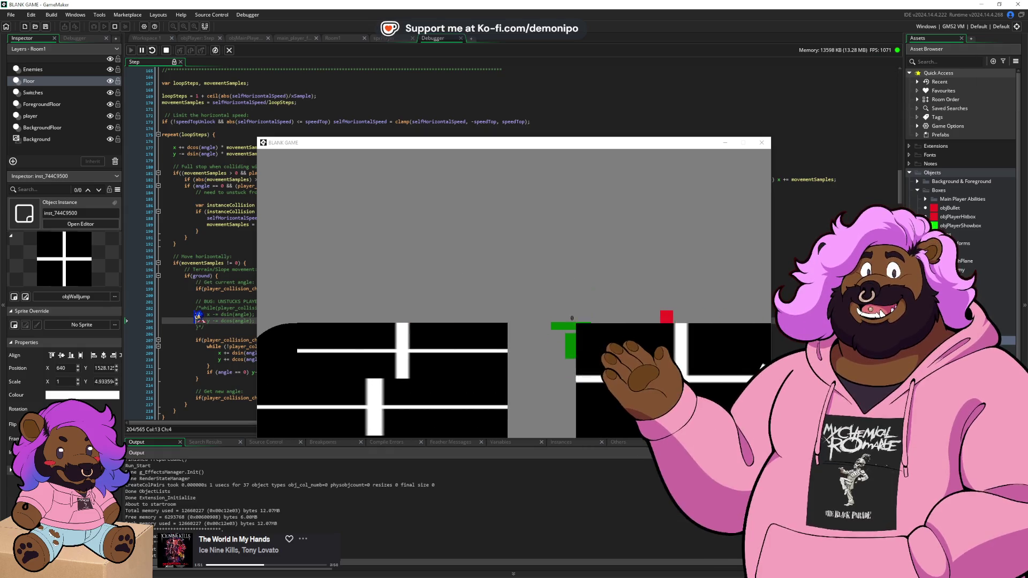
pyautogui.click(166, 50)
pyautogui.click(197, 38)
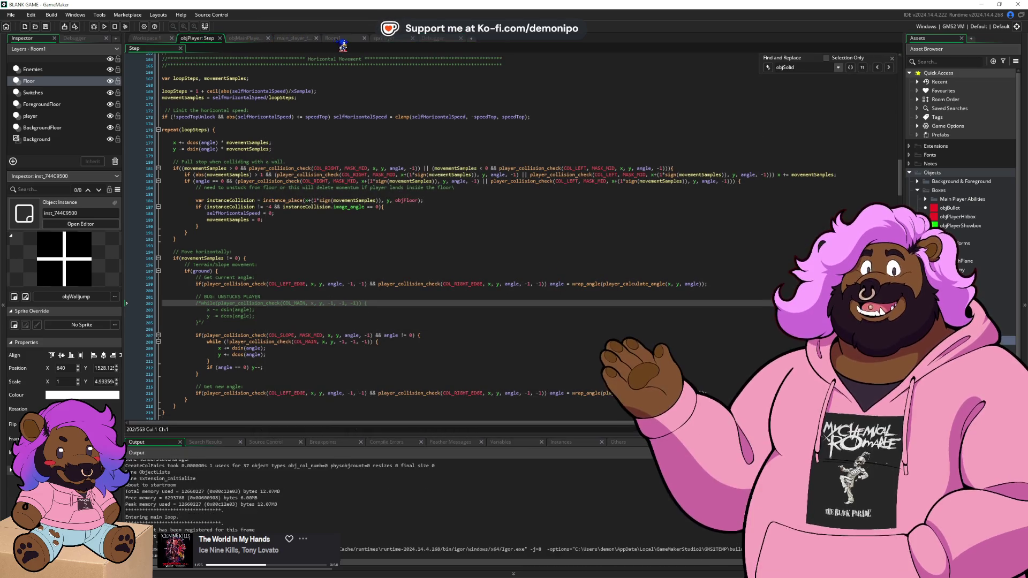
pyautogui.click(333, 38)
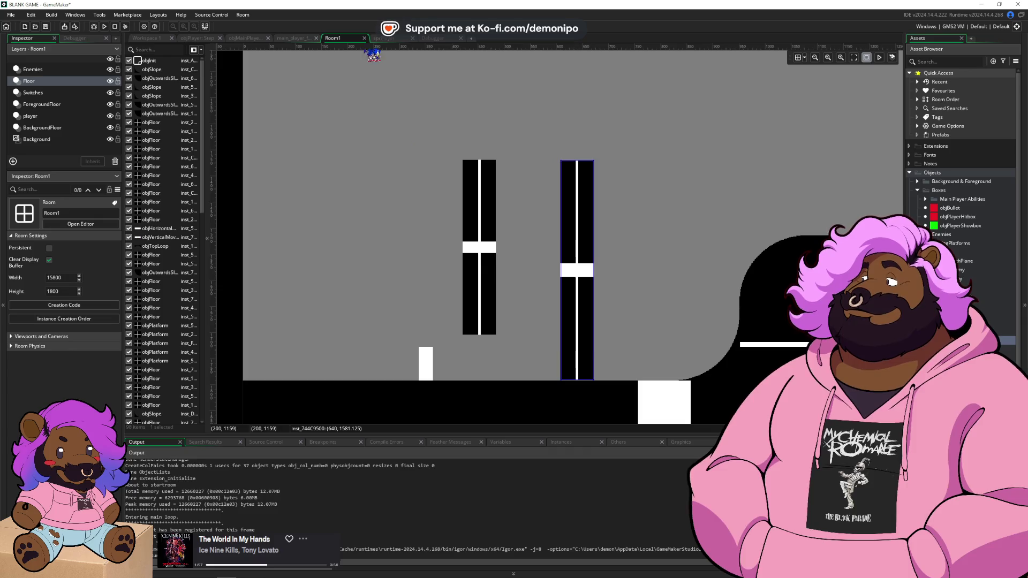
pyautogui.click(294, 38)
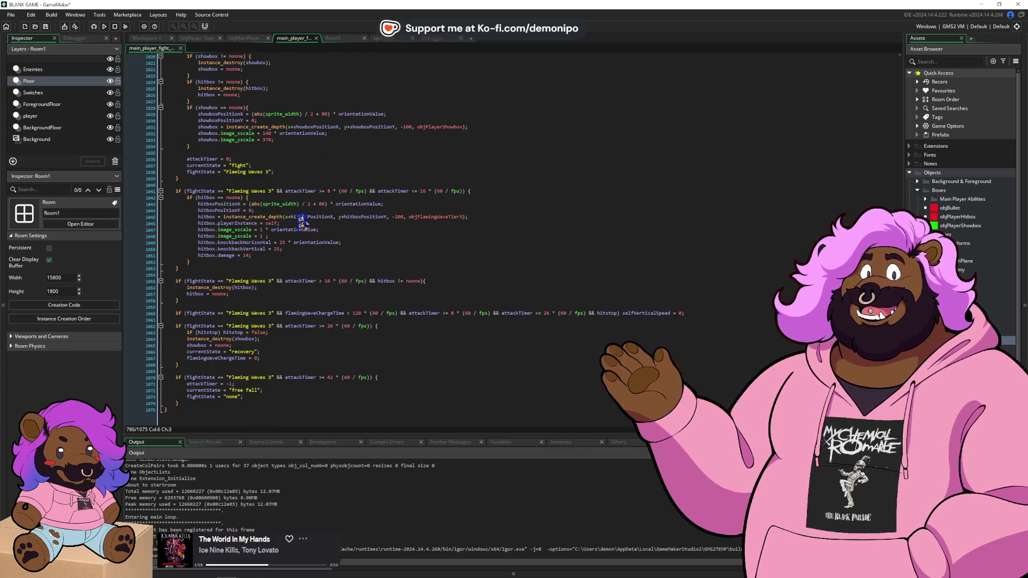
pyautogui.click(199, 38)
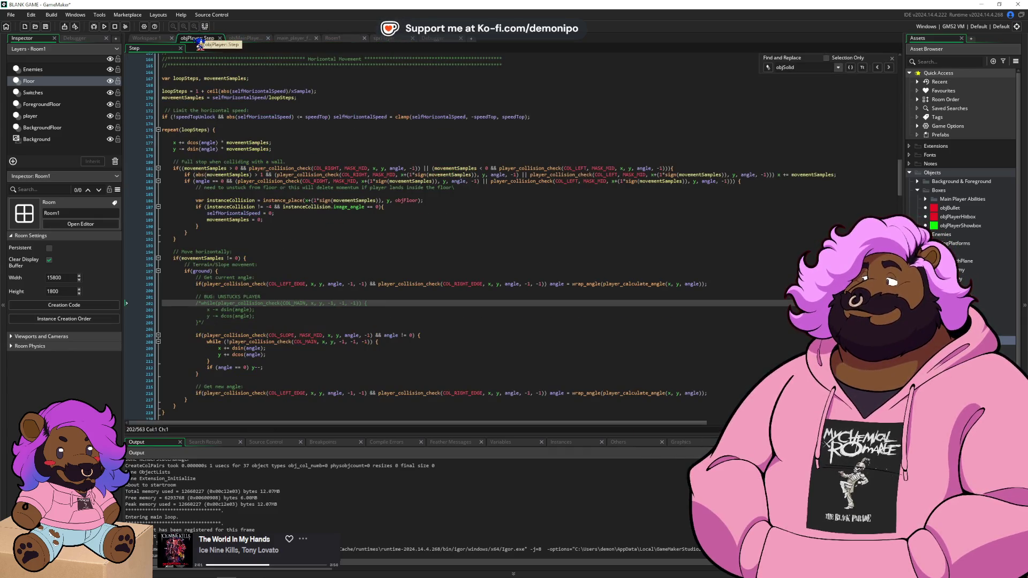
pyautogui.click(215, 323)
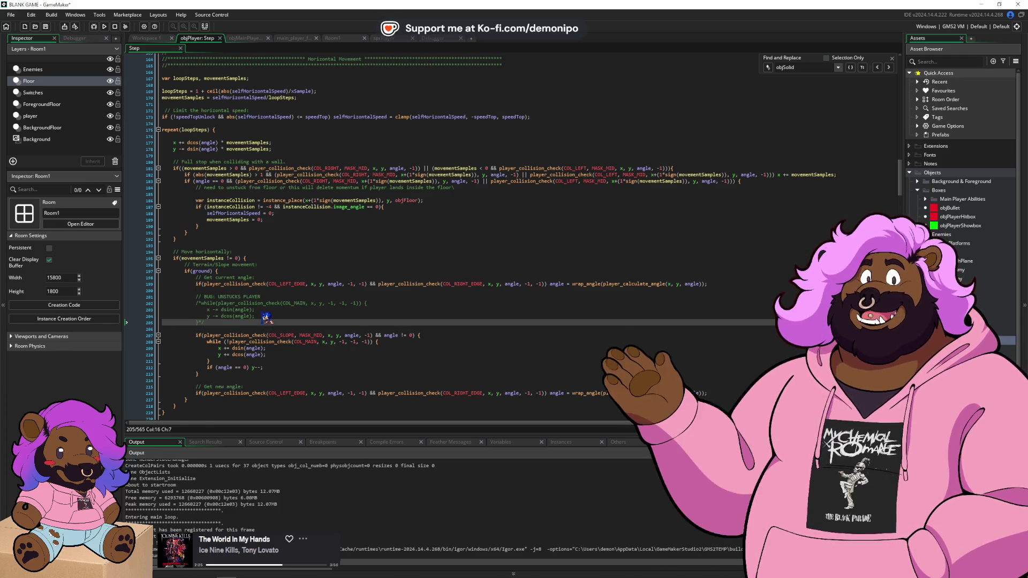
# - Remove the /* */ markers and wrap the while loop in if (angle != 0) { … }
pyautogui.press('BackSpace')
pyautogui.press('BackSpace')
pyautogui.click(203, 303)
pyautogui.press('BackSpace')
pyautogui.press('BackSpace')
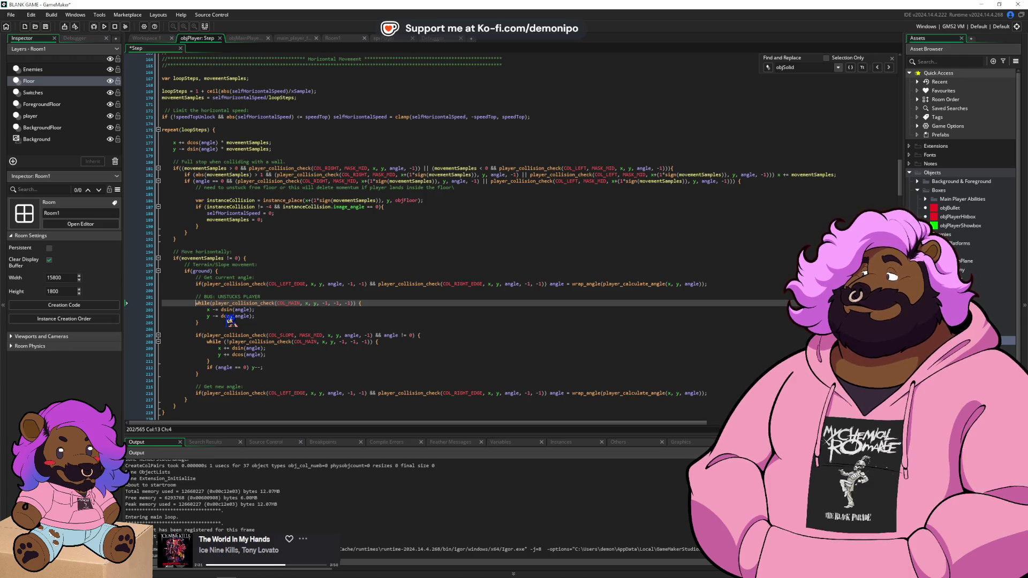
pyautogui.press('Return')
pyautogui.press('Up')
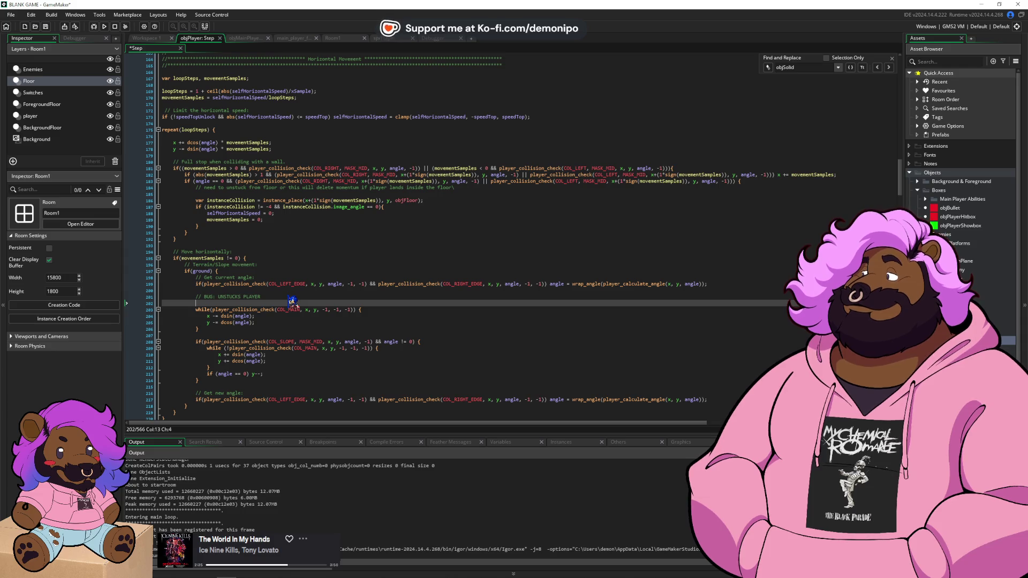
pyautogui.press('BackSpace')
pyautogui.press('BackSpace')
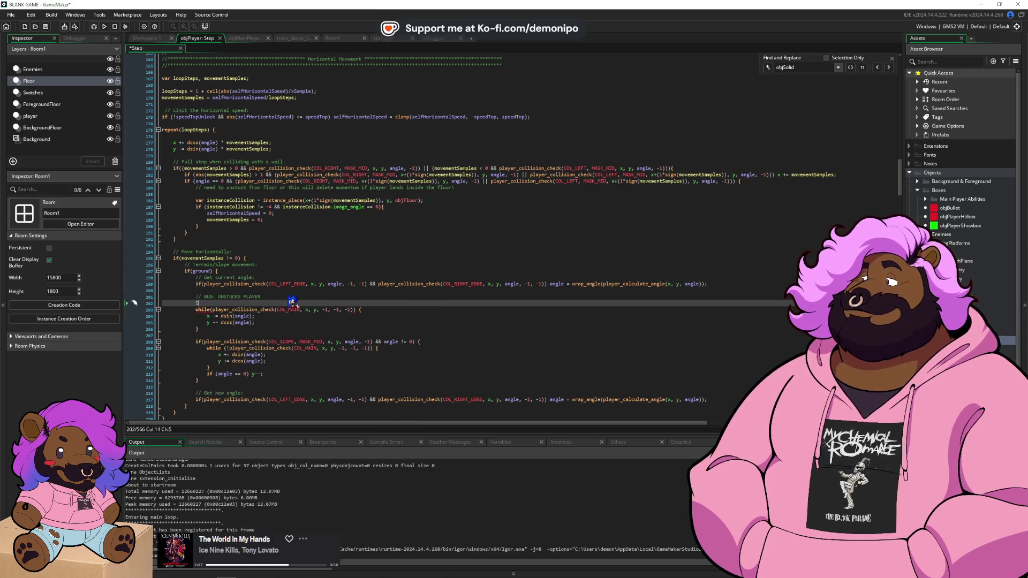
pyautogui.write('f (angle !')
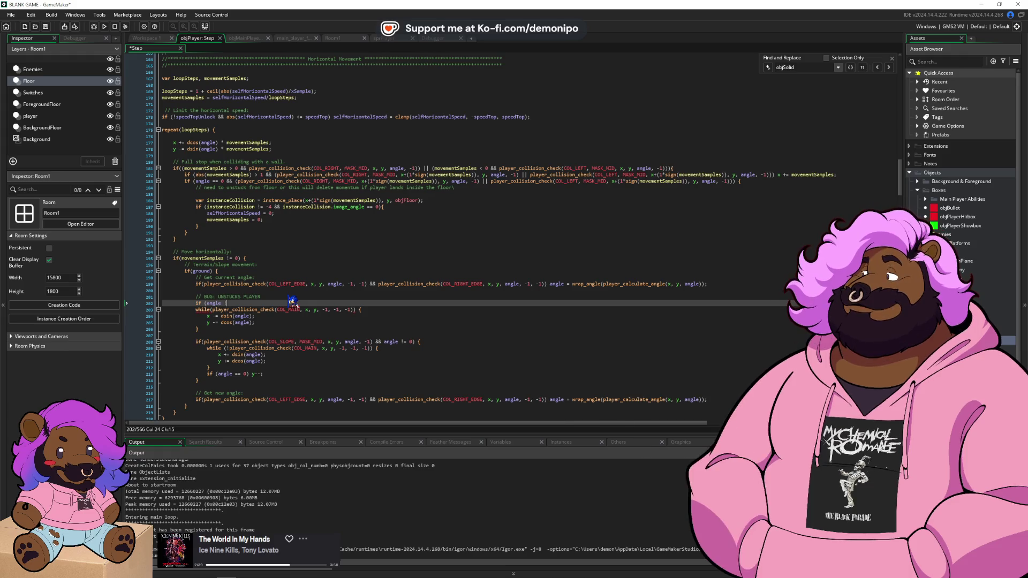
pyautogui.write('= 0)')
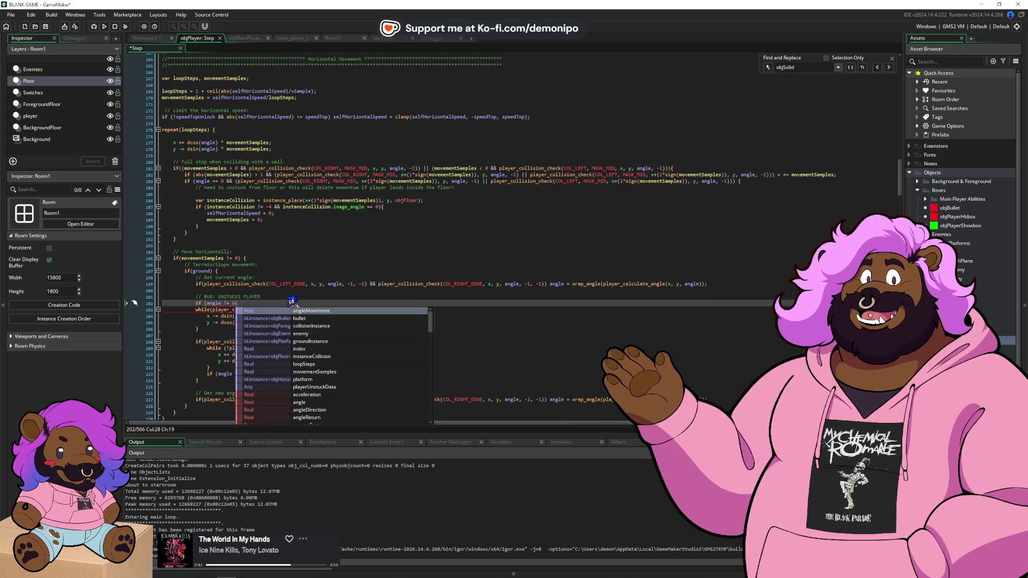
pyautogui.write(' {')
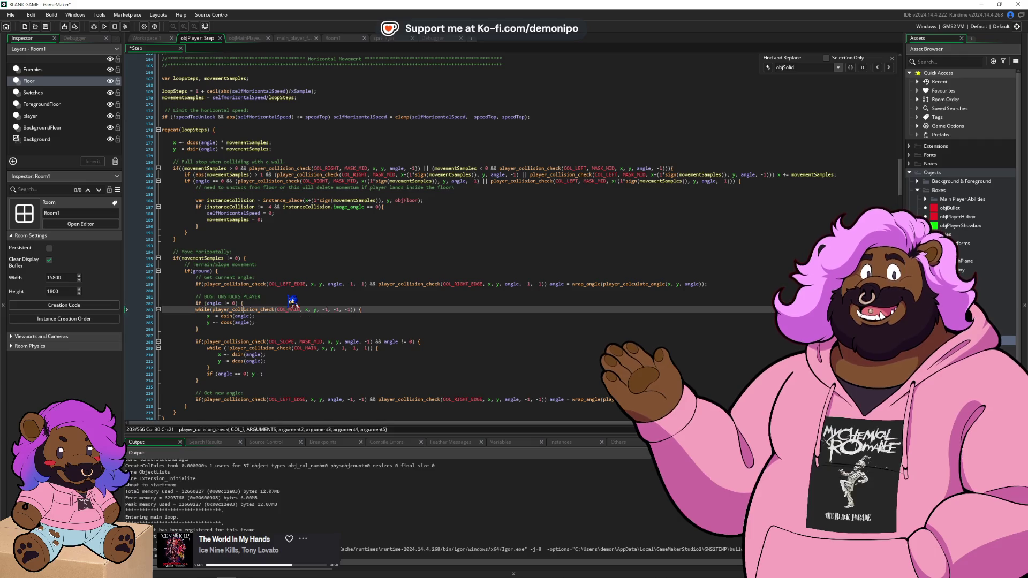
pyautogui.press('Down')
pyautogui.press('Down')
pyautogui.press('Down')
pyautogui.press('Return')
pyautogui.write('}')
# - Indent the loop inside the if block, save the Step code, and launch a debug run
pyautogui.press('Up')
pyautogui.hotkey('shift', 'Up')
pyautogui.hotkey('shift', 'Up')
pyautogui.hotkey('shift', 'Up')
pyautogui.press('Tab')
pyautogui.hotkey('ctrl', 's')
pyautogui.press('Up')
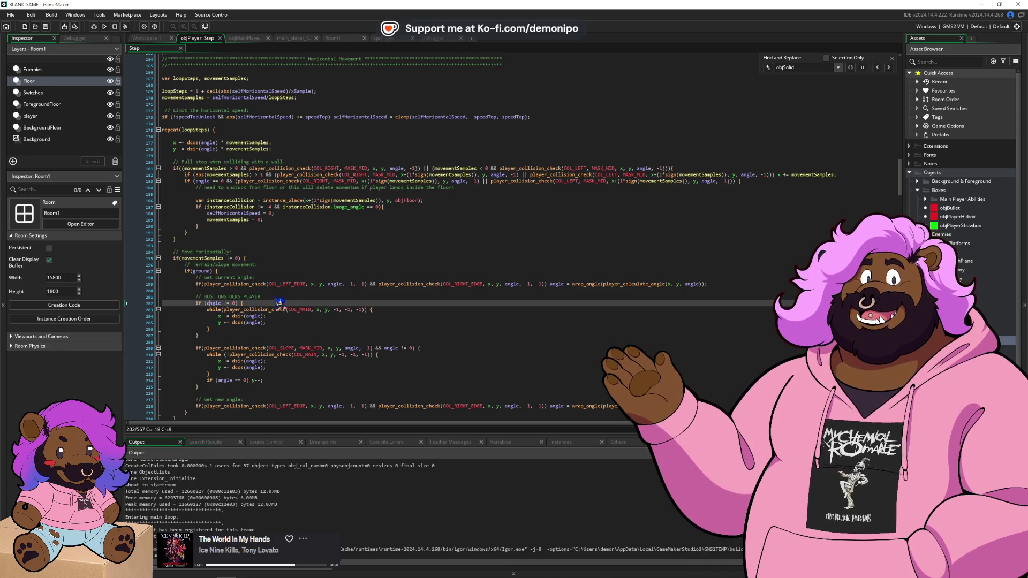
pyautogui.click(94, 26)
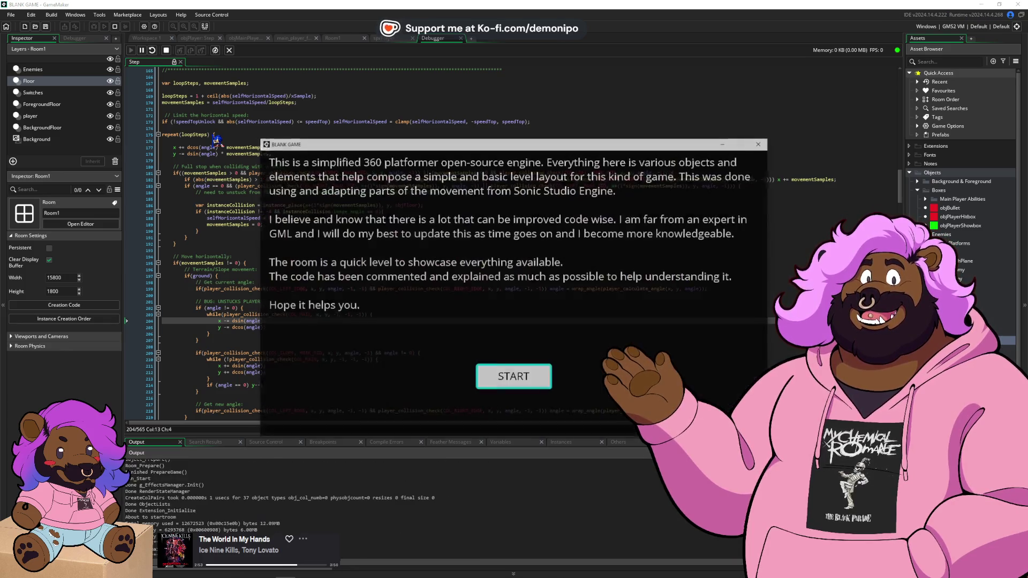
# - Start the level, break at the unstuck while loop, and move the breakpoint to the angle check line
pyautogui.click(533, 381)
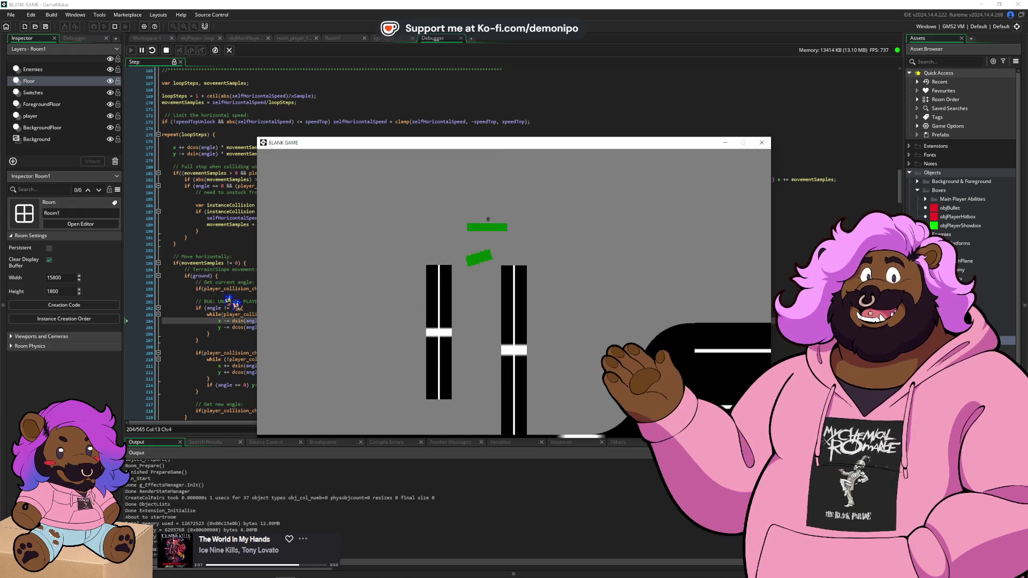
pyautogui.click(157, 315)
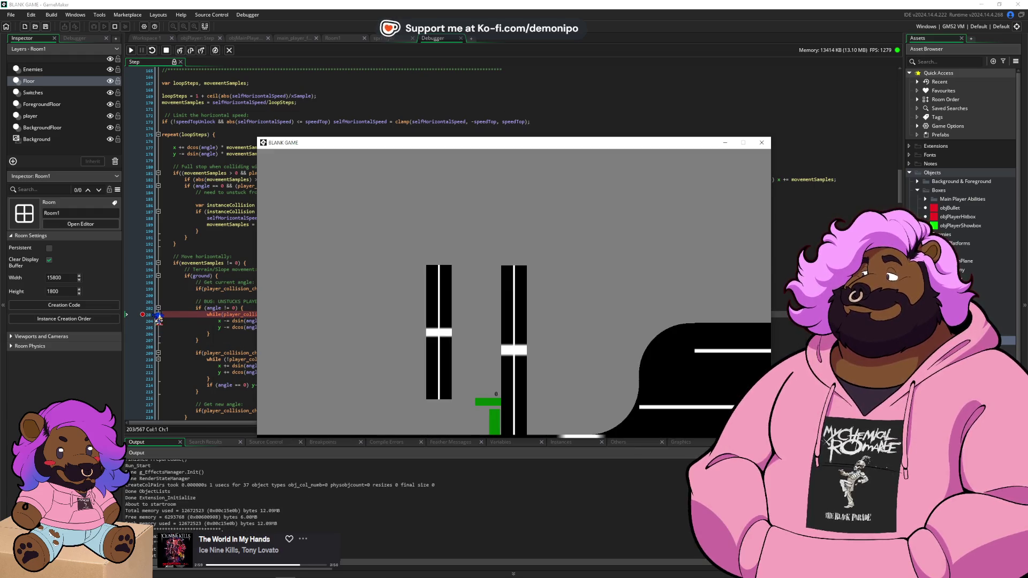
pyautogui.press('F10')
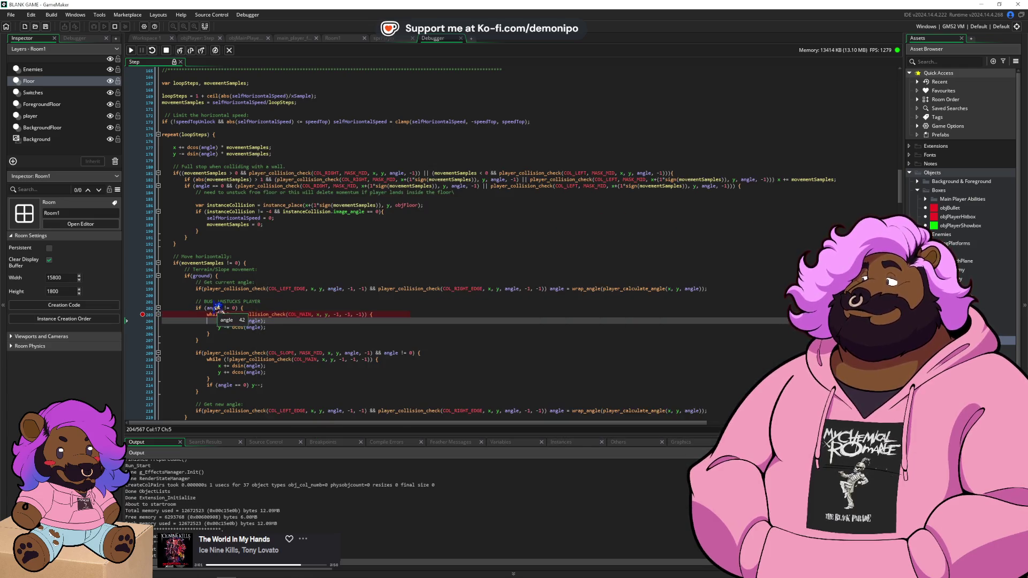
pyautogui.moveTo(219, 308)
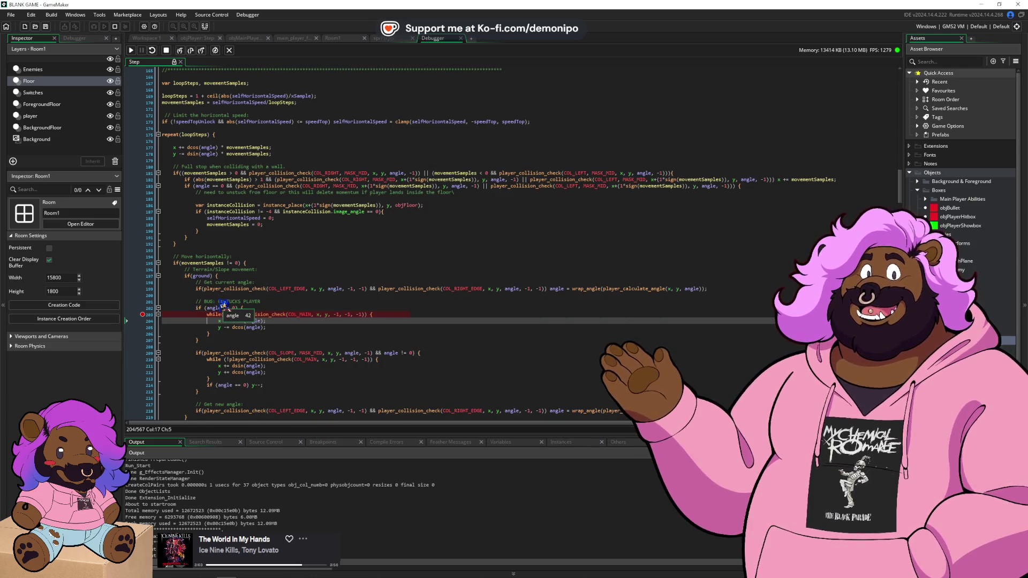
pyautogui.click(143, 314)
pyautogui.click(143, 308)
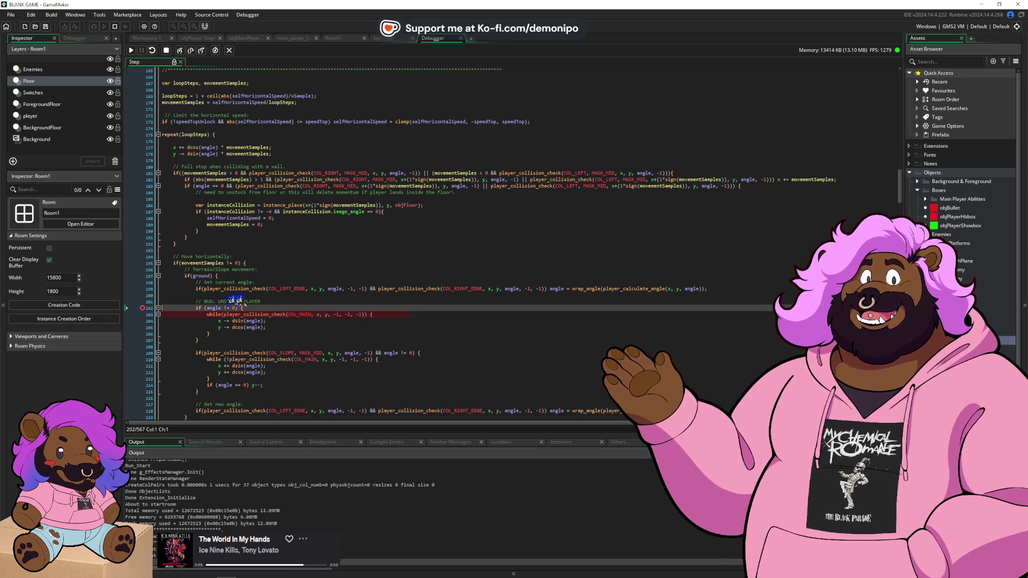
pyautogui.click(275, 301)
pyautogui.press('F5')
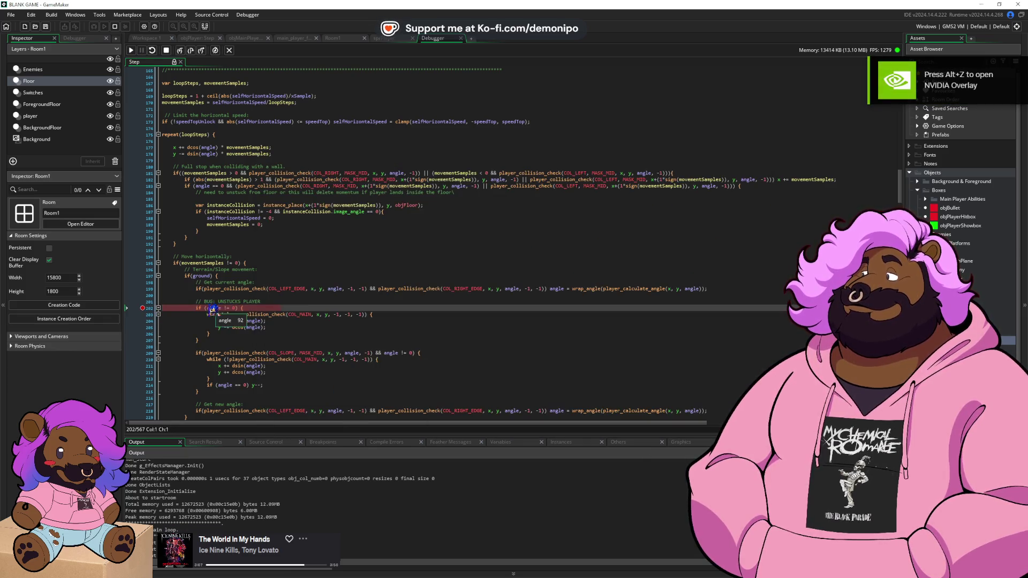
# - Inspect angle at the angle check breakpoint and continue through several hits with F5
pyautogui.moveTo(219, 308)
pyautogui.press('F5')
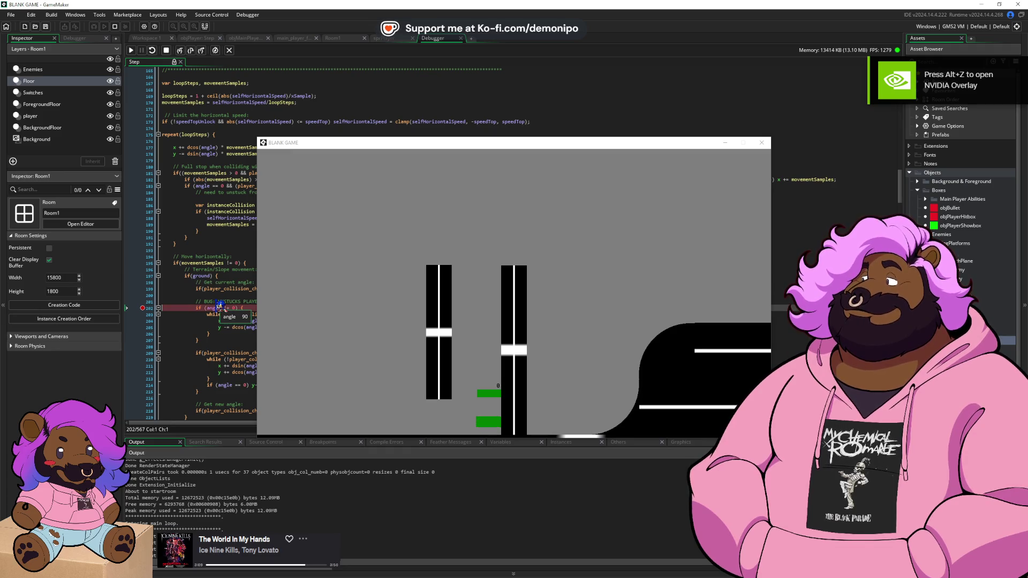
pyautogui.click(152, 309)
pyautogui.press('F5')
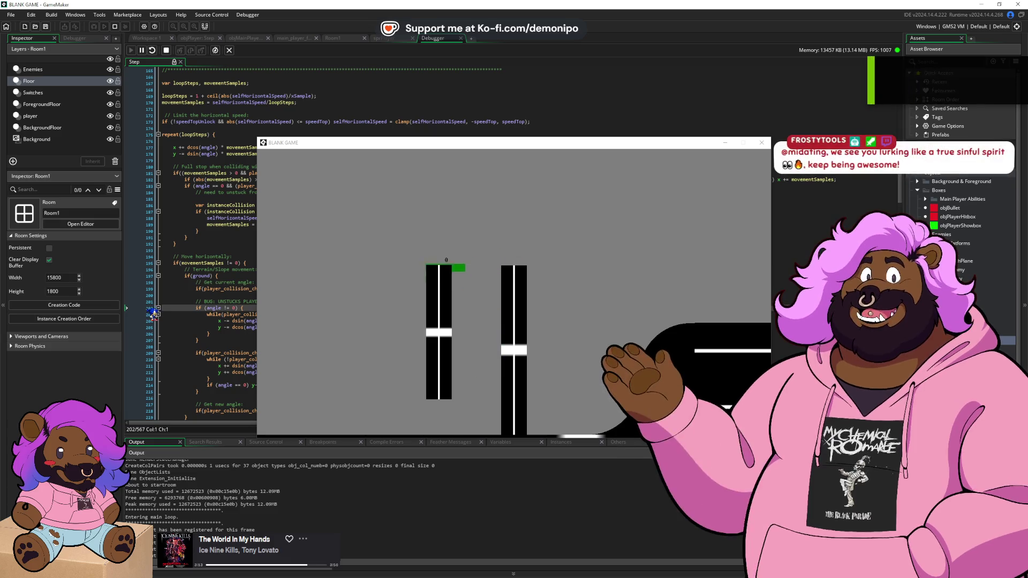
pyautogui.click(152, 309)
pyautogui.moveTo(216, 309)
pyautogui.press('F5')
pyautogui.press('F5')
pyautogui.press('F5')
pyautogui.press('F5')
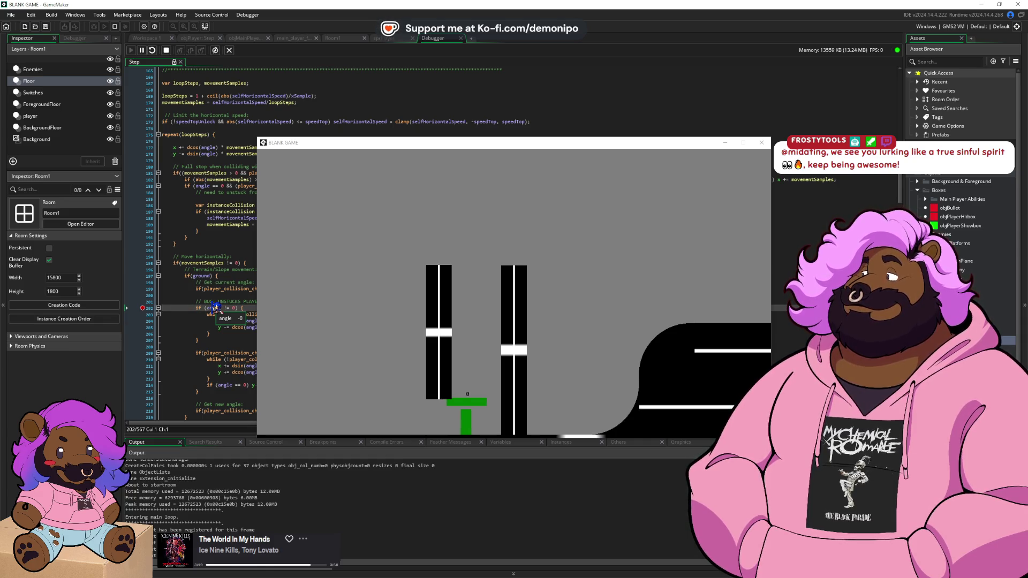
pyautogui.press('F5')
pyautogui.press('F5')
pyautogui.press('F5')
pyautogui.press('F5')
pyautogui.press('F5')
pyautogui.press('F5')
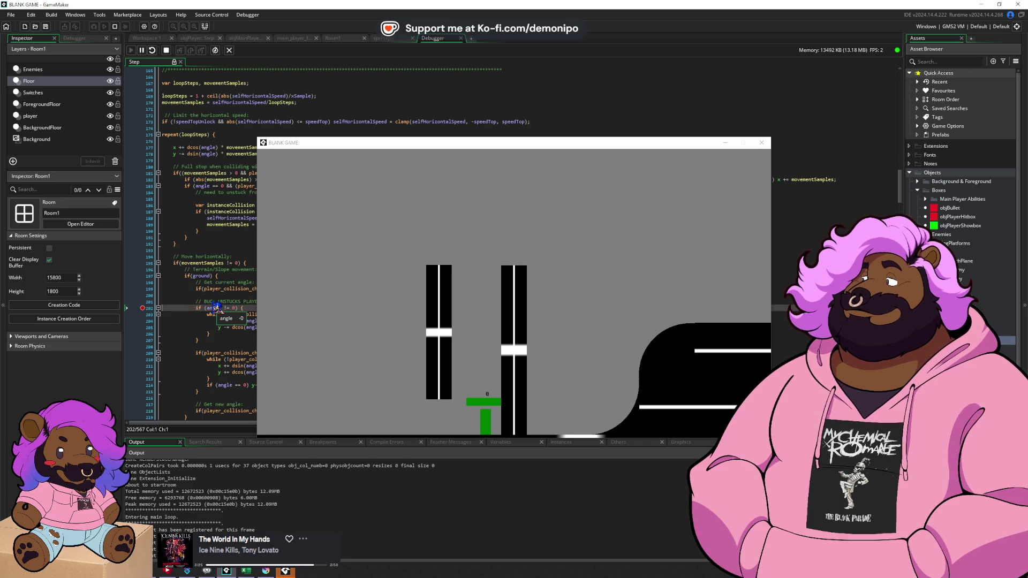
pyautogui.press('F5')
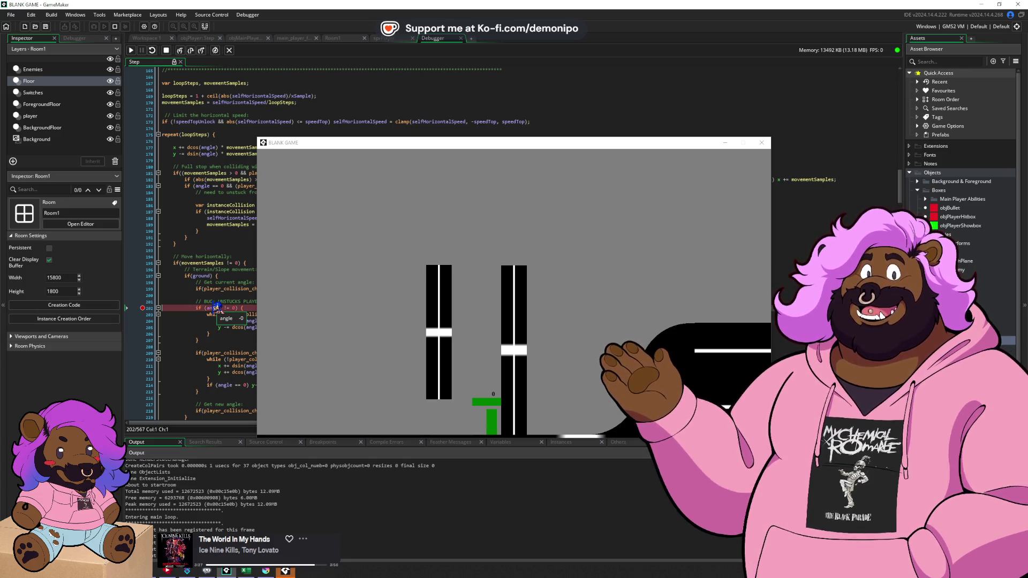
pyautogui.press('F5')
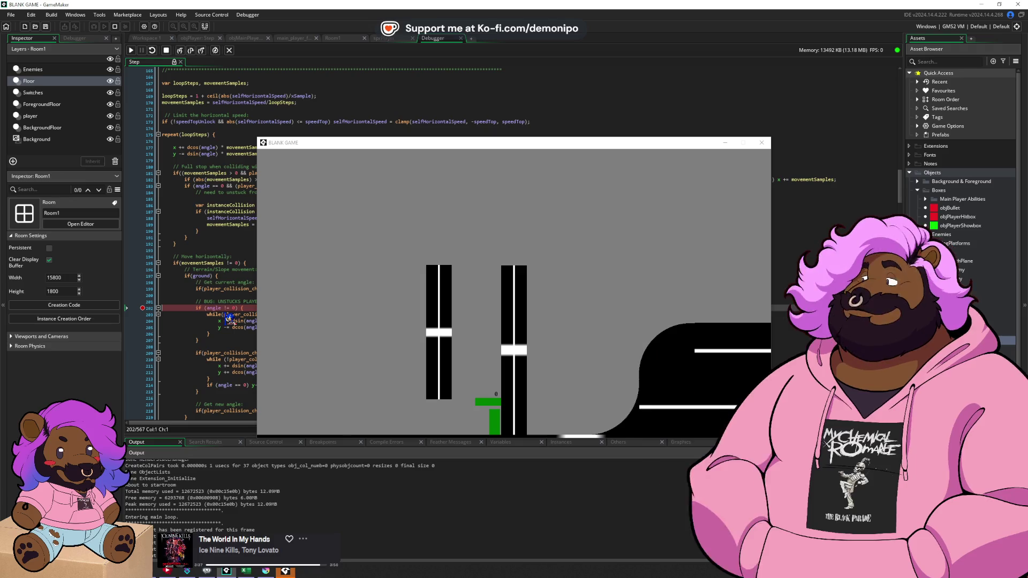
# - Step past the angle check with F10, then go to the Room1 layout
pyautogui.press('F10')
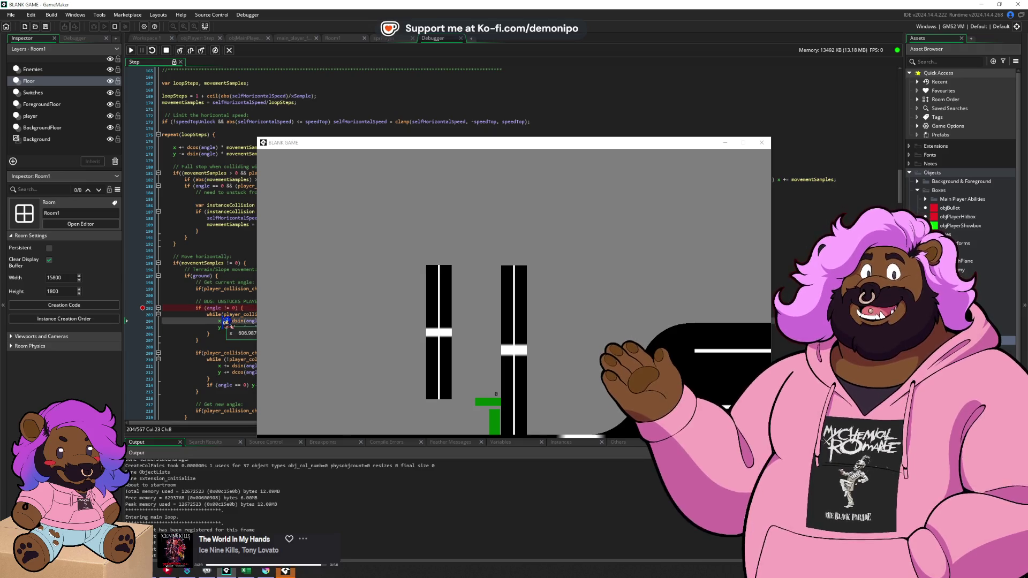
pyautogui.click(241, 302)
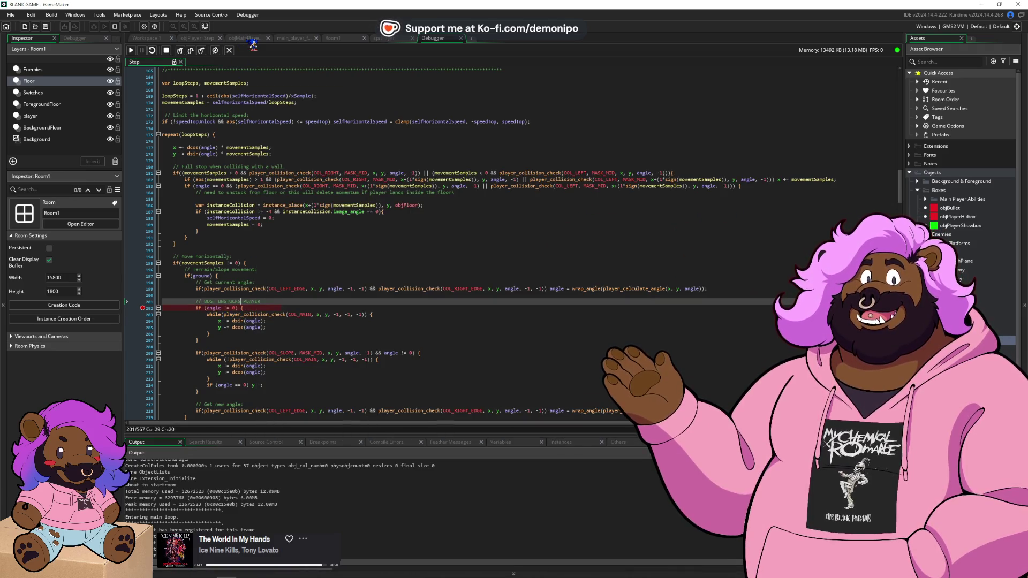
pyautogui.click(345, 38)
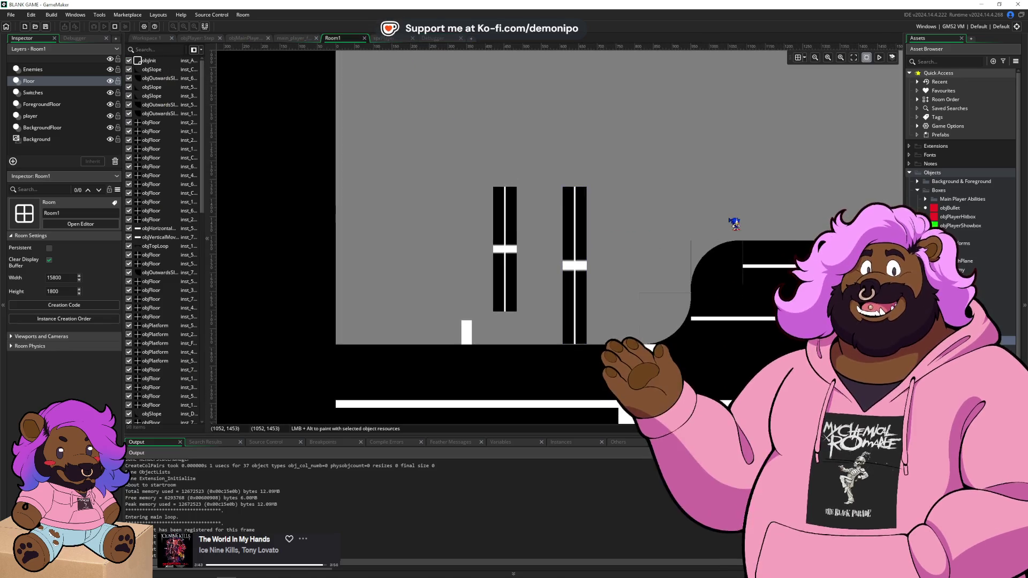
pyautogui.hscroll(5, 711, 222)
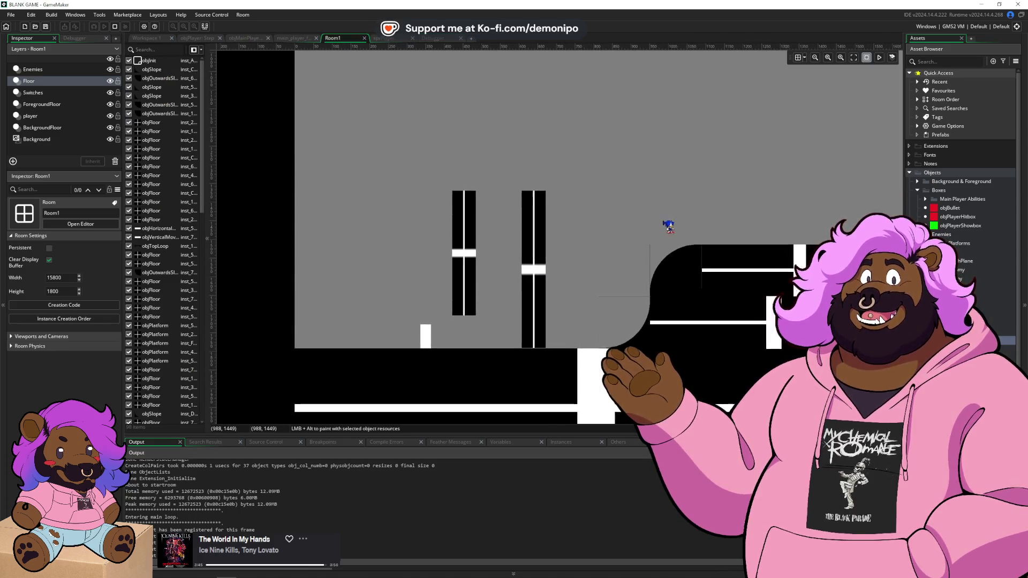
# - Pan around Room1 selecting the curved, outward and top-right slope pieces to inspect them
pyautogui.hscroll(2, 583, 233)
pyautogui.scroll(1, 584, 233)
pyautogui.click(456, 359)
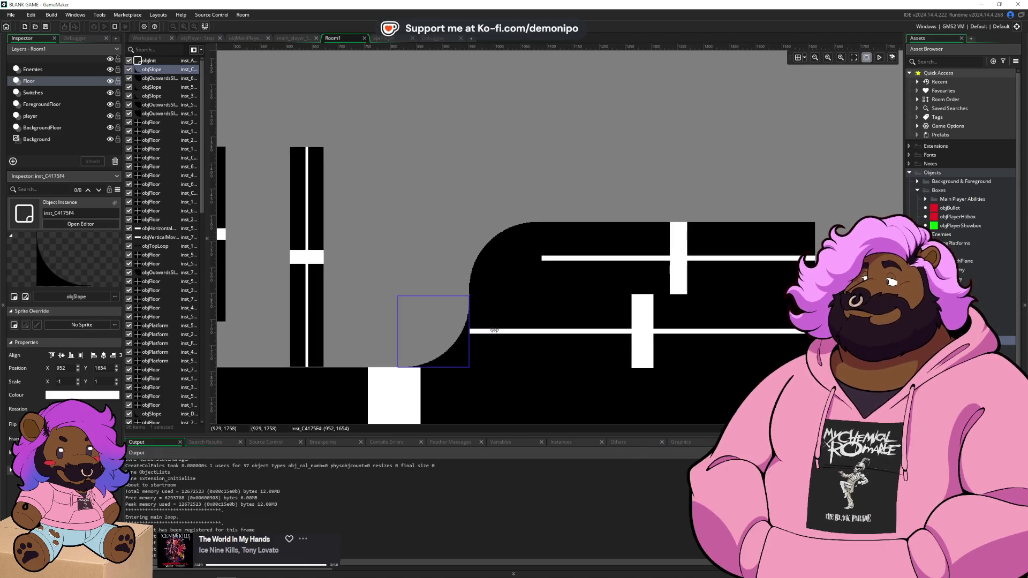
pyautogui.scroll(2, 597, 287)
pyautogui.scroll(-2, 486, 378)
pyautogui.scroll(2, 386, 305)
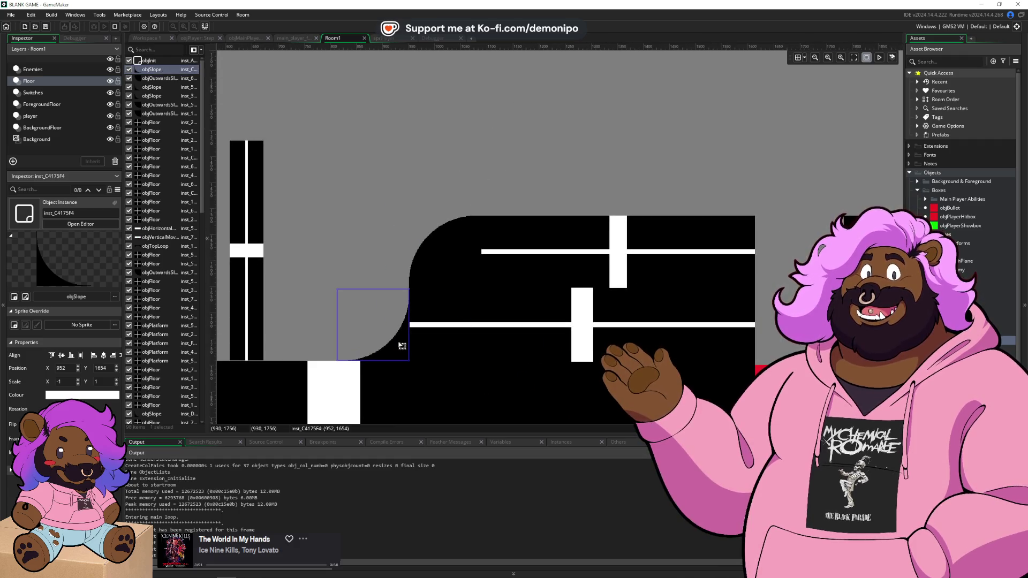
pyautogui.click(453, 245)
pyautogui.hscroll(10, 616, 289)
pyautogui.hscroll(15, 607, 288)
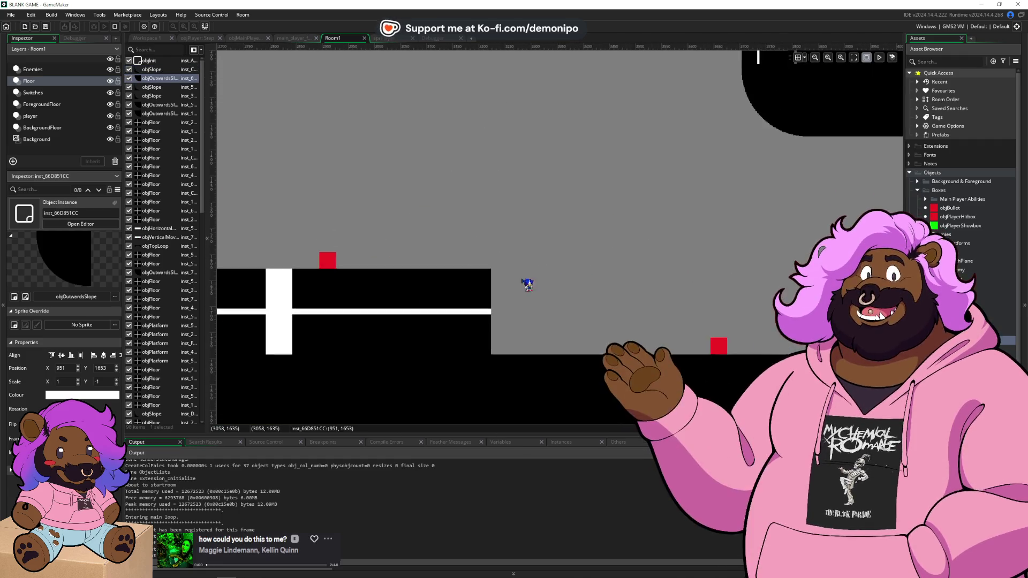
pyautogui.click(596, 339)
pyautogui.click(613, 146)
# - Inspect the outward-curving slope, the tilted cross-shaped floor piece and another slope instance
pyautogui.scroll(3, 514, 198)
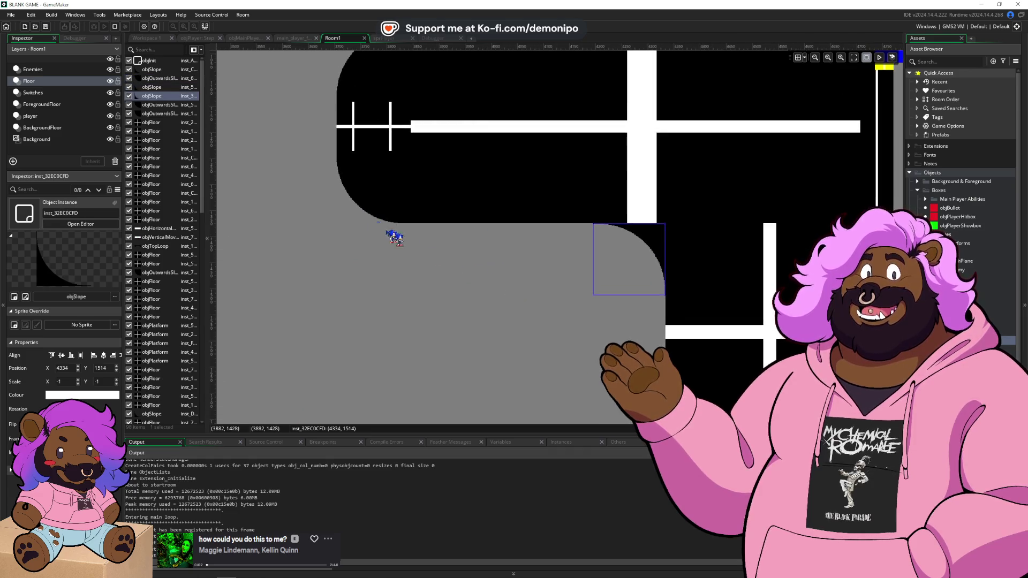
pyautogui.click(364, 214)
pyautogui.scroll(2, 310, 236)
pyautogui.scroll(1, 375, 275)
pyautogui.scroll(2, 379, 279)
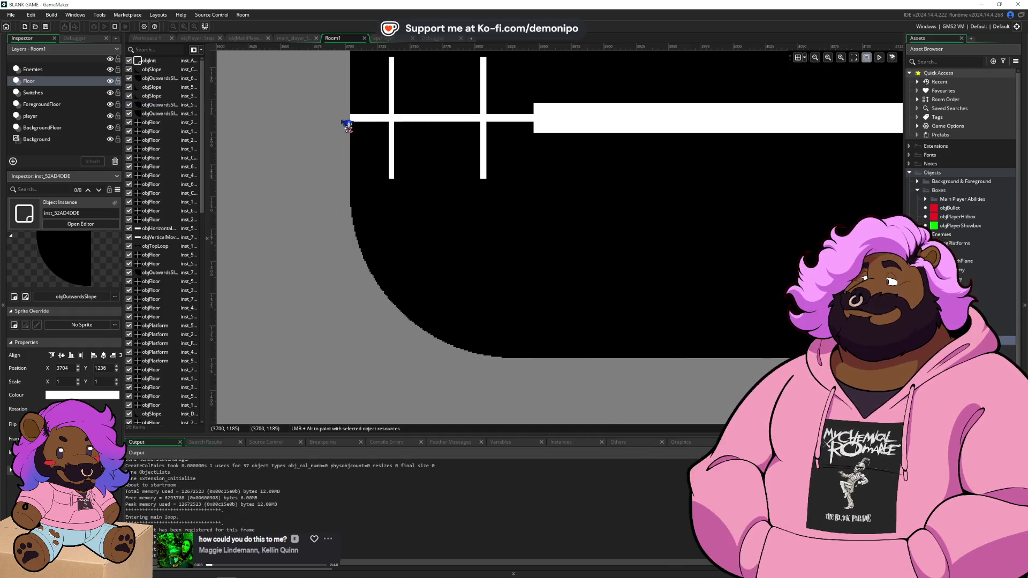
pyautogui.scroll(-2, 425, 374)
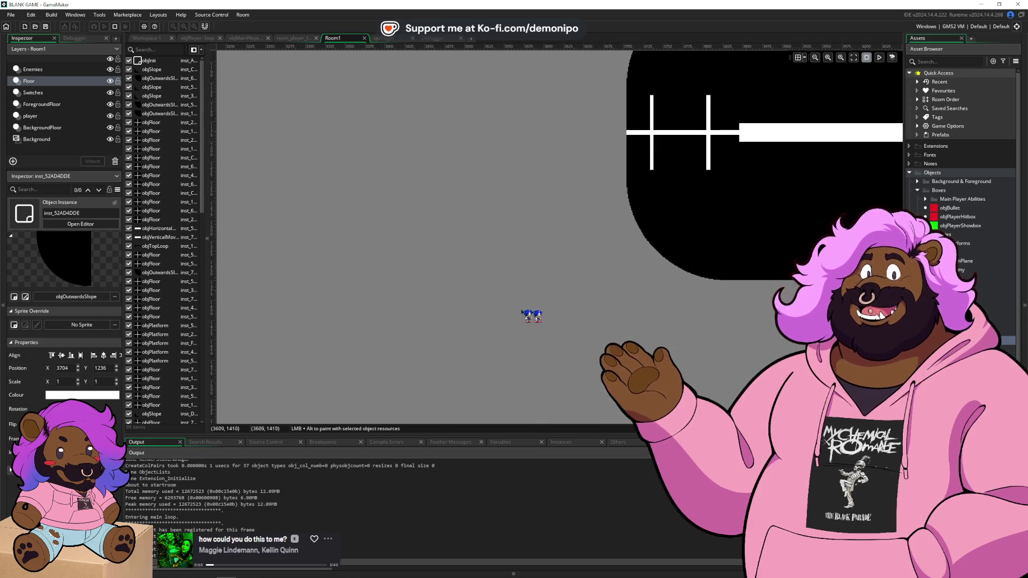
pyautogui.scroll(-3, 584, 314)
pyautogui.hscroll(-10, 514, 271)
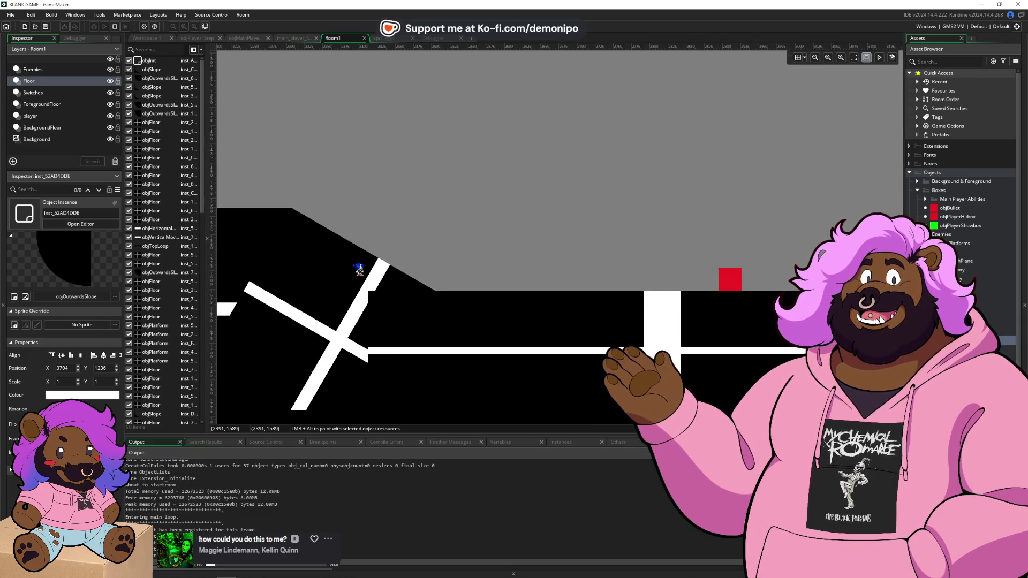
pyautogui.click(358, 269)
pyautogui.scroll(2, 401, 218)
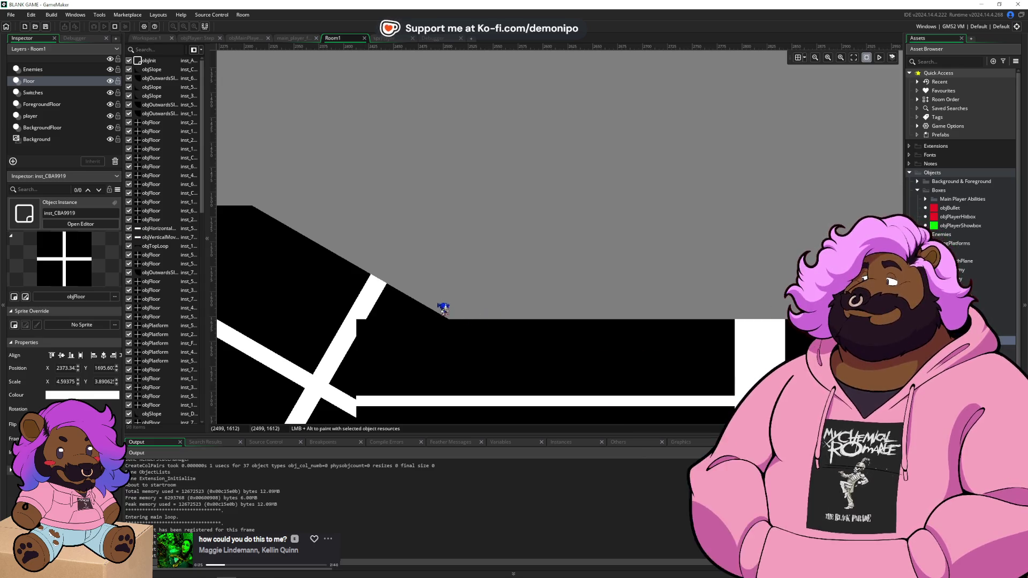
pyautogui.scroll(-2, 545, 266)
pyautogui.hscroll(10, 546, 266)
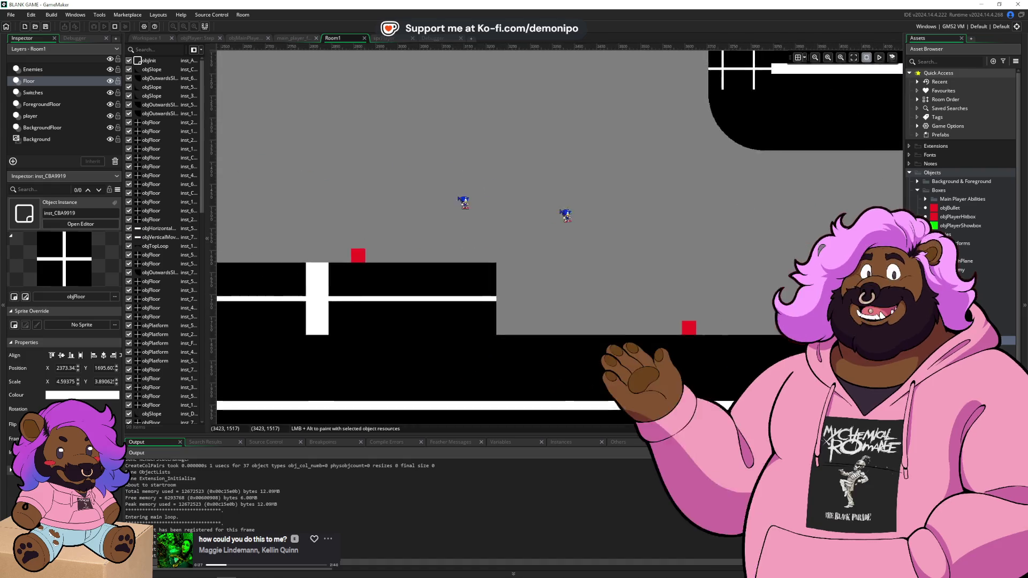
pyautogui.click(755, 318)
pyautogui.hscroll(-10, 574, 264)
pyautogui.scroll(2, 278, 294)
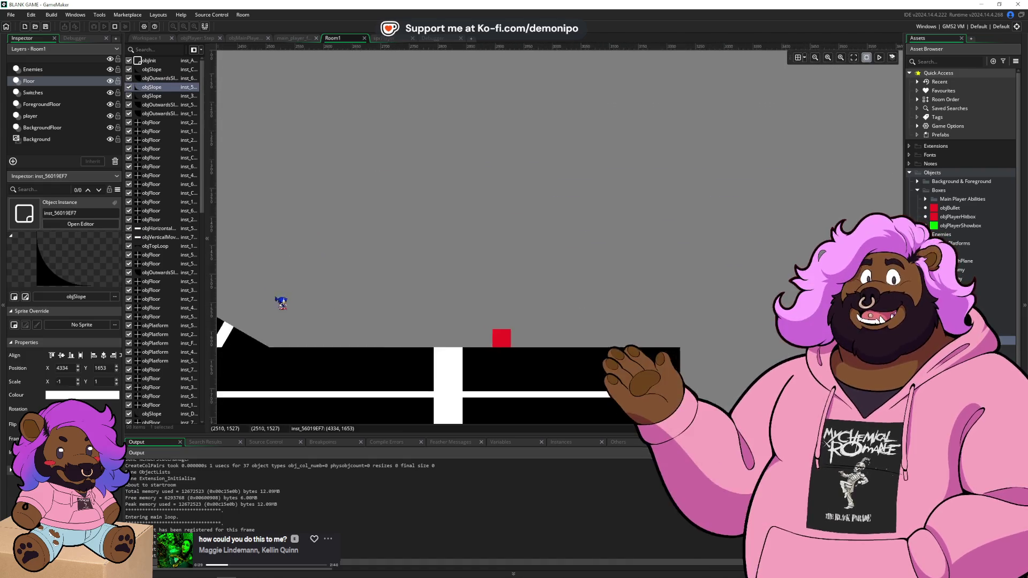
pyautogui.hscroll(-5, 337, 375)
pyautogui.scroll(-3, 337, 374)
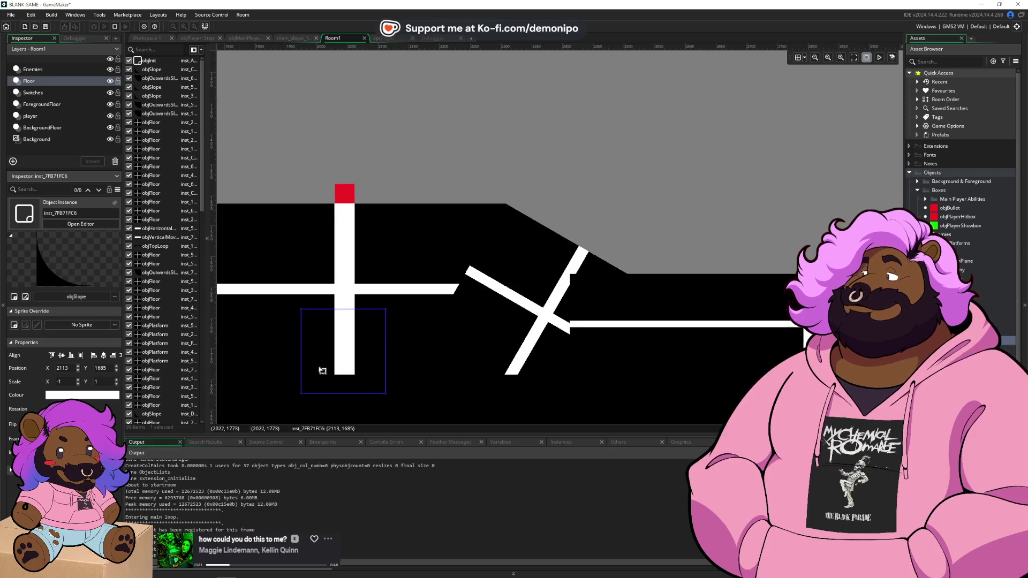
# - Move the curved slope up, flip it with X, and rotate it onto the ramp's lower end
pyautogui.moveTo(367, 345); pyautogui.dragTo(631, 203)
pyautogui.hscroll(5, 635, 203)
pyautogui.scroll(1, 634, 204)
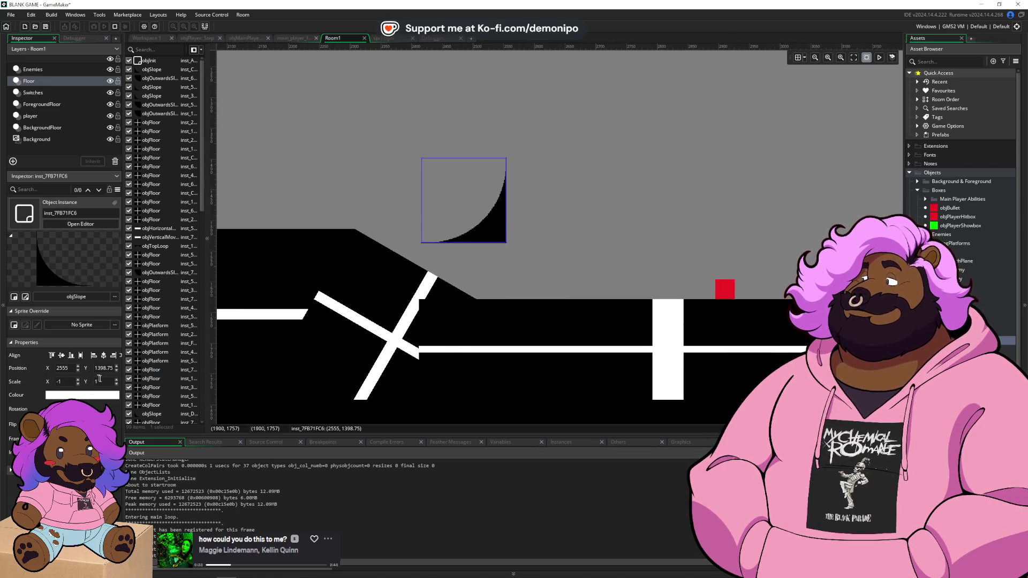
pyautogui.press('x')
pyautogui.moveTo(511, 227); pyautogui.dragTo(452, 305)
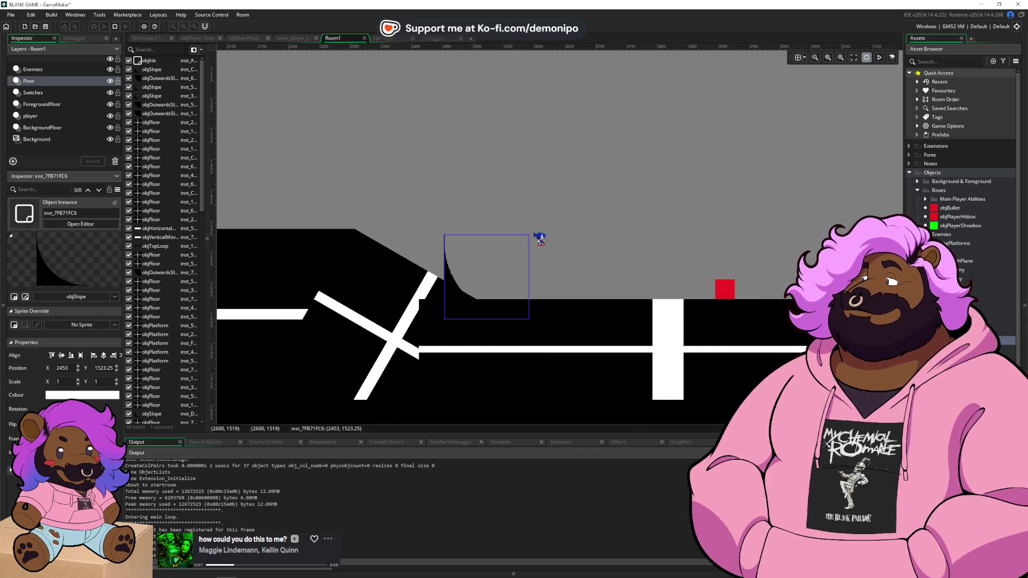
pyautogui.moveTo(526, 230)
pyautogui.mouseDown()
pyautogui.moveTo(474, 202)
pyautogui.moveTo(498, 196)
pyautogui.mouseUp()
pyautogui.moveTo(500, 294)
pyautogui.mouseDown()
pyautogui.moveTo(466, 314)
pyautogui.moveTo(483, 317)
pyautogui.mouseUp()
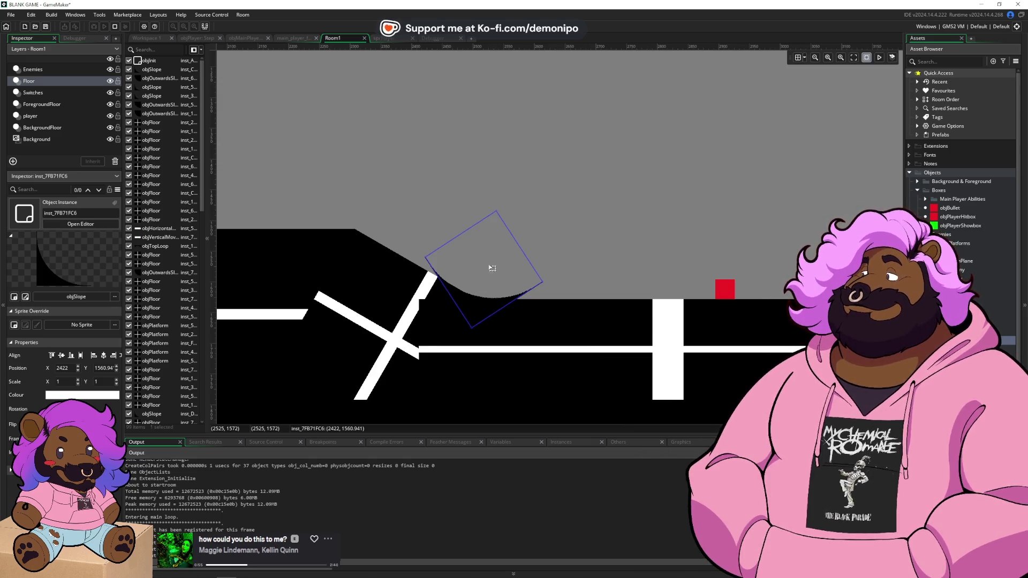
# - Place the Sonic instance onto the slope, then reselect the slope and cross floor piece and undo
pyautogui.click(573, 239)
pyautogui.moveTo(565, 242)
pyautogui.mouseDown()
pyautogui.moveTo(492, 303)
pyautogui.moveTo(407, 270)
pyautogui.moveTo(421, 269)
pyautogui.mouseUp()
pyautogui.click(531, 296)
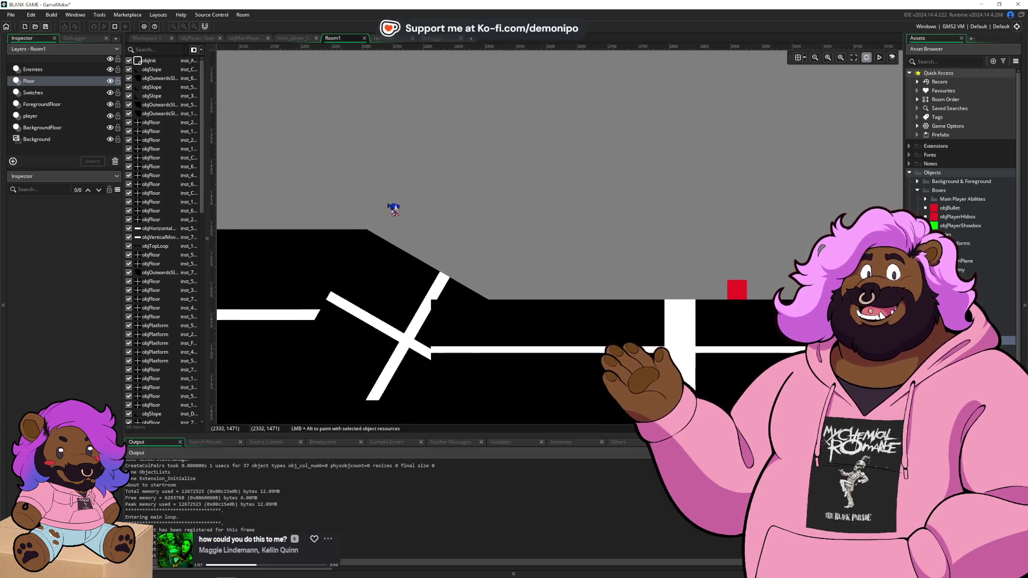
pyautogui.click(408, 275)
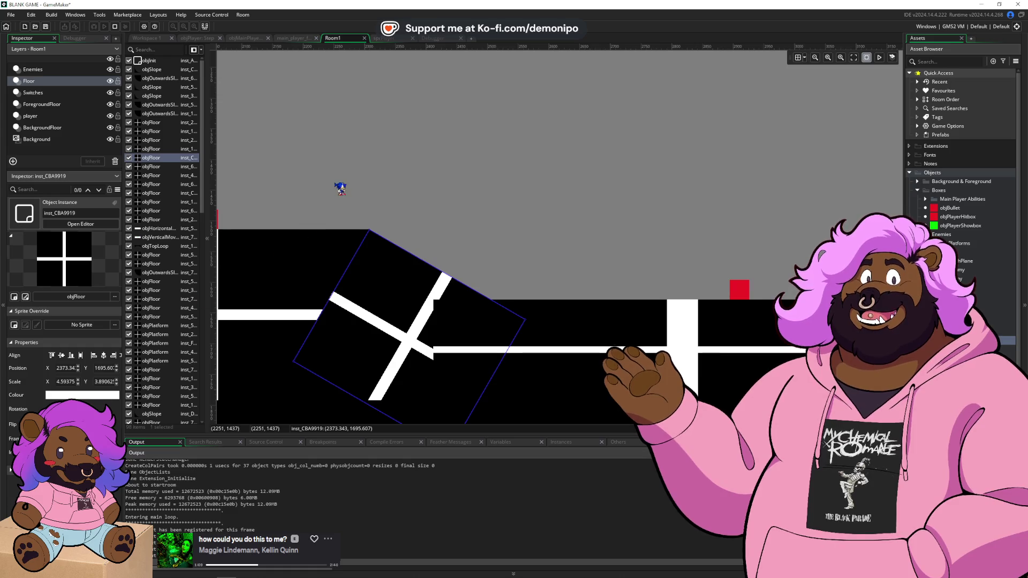
pyautogui.hotkey('ctrl', 'z')
pyautogui.hscroll(-5, 550, 225)
pyautogui.hscroll(-3, 530, 220)
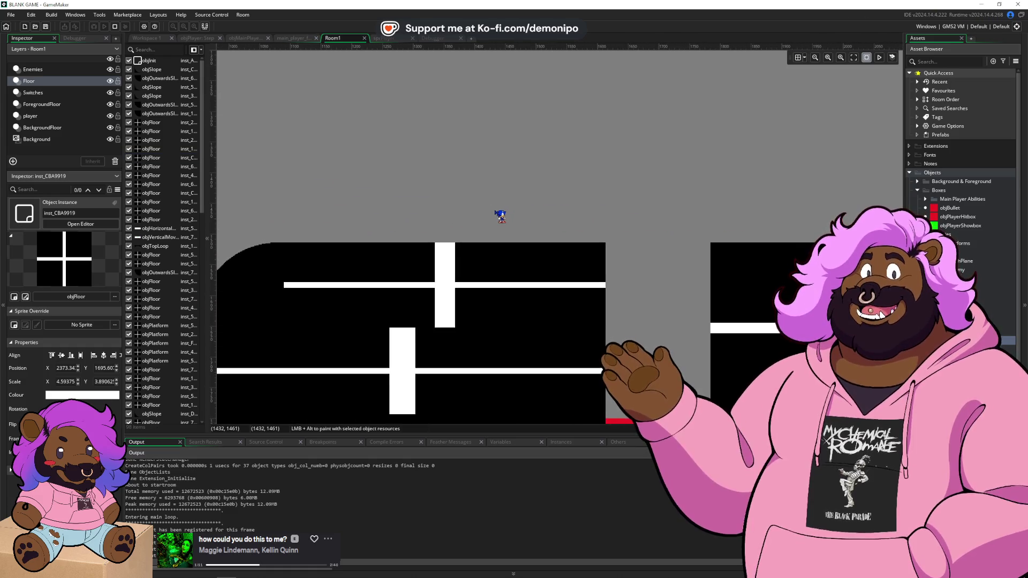
pyautogui.scroll(-5, 501, 217)
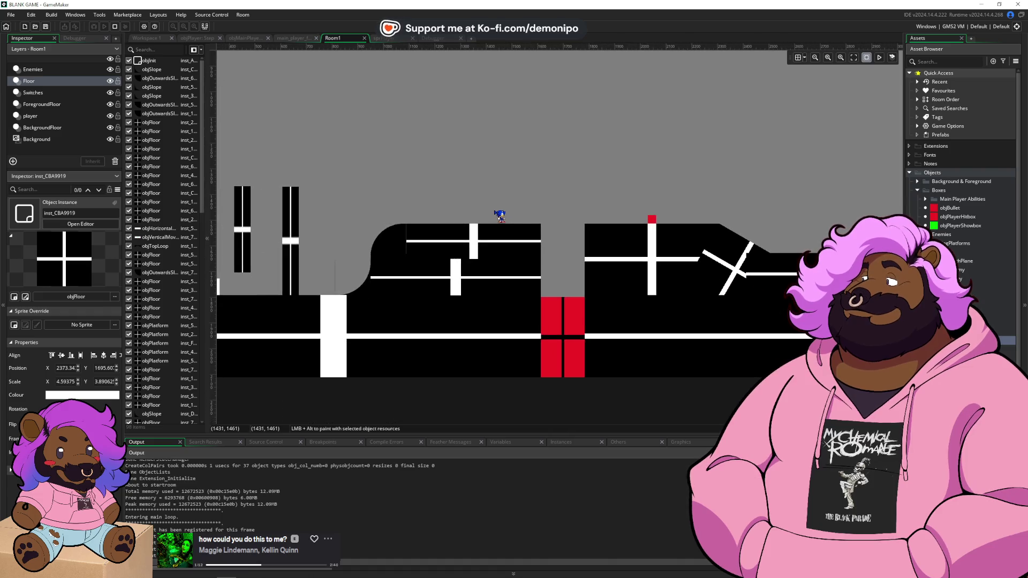
pyautogui.hscroll(-2, 535, 208)
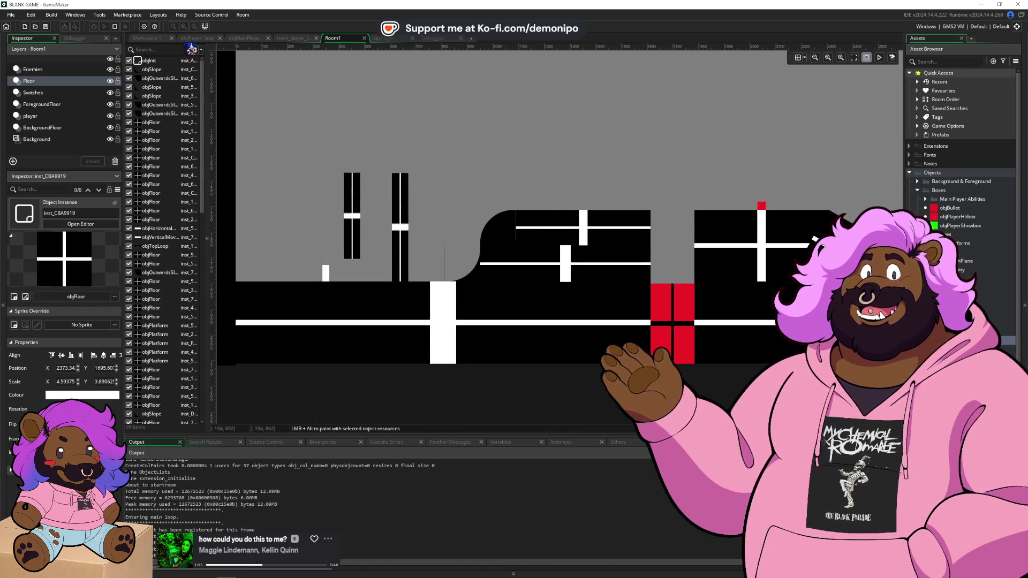
# - In objPlayer's Step code, start a 'var' declaration on a new indented line inside if(ground)
pyautogui.click(150, 39)
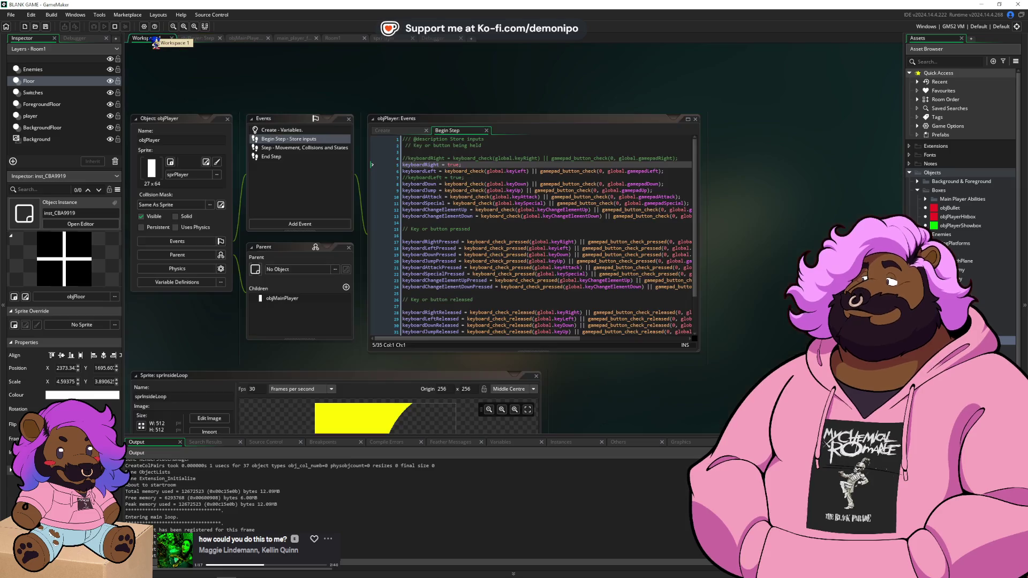
pyautogui.click(246, 38)
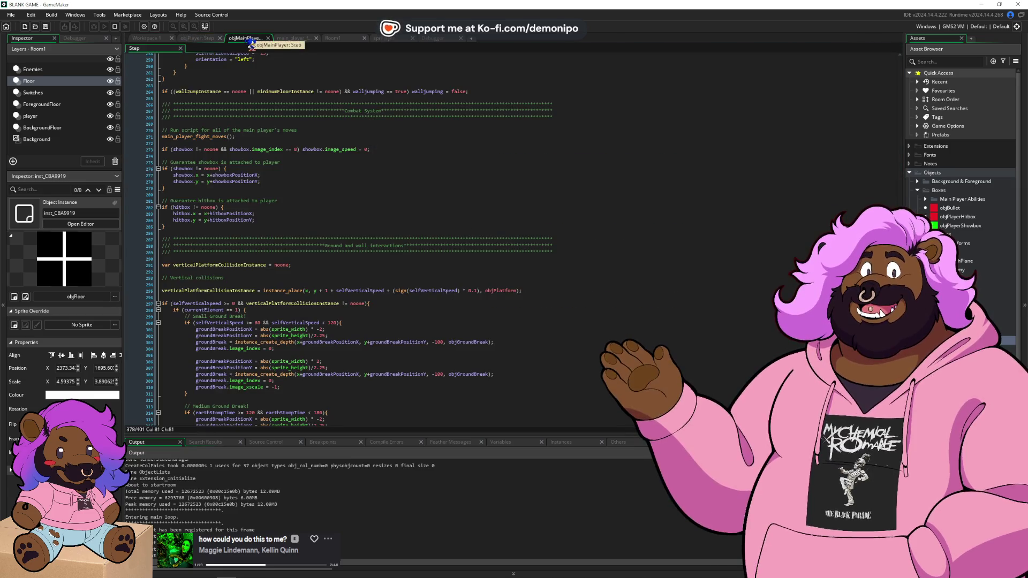
pyautogui.click(206, 38)
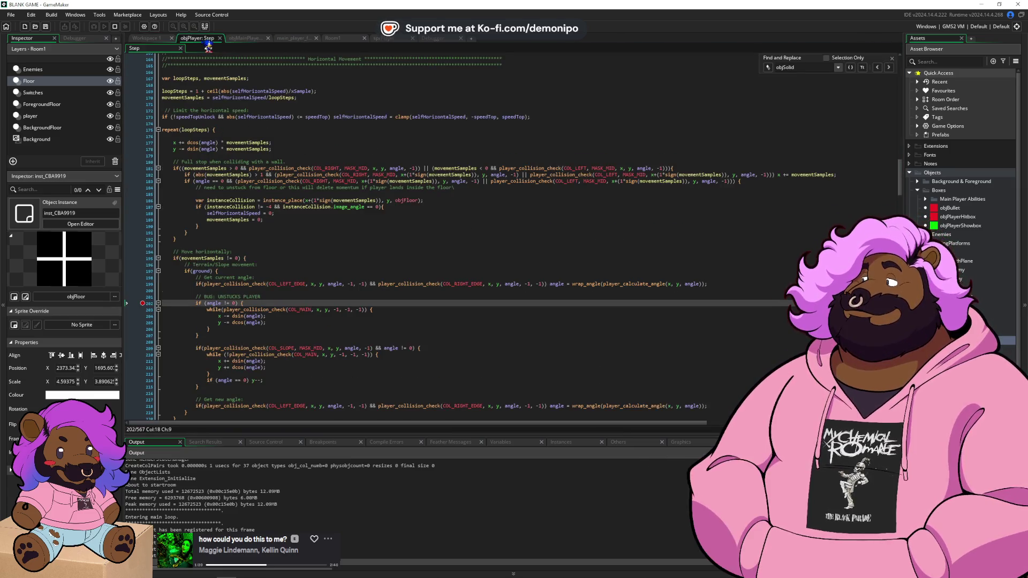
pyautogui.click(288, 290)
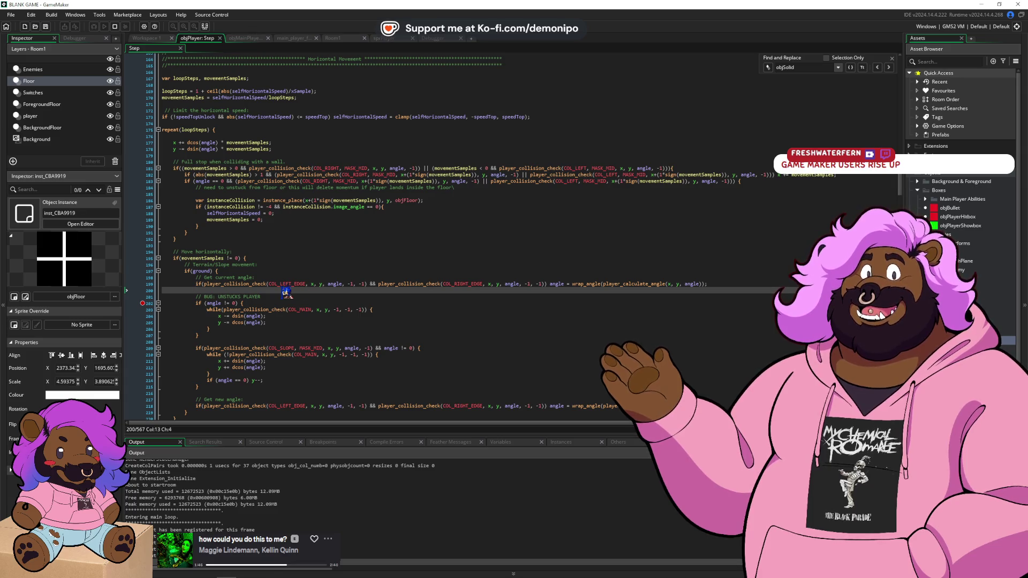
pyautogui.click(298, 272)
pyautogui.press('Return')
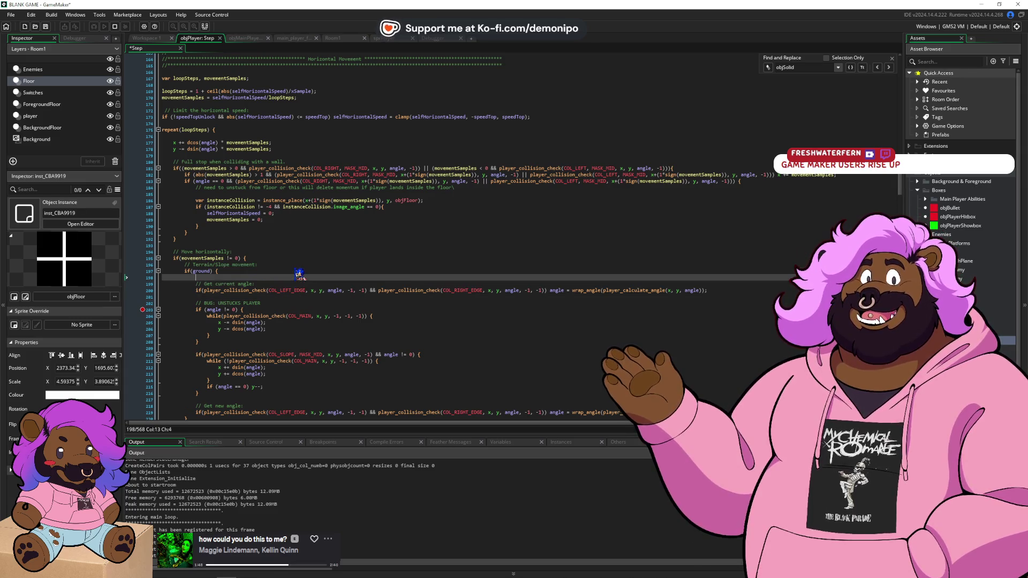
pyautogui.press('Return')
pyautogui.press('Tab')
pyautogui.press('Tab')
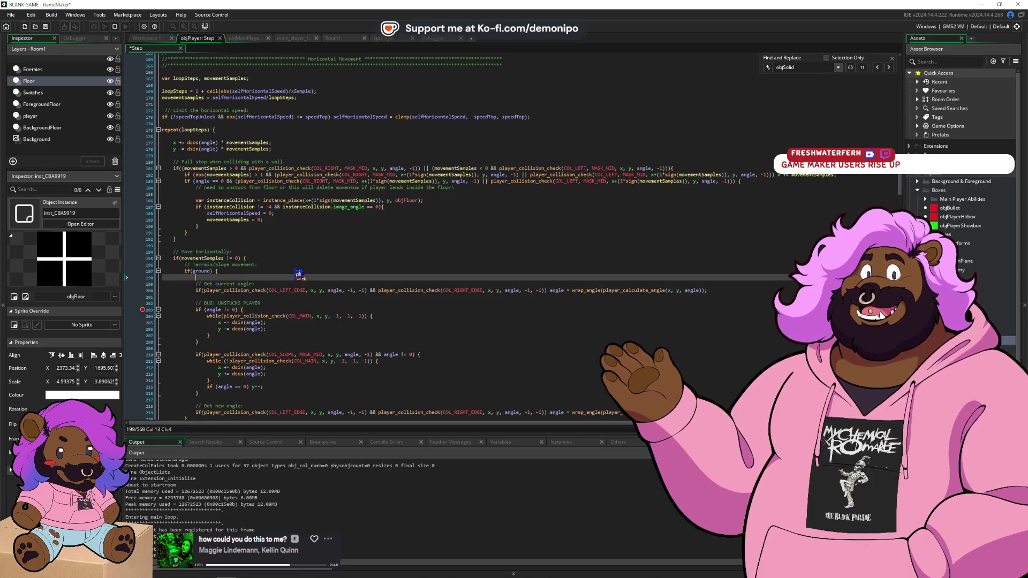
pyautogui.write('va')
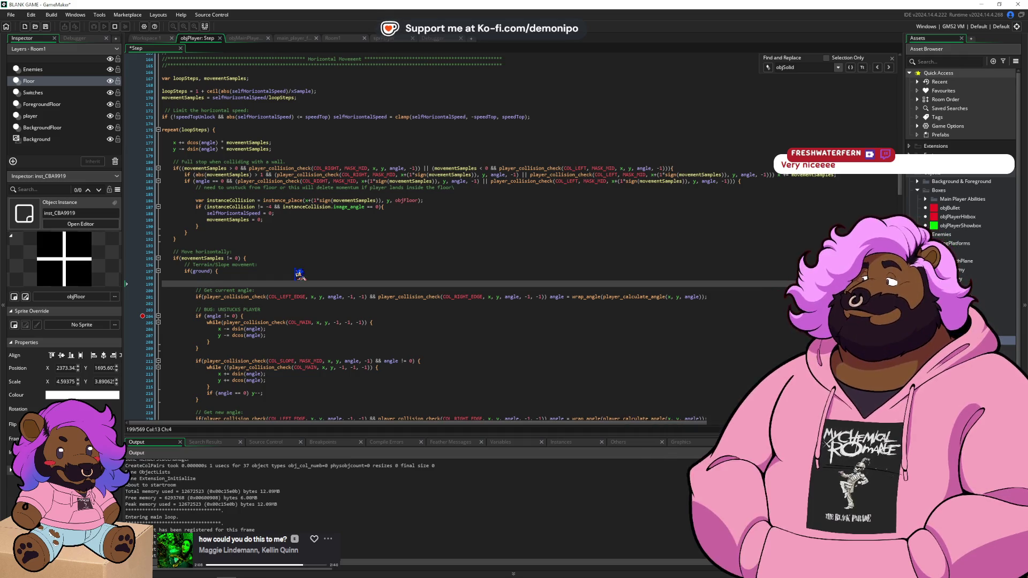
# - Check the Room1 layout, then return to the objPlayer Step code
pyautogui.click(333, 39)
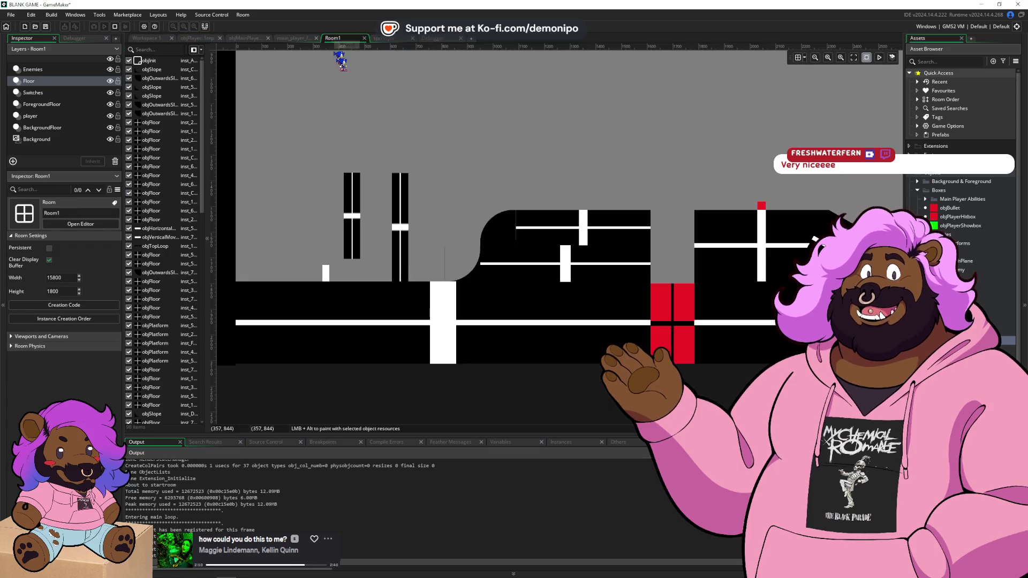
pyautogui.scroll(4, 346, 266)
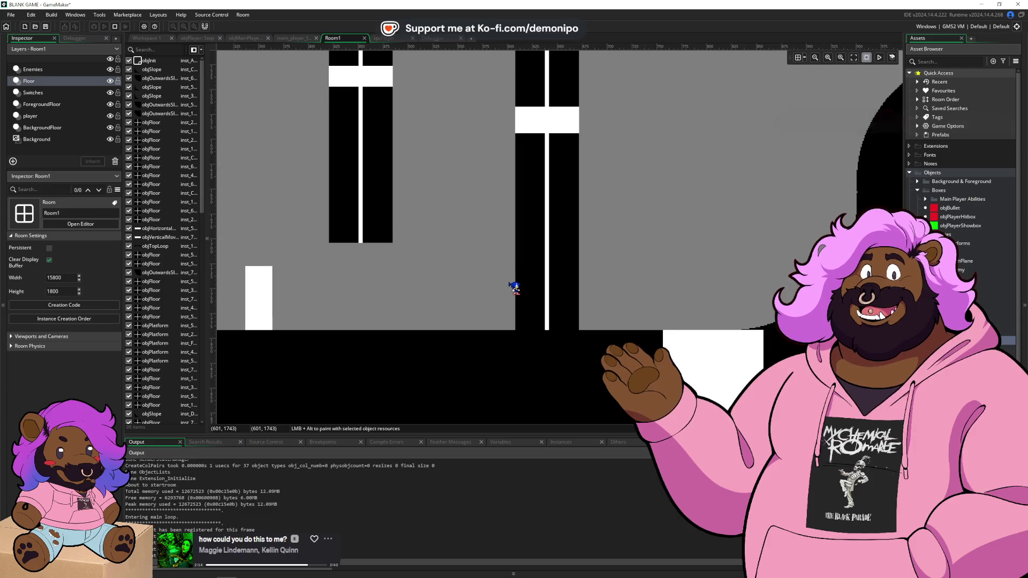
pyautogui.scroll(3, 513, 287)
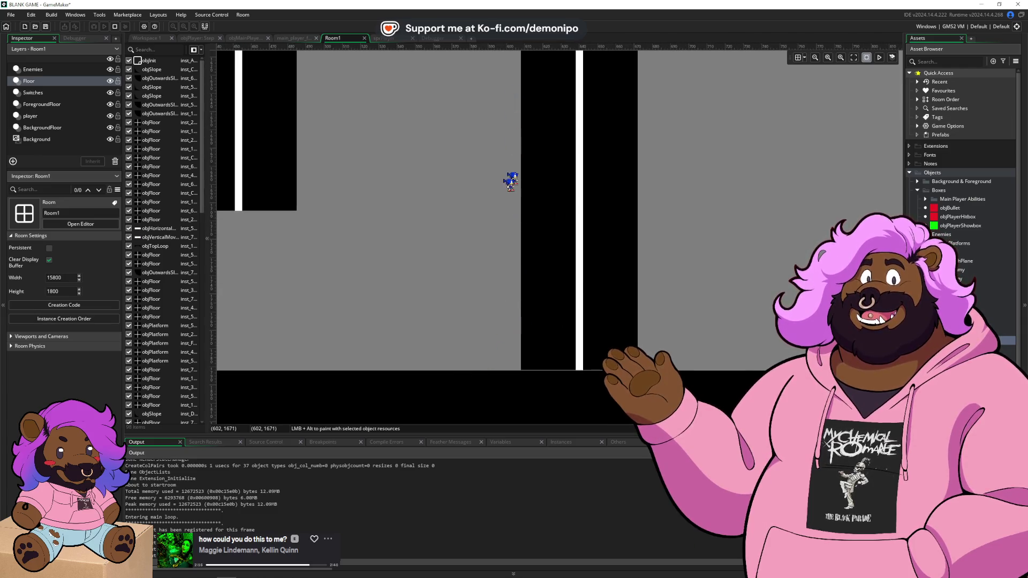
pyautogui.scroll(-3, 514, 182)
pyautogui.scroll(-2, 518, 280)
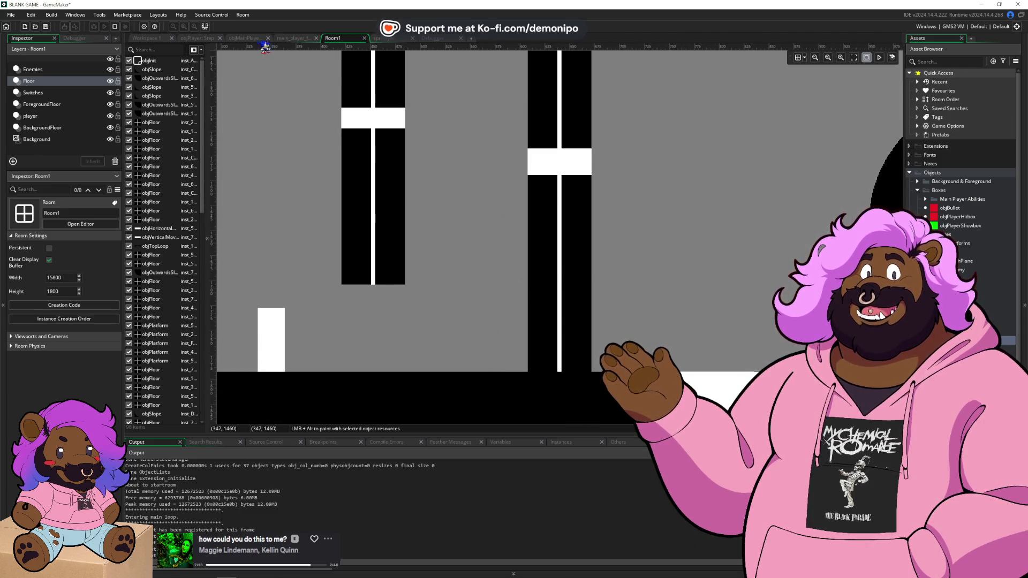
pyautogui.click(197, 38)
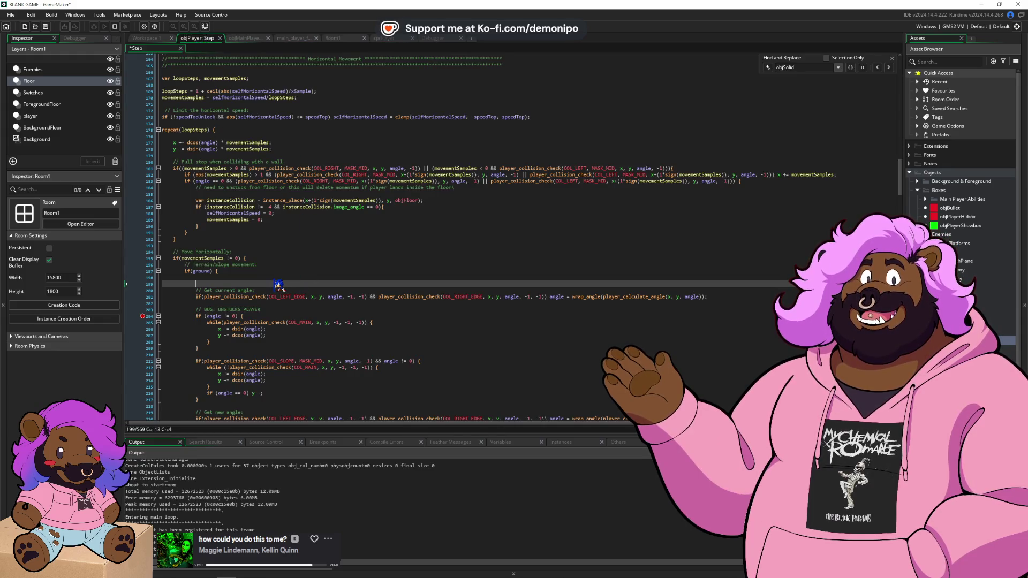
# - Complete the new line as 'var oldAngle = angle;' inside the if(ground) block
pyautogui.write('var')
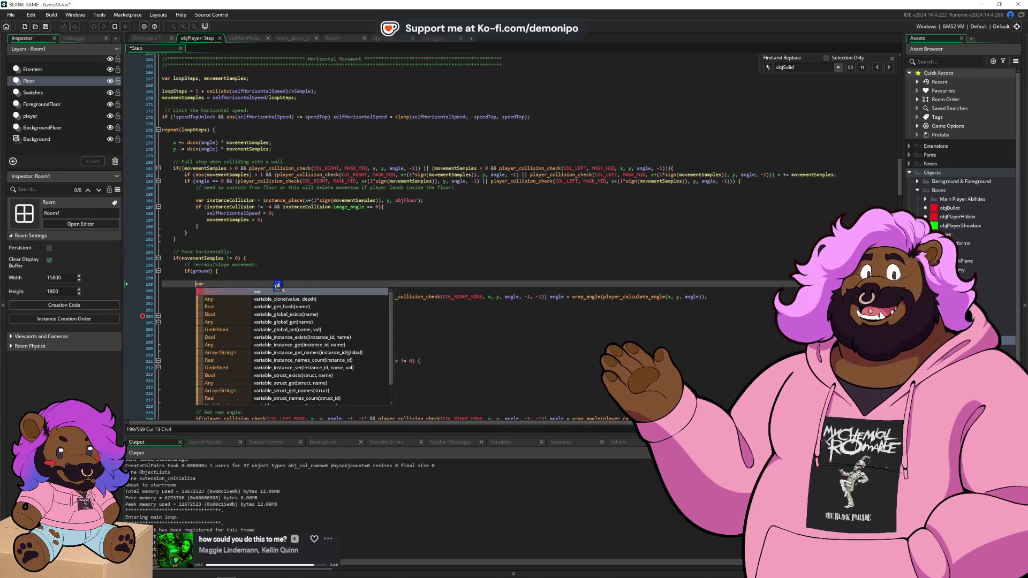
pyautogui.press('Escape')
pyautogui.press('End')
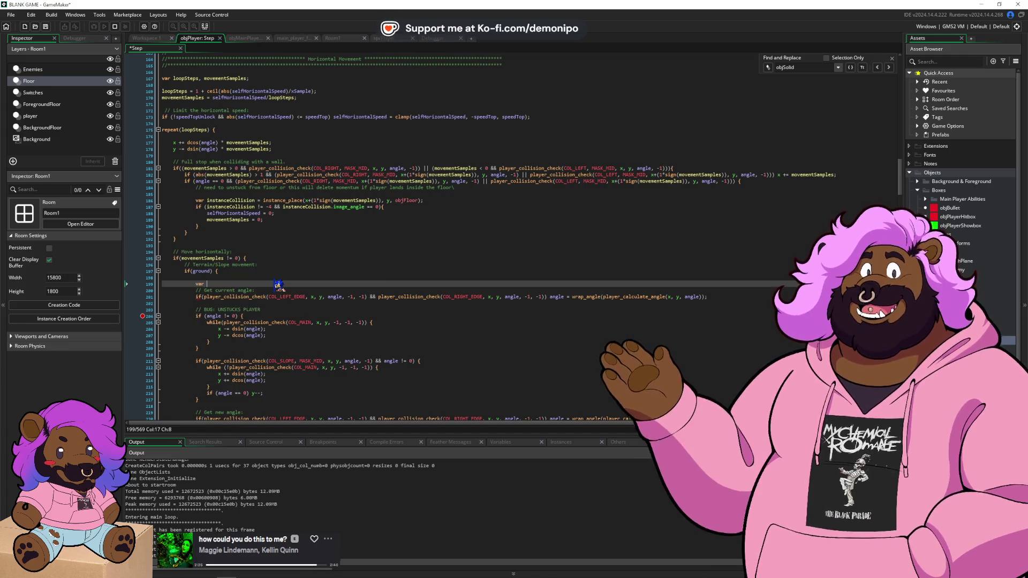
pyautogui.write('oldAng')
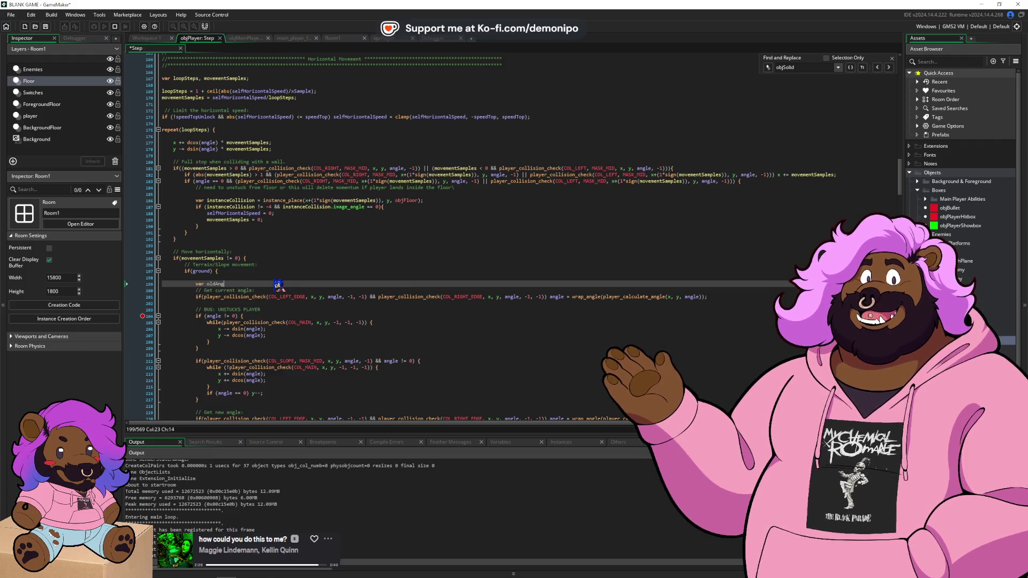
pyautogui.write('le = angle')
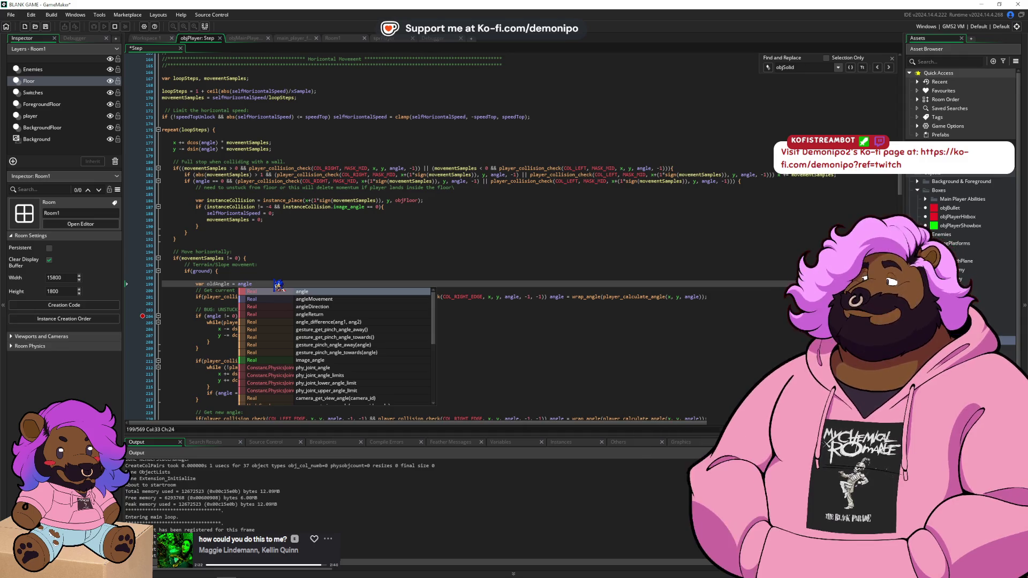
pyautogui.write(';')
pyautogui.press('Return')
pyautogui.press('Down')
pyautogui.press('Down')
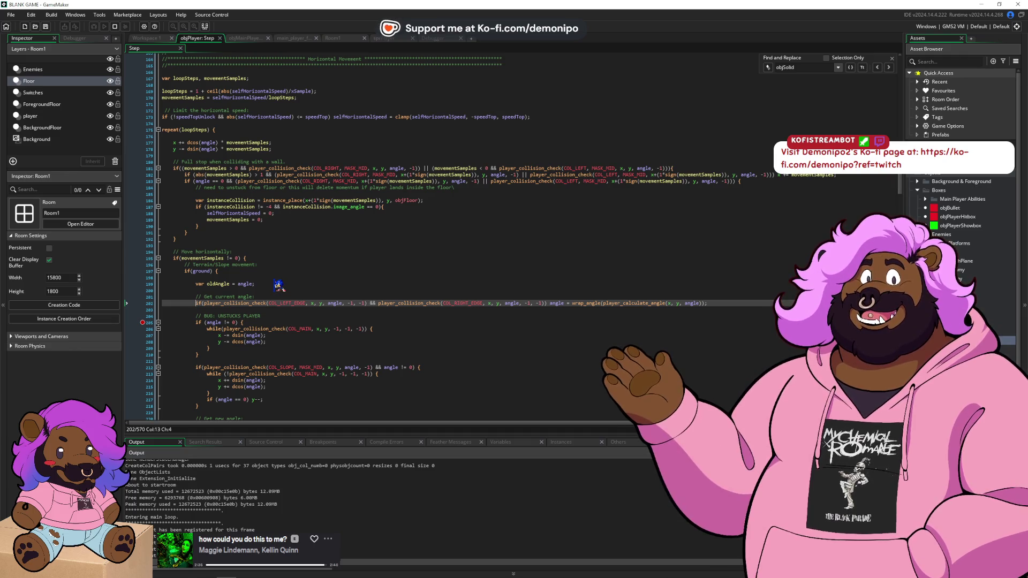
pyautogui.press('End')
pyautogui.press('Return')
pyautogui.press('Return')
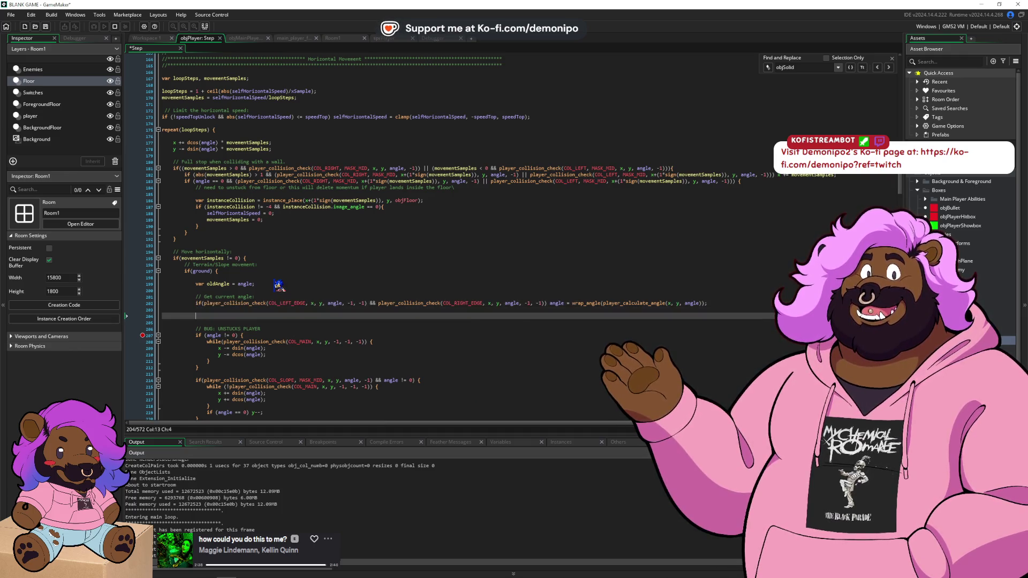
# - Try an angle/oldAngle if condition below the calculation, then delete the unfinished line
pyautogui.write('if (')
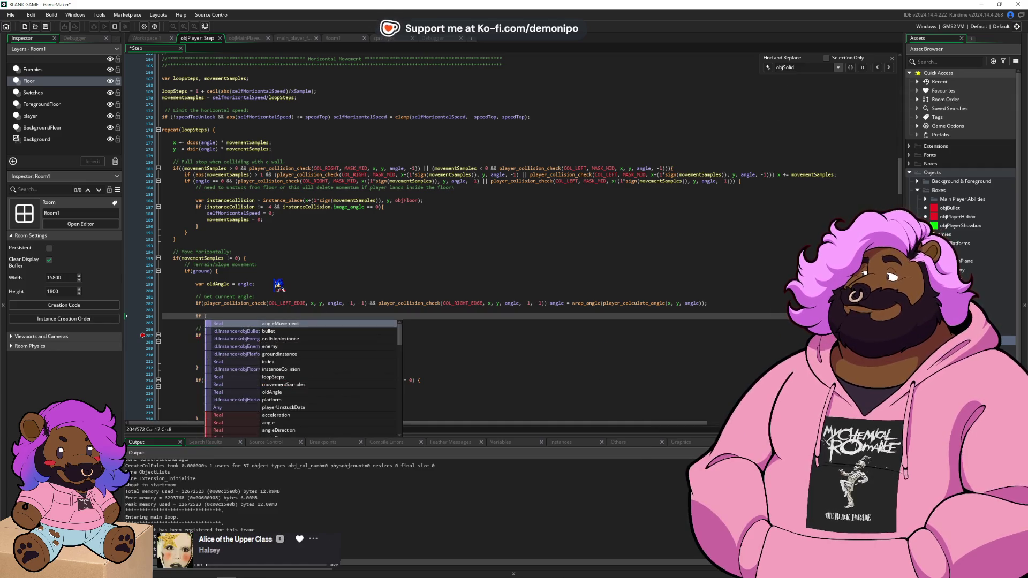
pyautogui.write('ang')
pyautogui.write('le - ol')
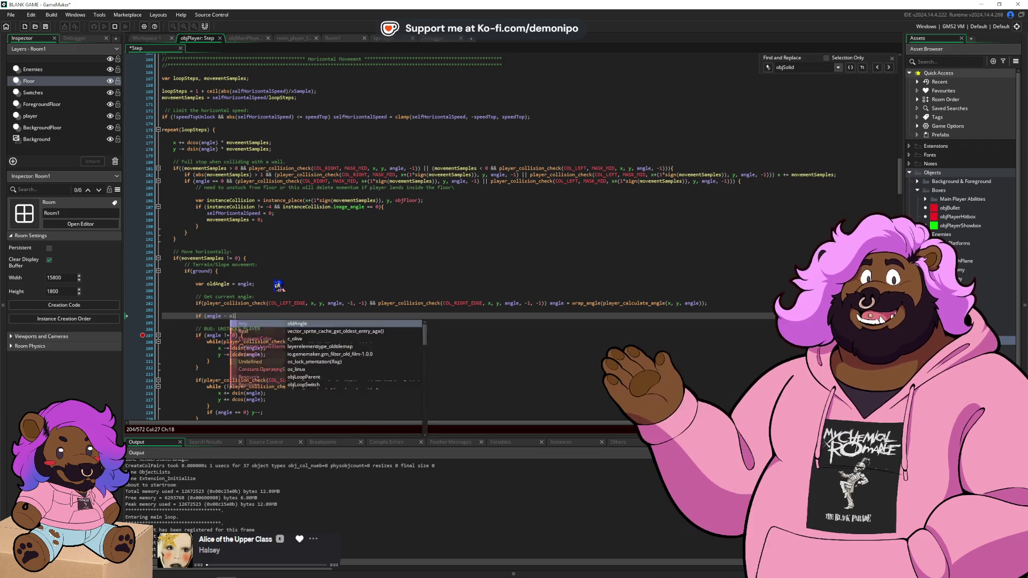
pyautogui.write('dAngklele')
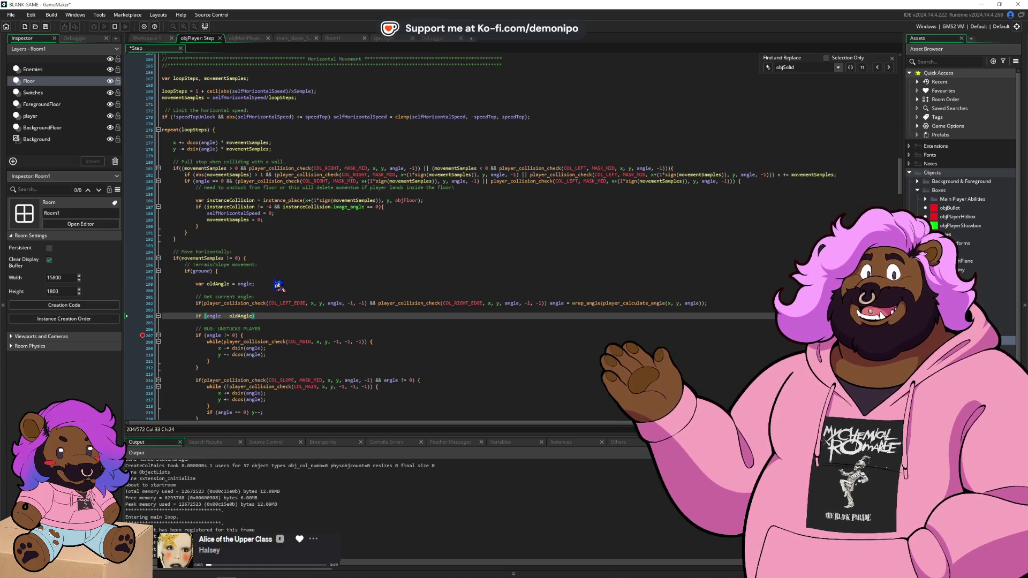
pyautogui.hotkey('ctrl', 'shift', 'Left')
pyautogui.hotkey('ctrl', 'shift', 'Left')
pyautogui.press('BackSpace')
pyautogui.write('>')
pyautogui.press('BackSpace')
pyautogui.press('BackSpace')
pyautogui.press('BackSpace')
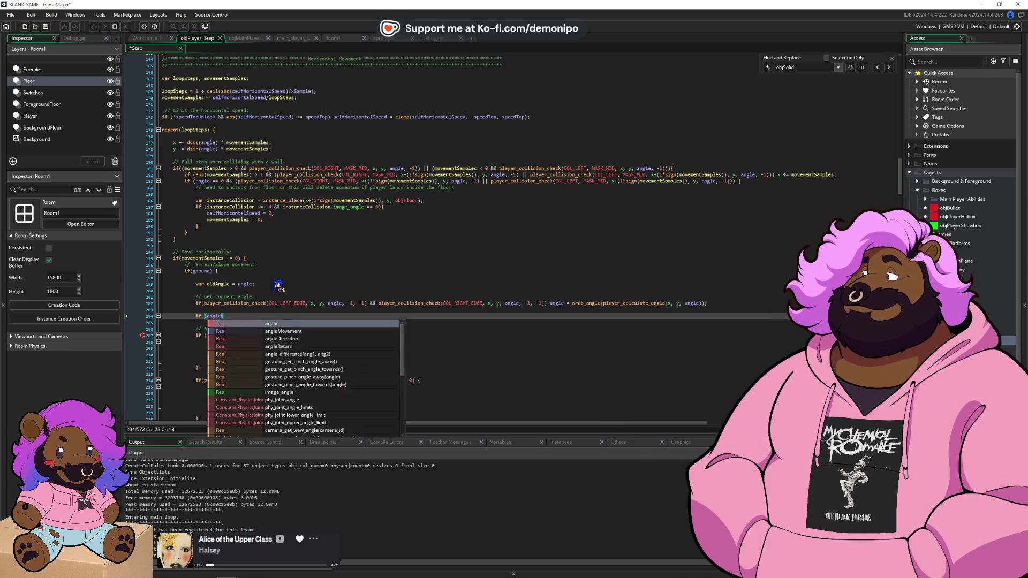
pyautogui.write('oldAngkle')
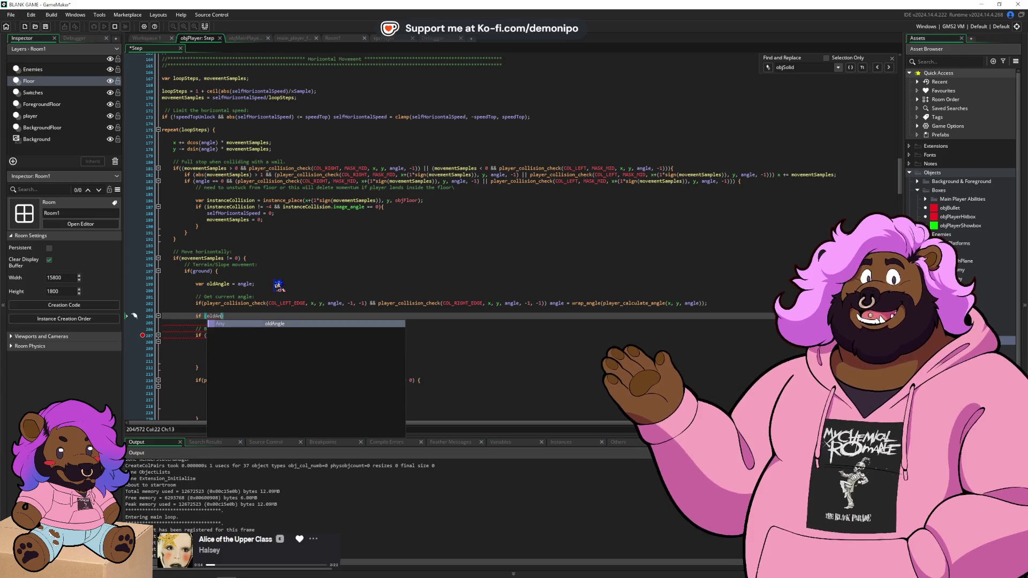
pyautogui.press('Right')
pyautogui.hotkey('shift', 'Home')
pyautogui.press('BackSpace')
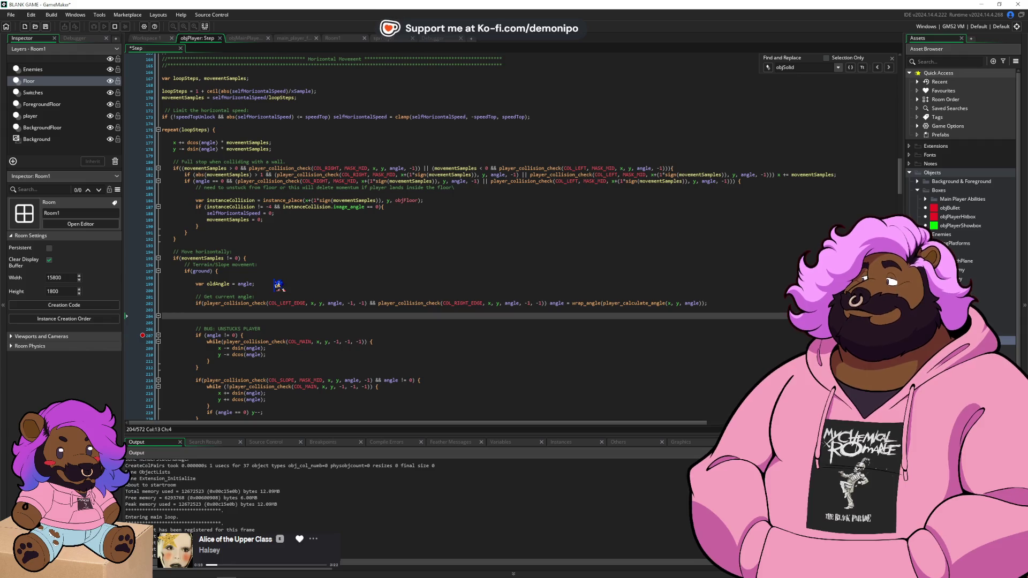
pyautogui.hotkey('shift', 'Up')
pyautogui.press('BackSpace')
pyautogui.press('BackSpace')
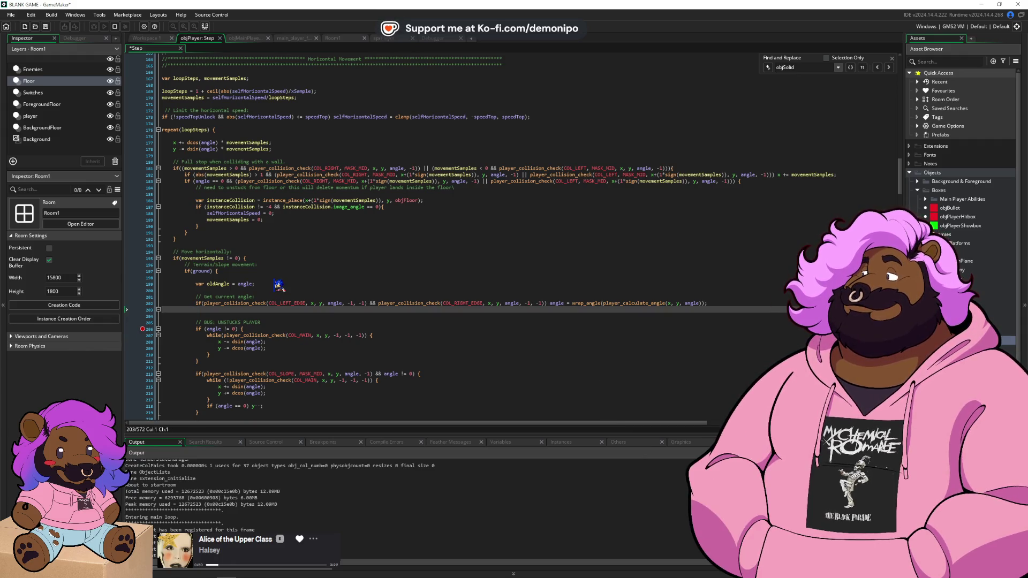
# - Split the declaration into 'var oldAngle;' and 'if (angle == 0) oldAngle = angle;'
pyautogui.press('Up')
pyautogui.press('Up')
pyautogui.press('Up')
pyautogui.write('if')
pyautogui.press('BackSpace')
pyautogui.press('BackSpace')
pyautogui.hotkey('ctrl', 'Right')
pyautogui.hotkey('ctrl', 'Right')
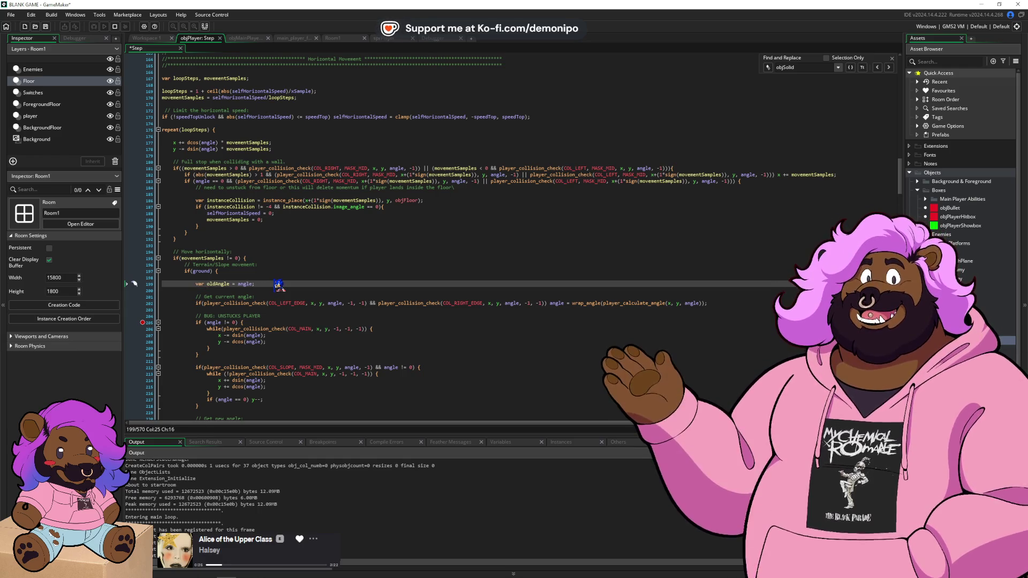
pyautogui.press('Return')
pyautogui.press('Right')
pyautogui.write('(')
pyautogui.press('End')
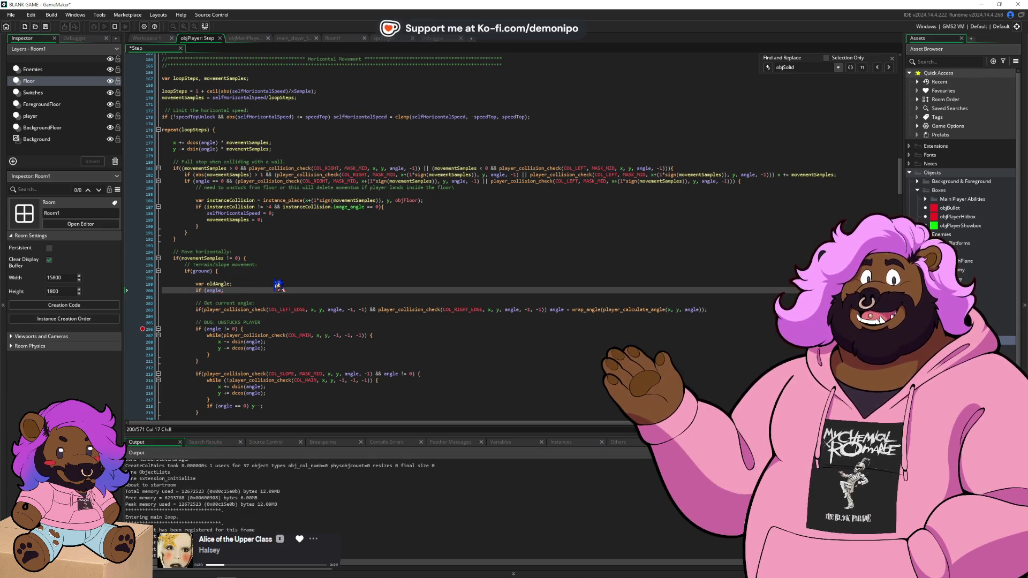
pyautogui.press('BackSpace')
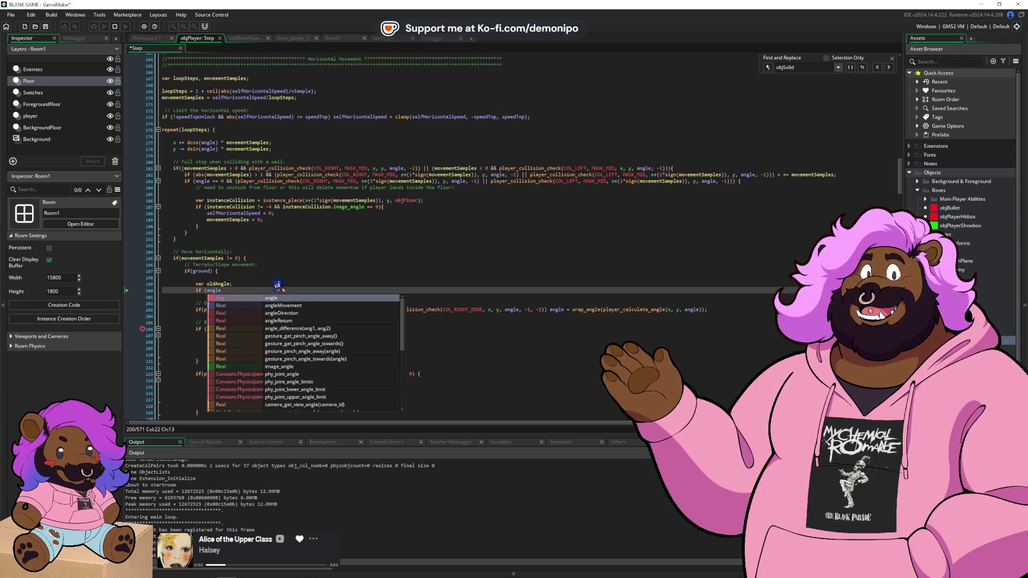
pyautogui.write('== 0) oldAngle = angle')
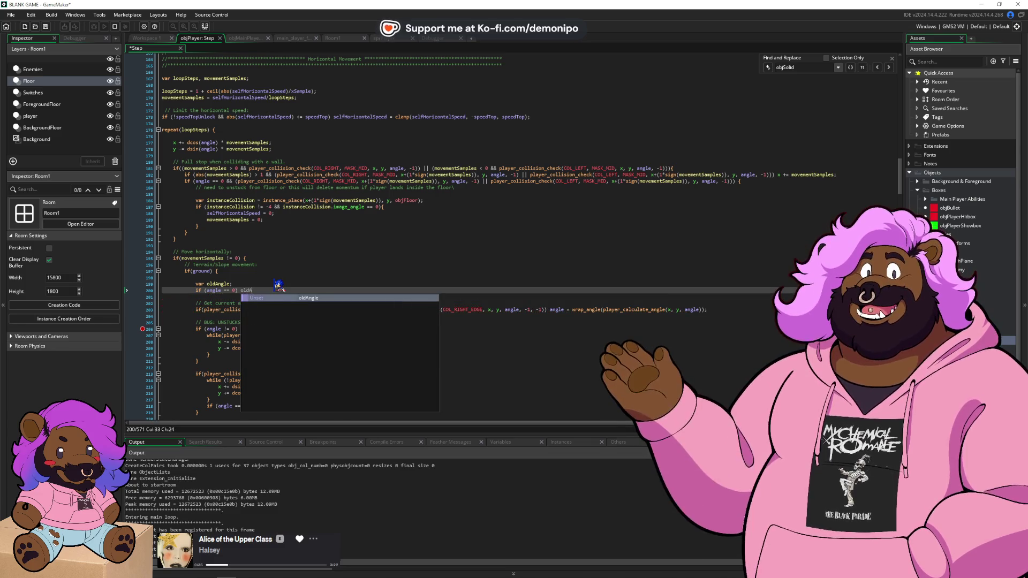
pyautogui.write(';')
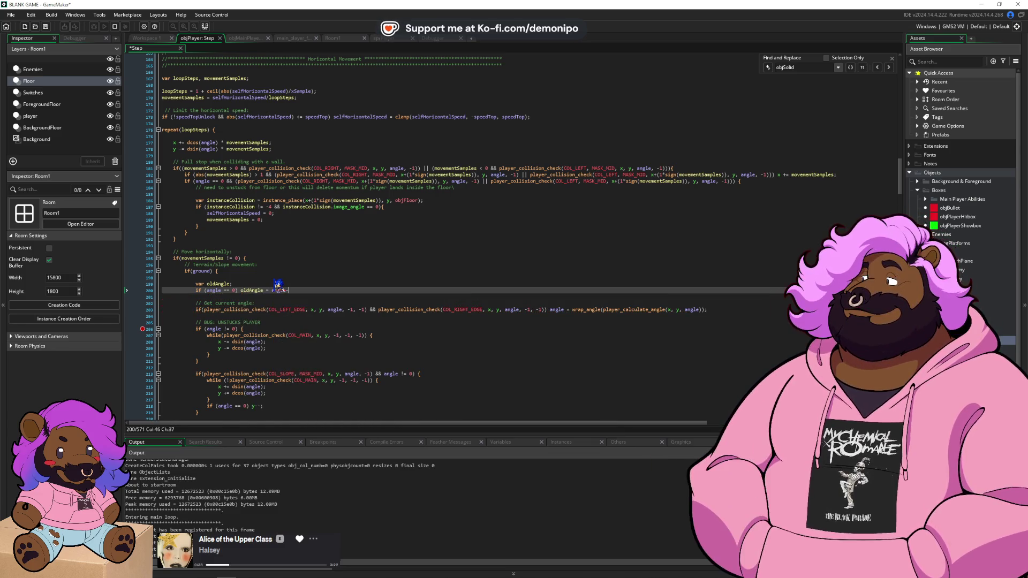
pyautogui.click(270, 316)
pyautogui.press('Return')
pyautogui.press('Return')
pyautogui.press('Up')
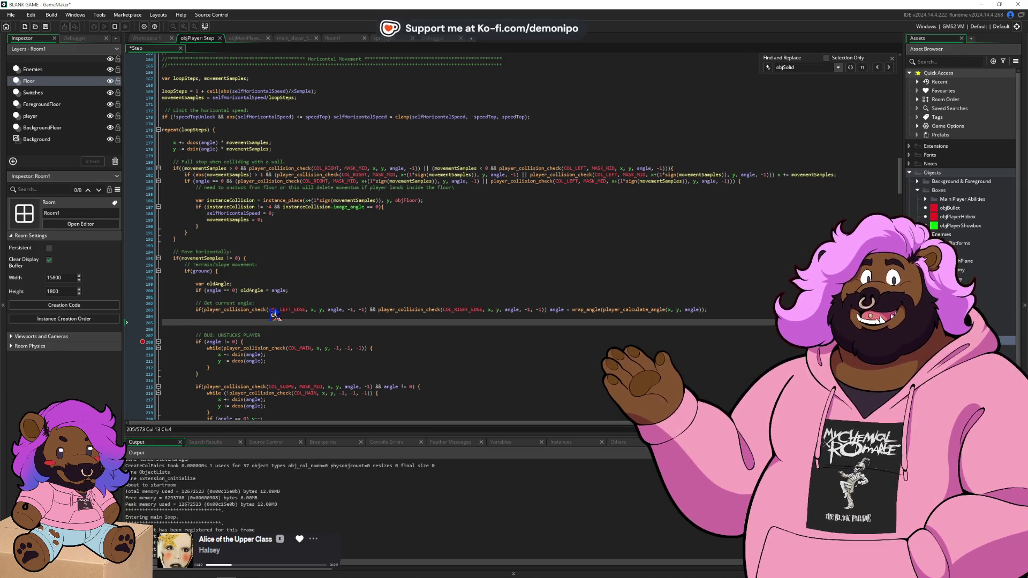
# - Add 'if (oldAngle == 0 && (angle > 45 || angle < 315)) angle = 0;' and save
pyautogui.write('oldAn')
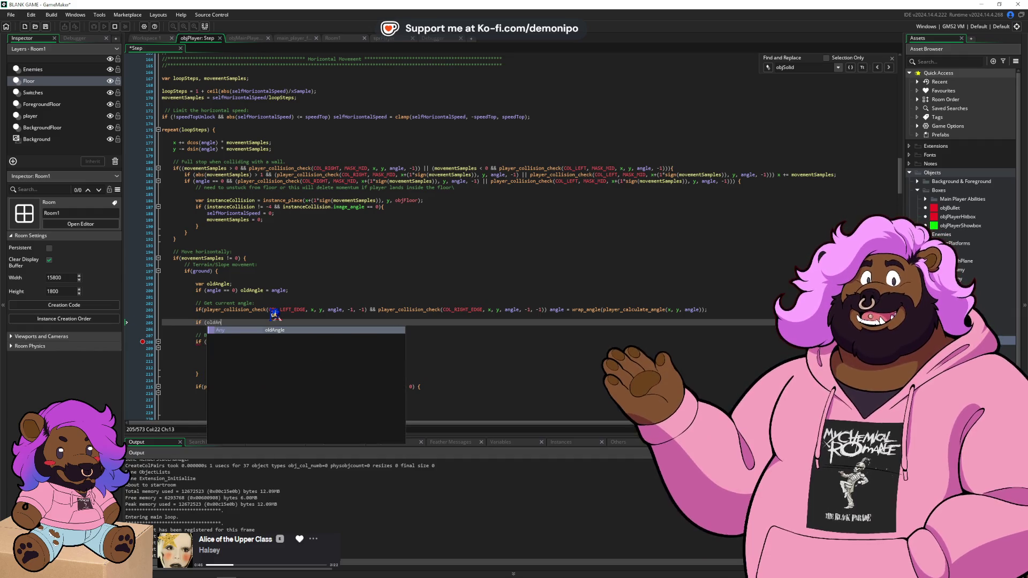
pyautogui.press('Return')
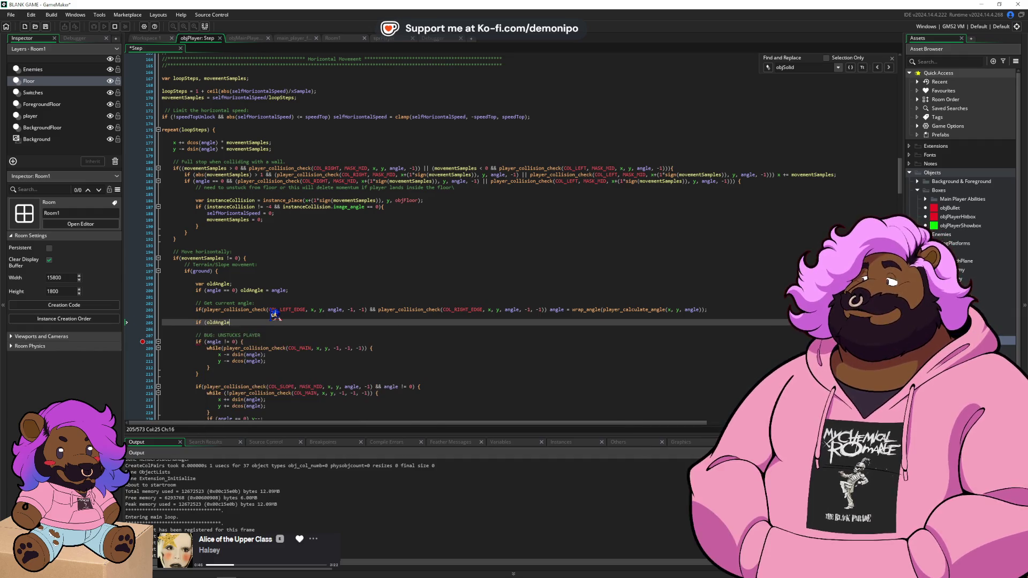
pyautogui.write('= 0')
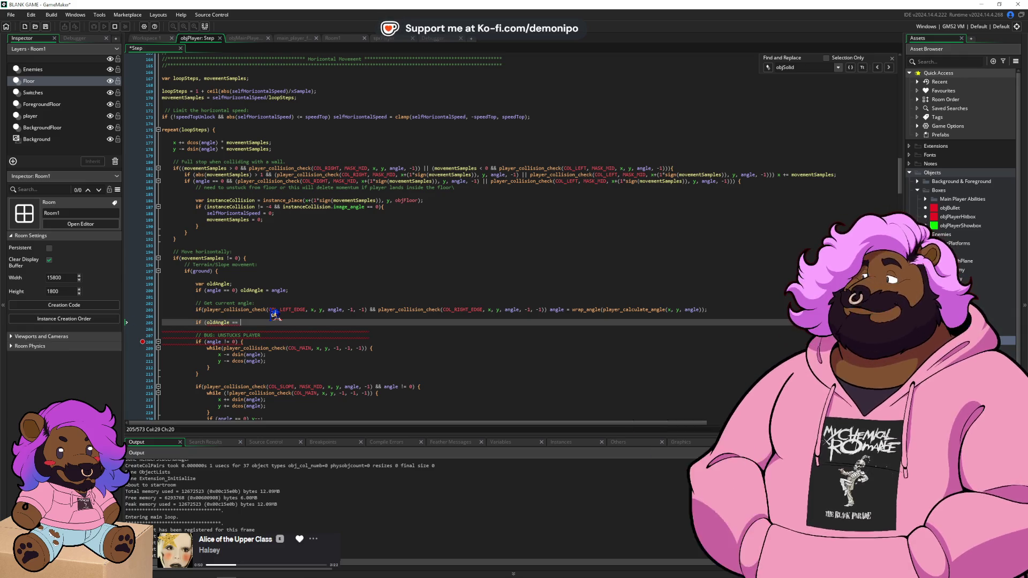
pyautogui.write(' && angle ')
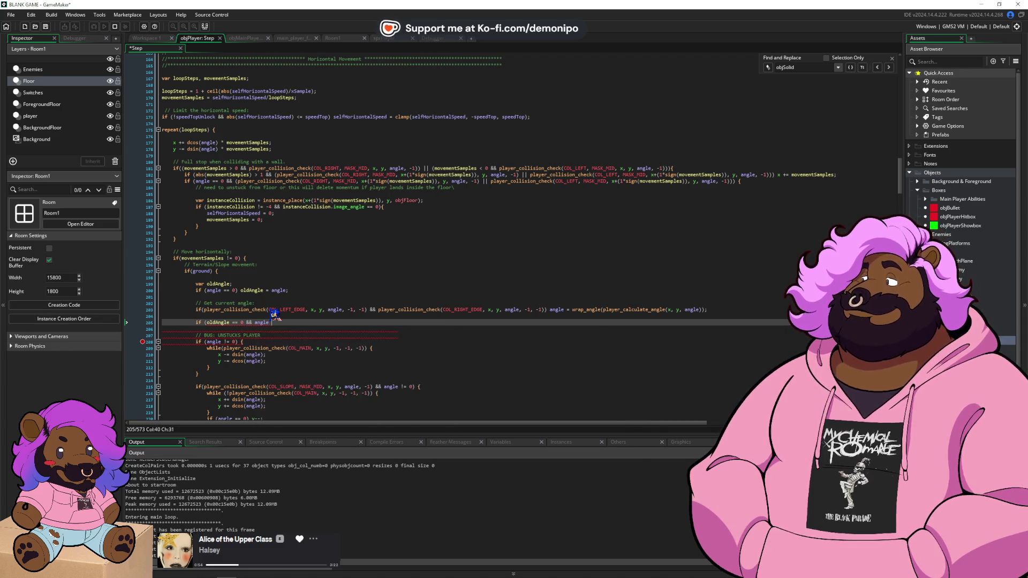
pyautogui.write('!= 0')
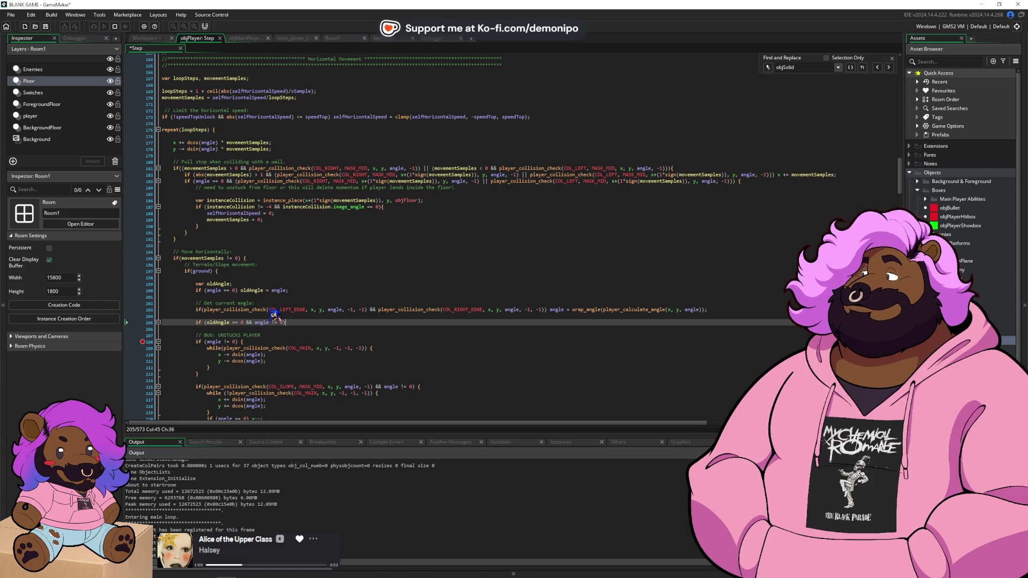
pyautogui.click(276, 322)
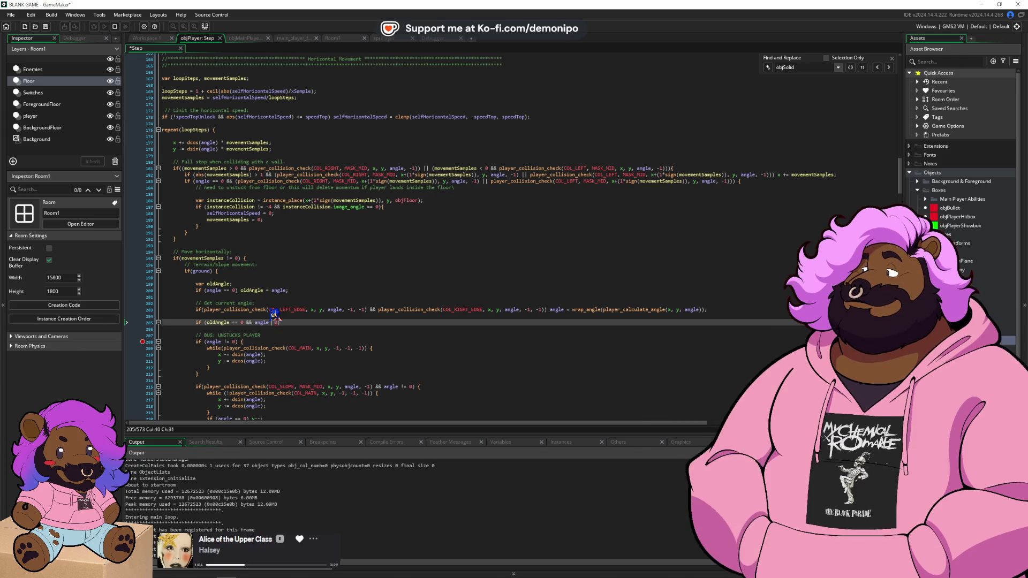
pyautogui.write('(angle ')
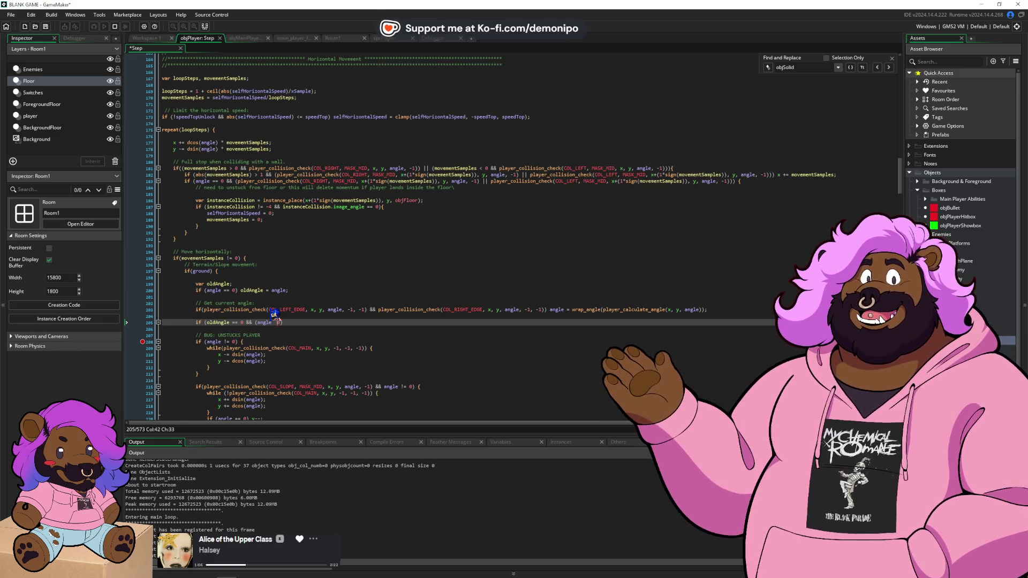
pyautogui.write('> 45')
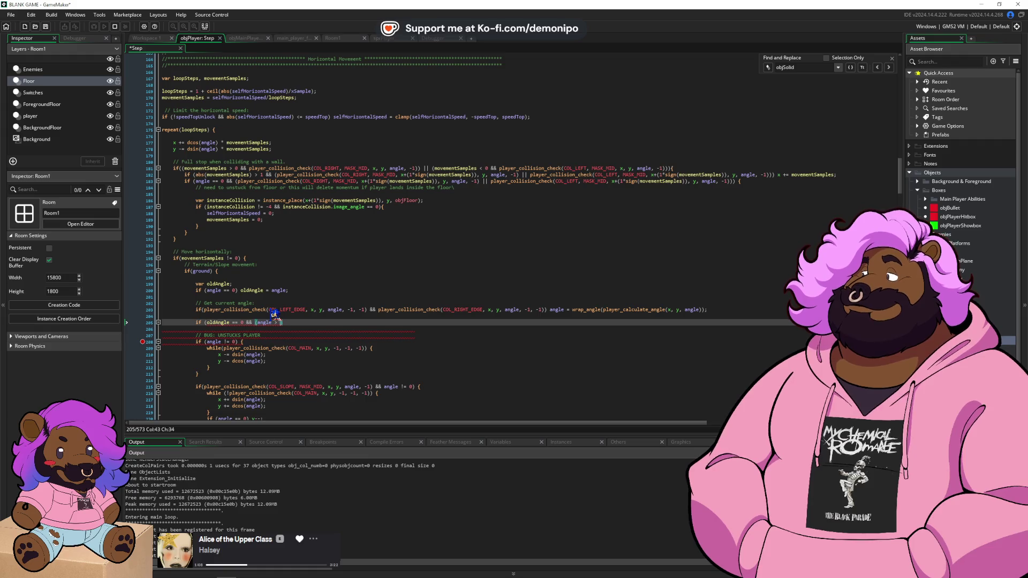
pyautogui.write(' || ')
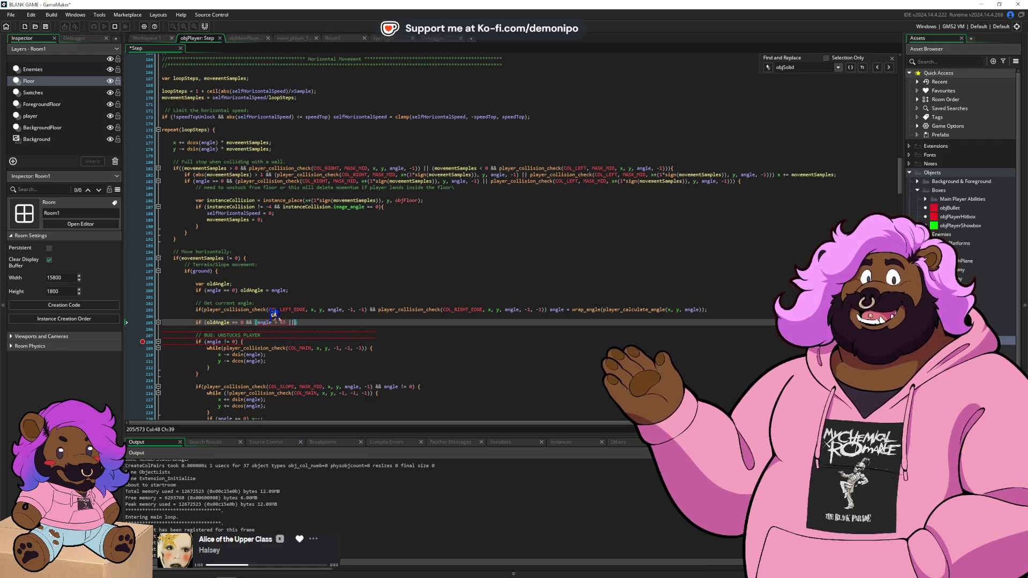
pyautogui.write('angle')
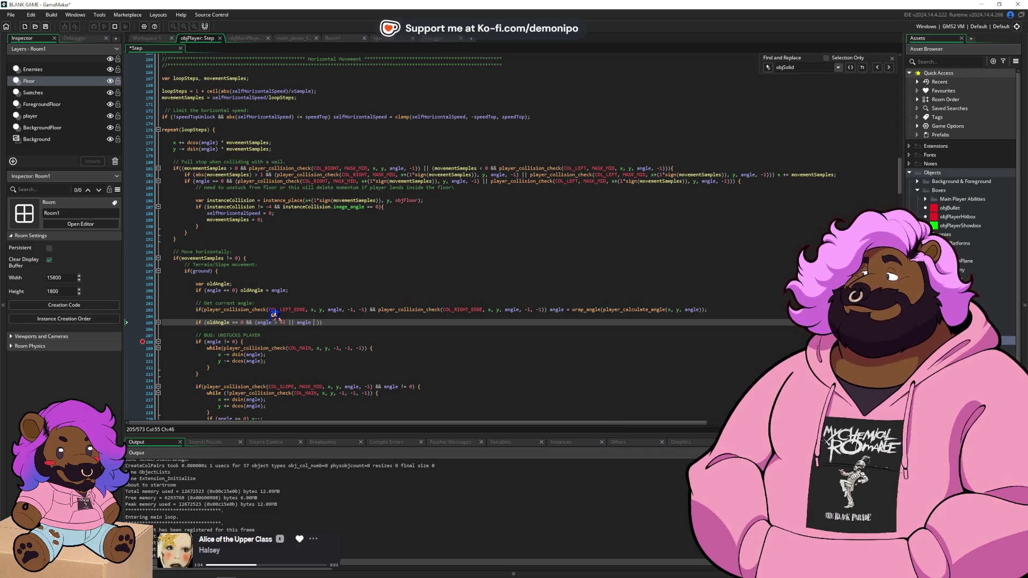
pyautogui.write('< ')
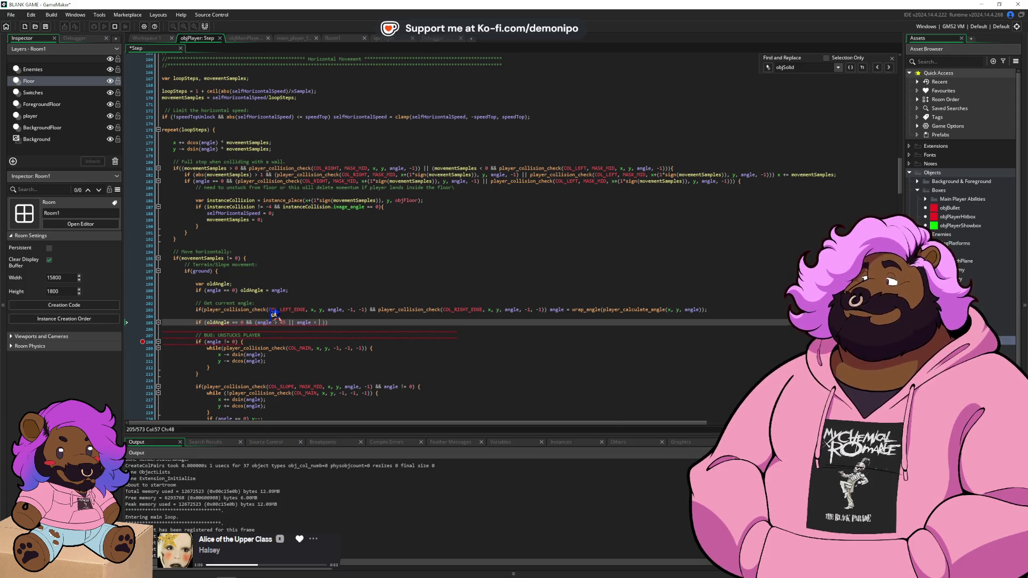
pyautogui.write('315')
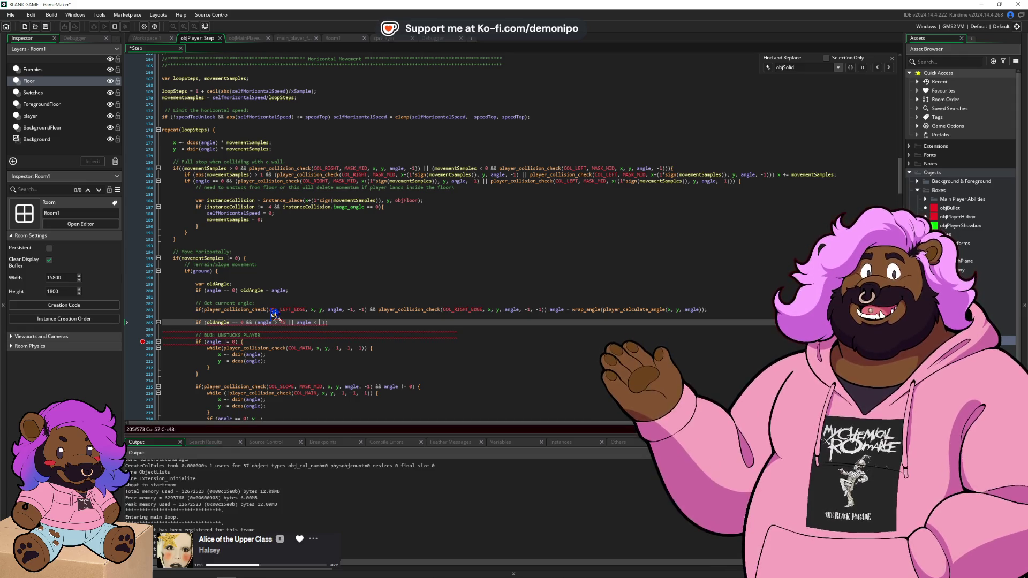
pyautogui.hotkey('ctrl', 's')
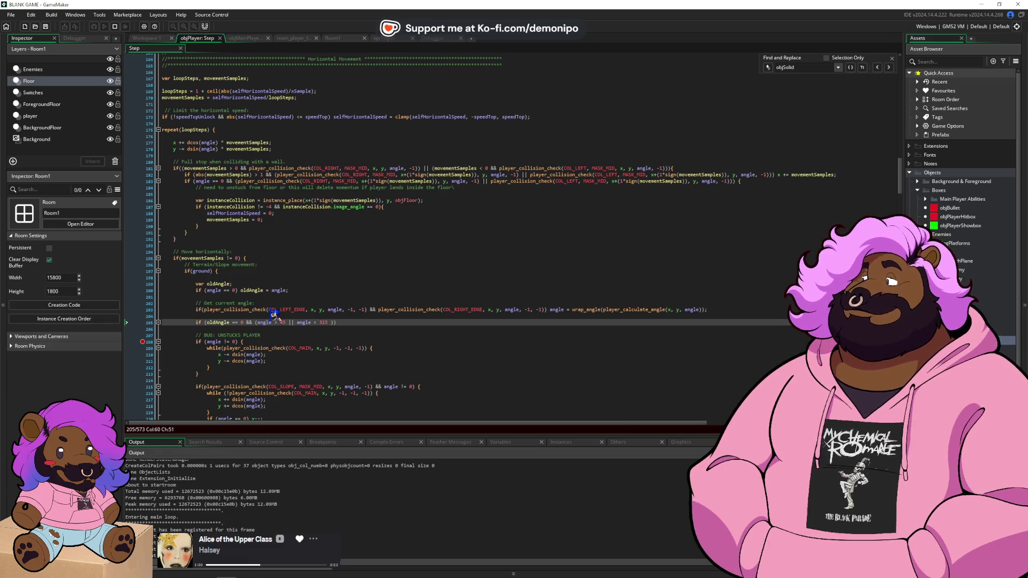
pyautogui.press('Delete')
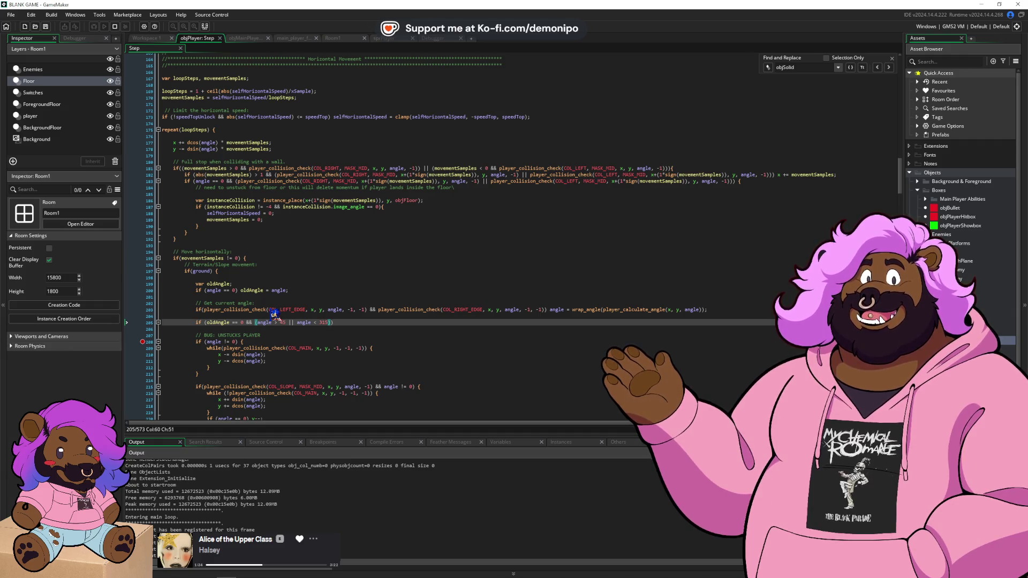
pyautogui.write(') angle = 0;')
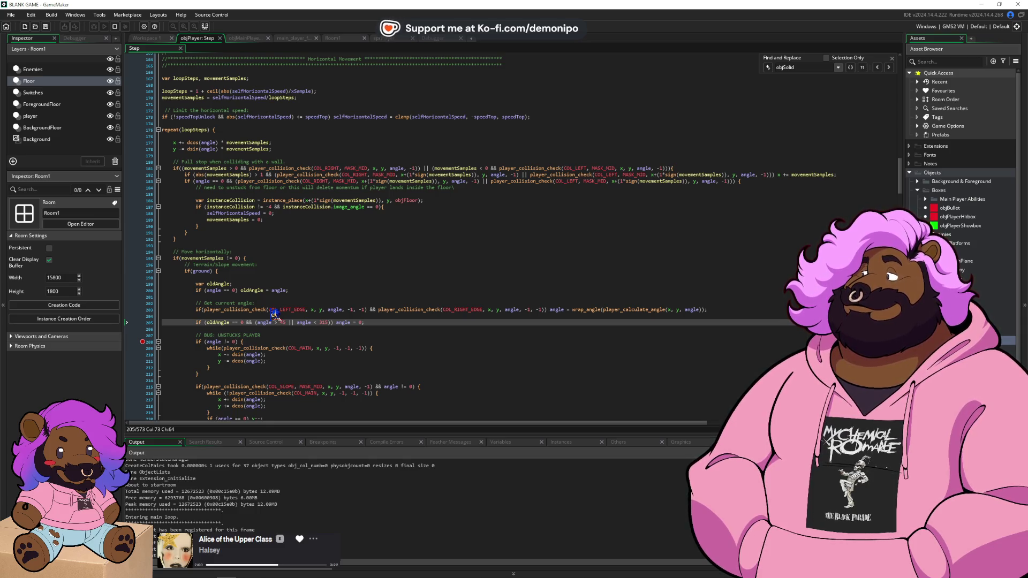
pyautogui.press('Up')
pyautogui.press('Up')
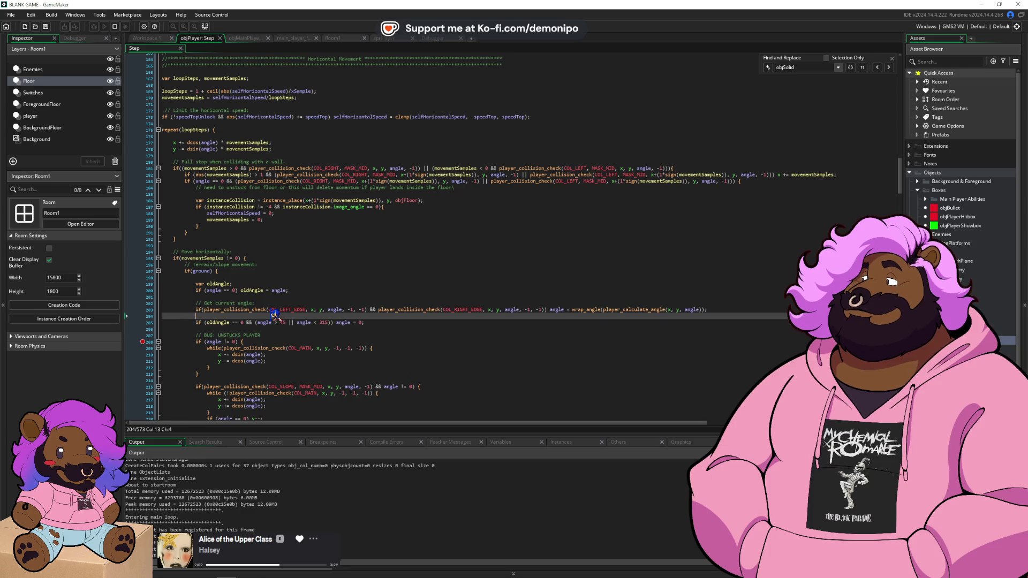
# - Comment out the current-angle line and review the wall collision block
pyautogui.press('Home')
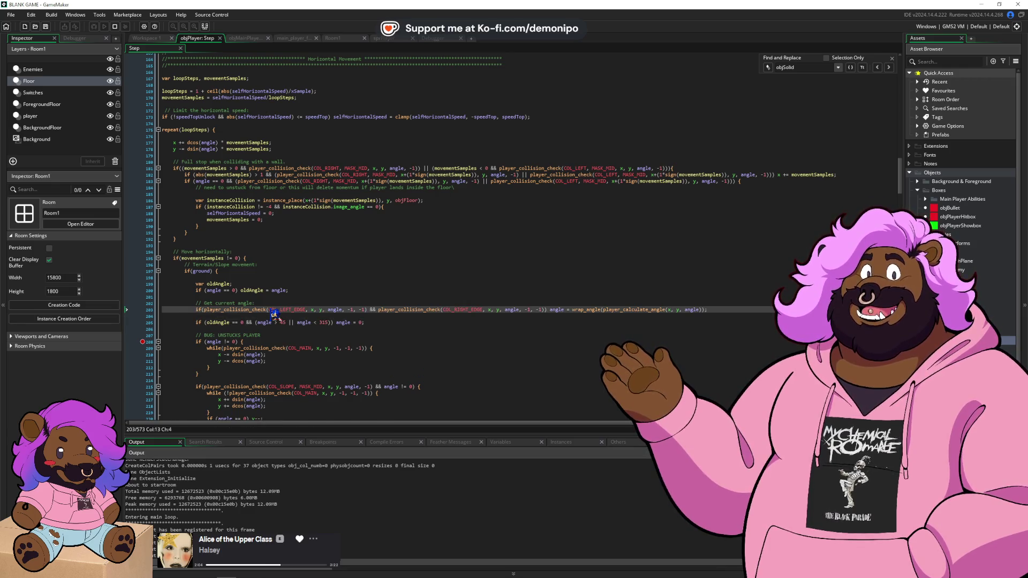
pyautogui.hotkey('ctrl', 'k')
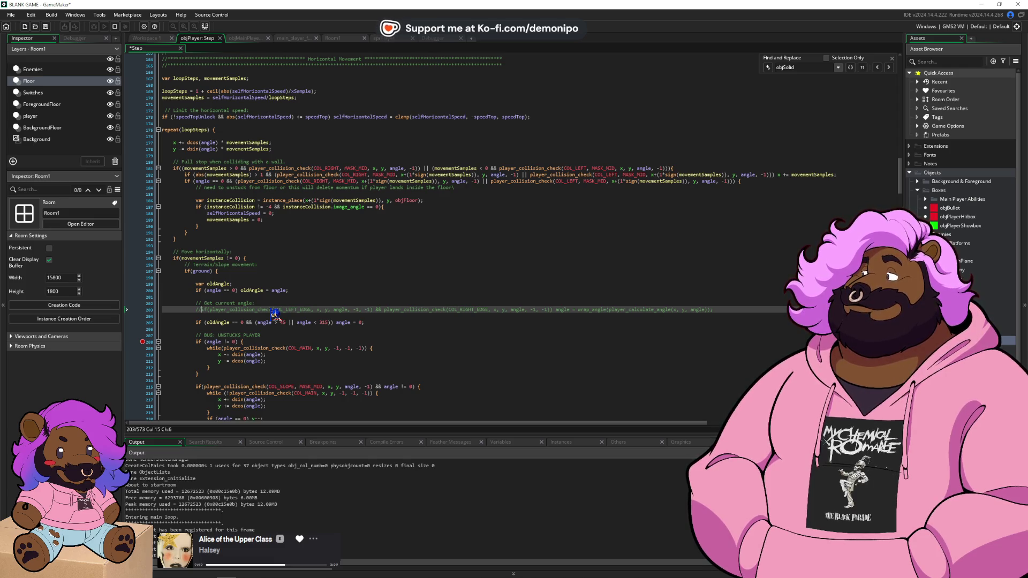
pyautogui.moveTo(264, 222); pyautogui.dragTo(246, 181)
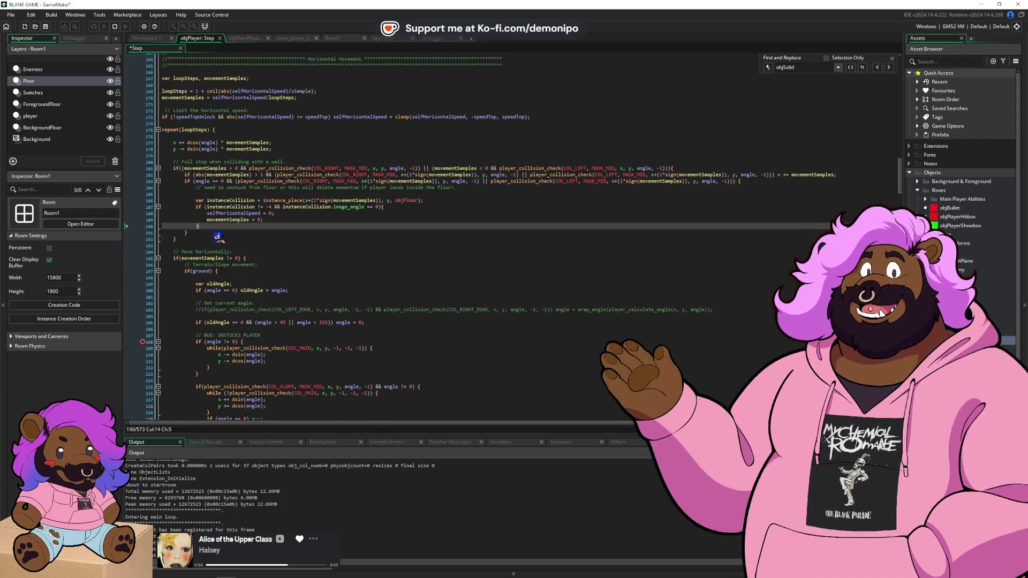
pyautogui.click(214, 203)
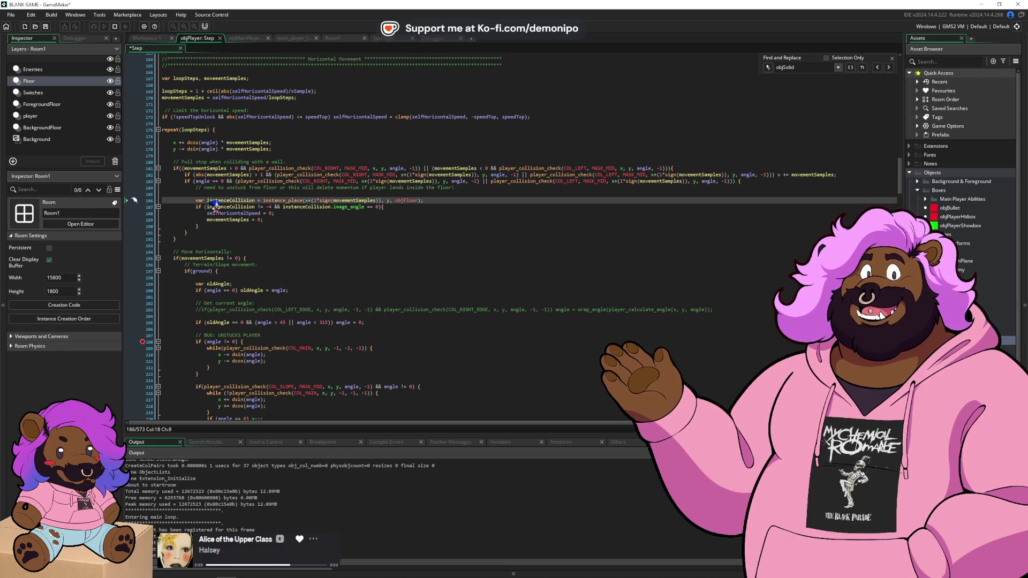
pyautogui.click(265, 224)
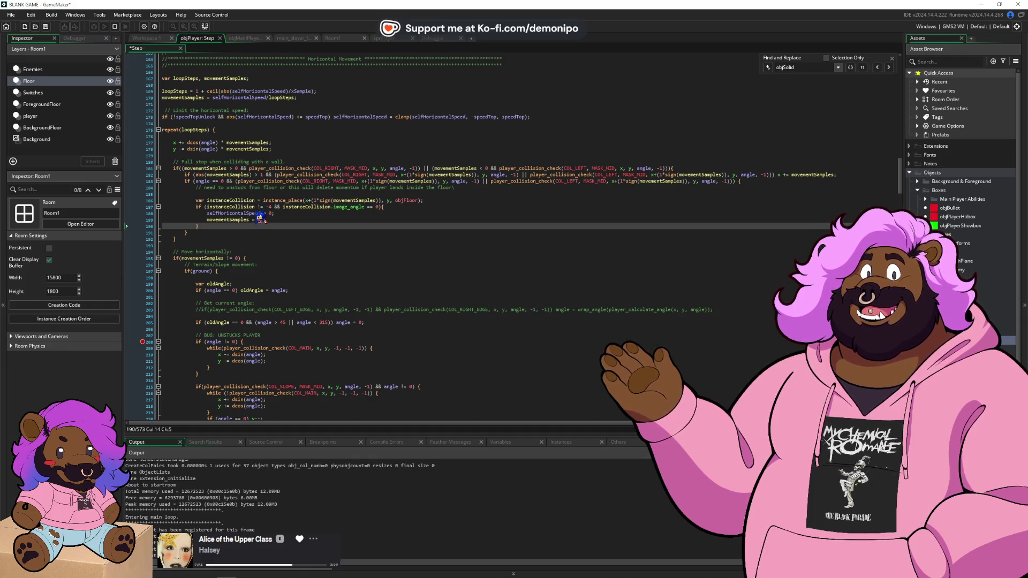
# - Uncomment the slope angle line and comment out the oldAngle comparison, assignment and declaration
pyautogui.click(273, 311)
pyautogui.hotkey('ctrl', 'shift', 'k')
pyautogui.click(304, 317)
pyautogui.press('Down')
pyautogui.hotkey('ctrl', 'k')
pyautogui.press('Up')
pyautogui.press('Up')
pyautogui.press('Up')
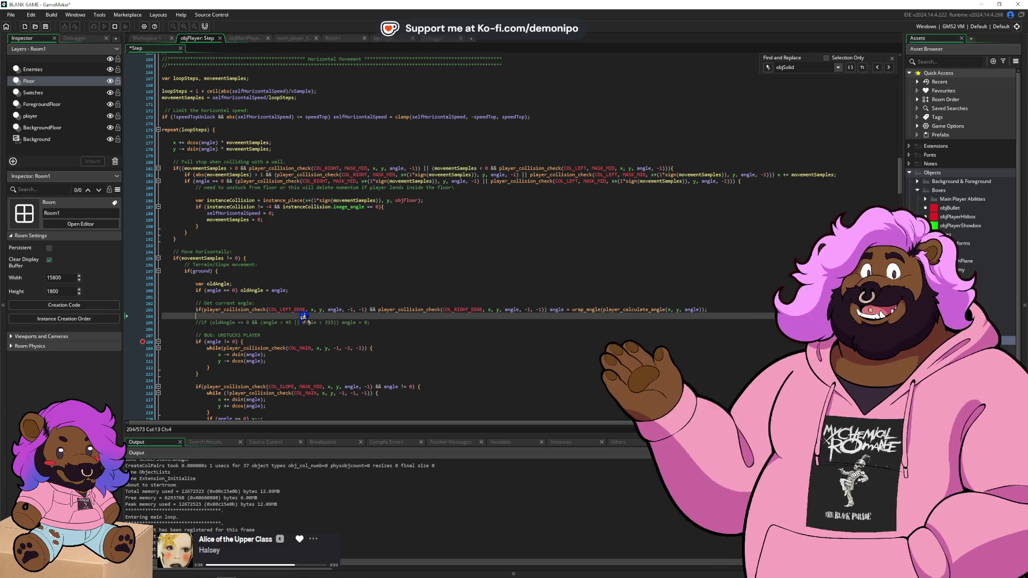
pyautogui.write('//')
pyautogui.press('Up')
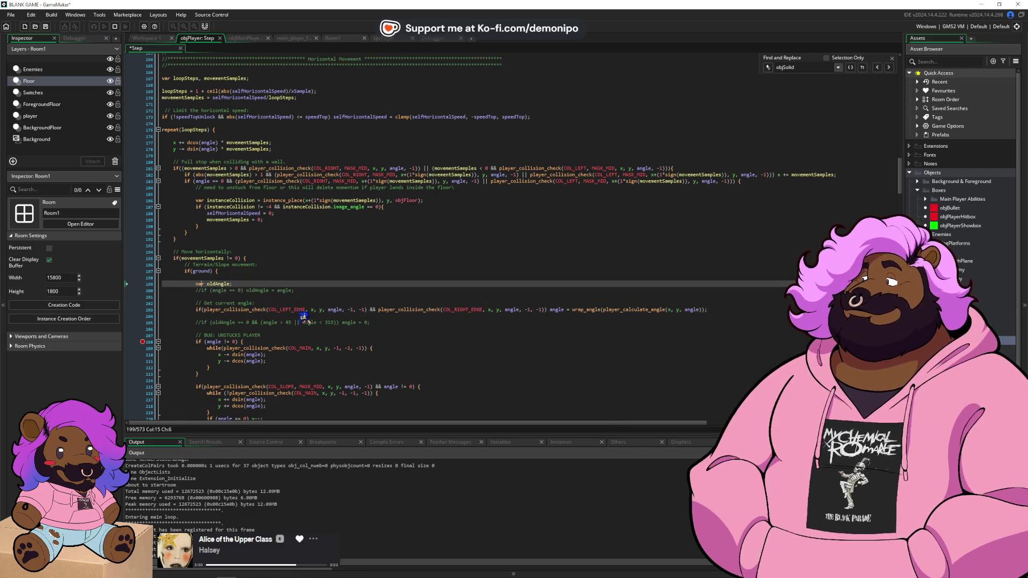
pyautogui.press('Home')
pyautogui.write('//')
pyautogui.click(305, 196)
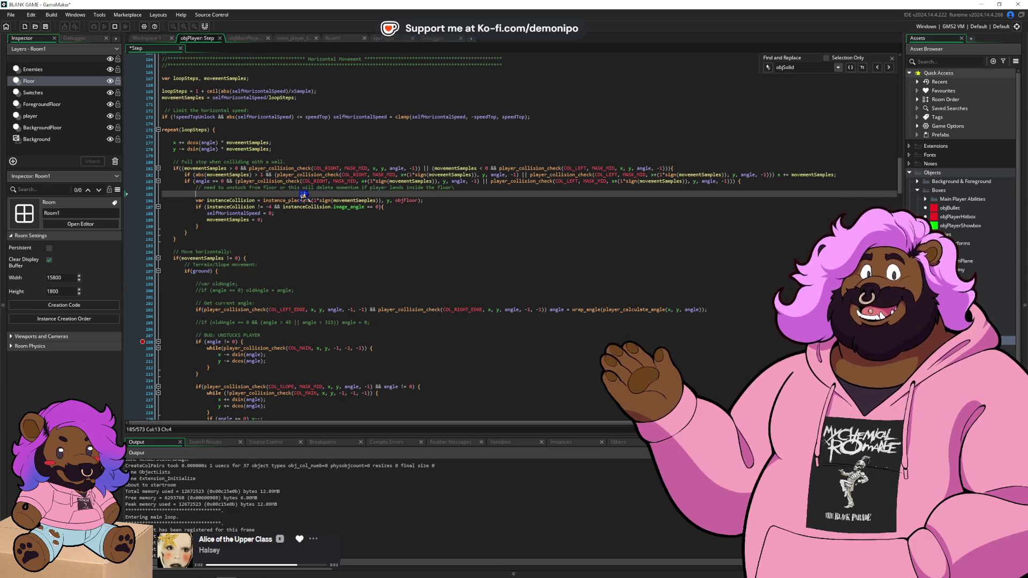
pyautogui.click(324, 183)
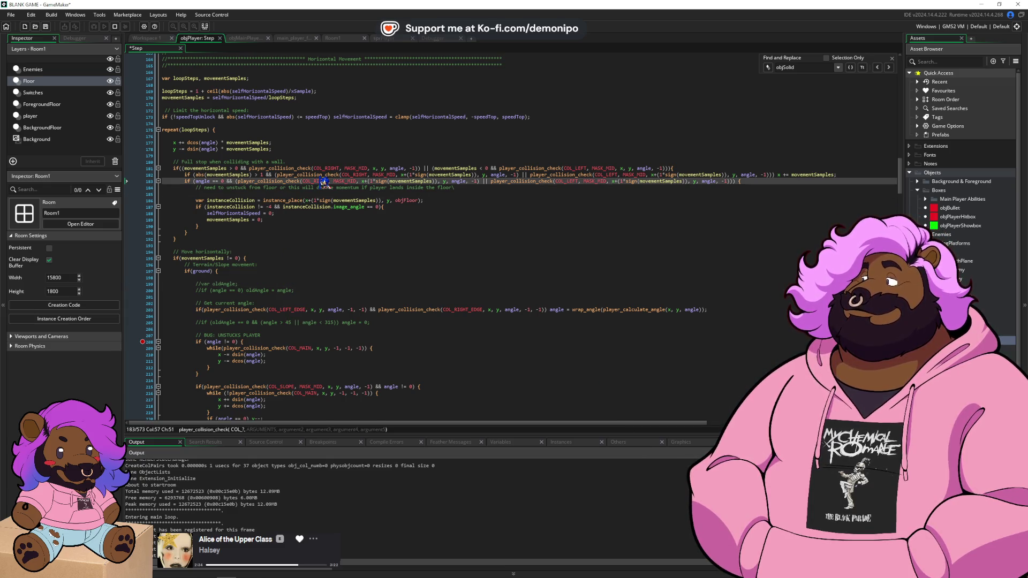
pyautogui.click(149, 220)
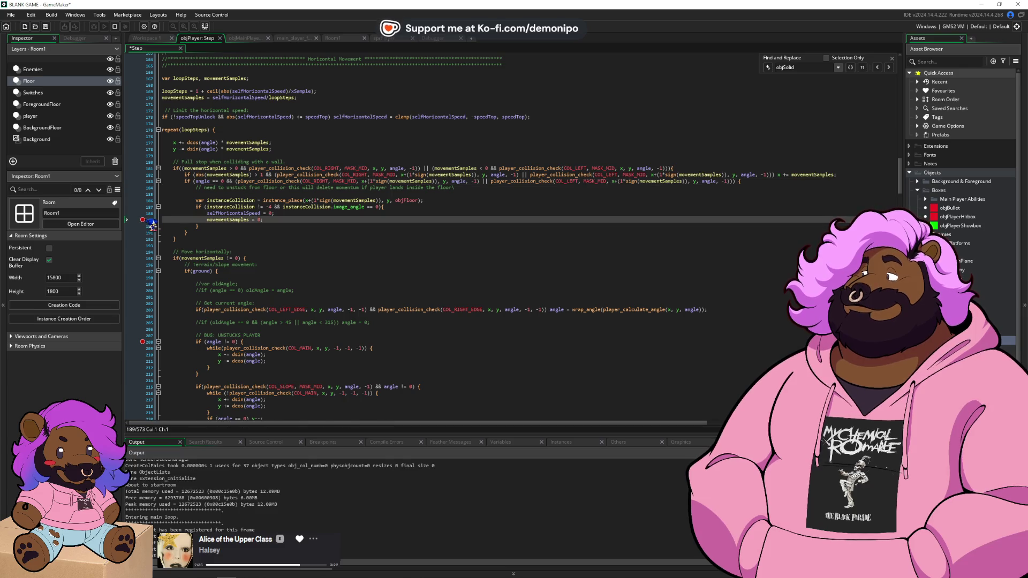
pyautogui.click(149, 220)
pyautogui.click(151, 205)
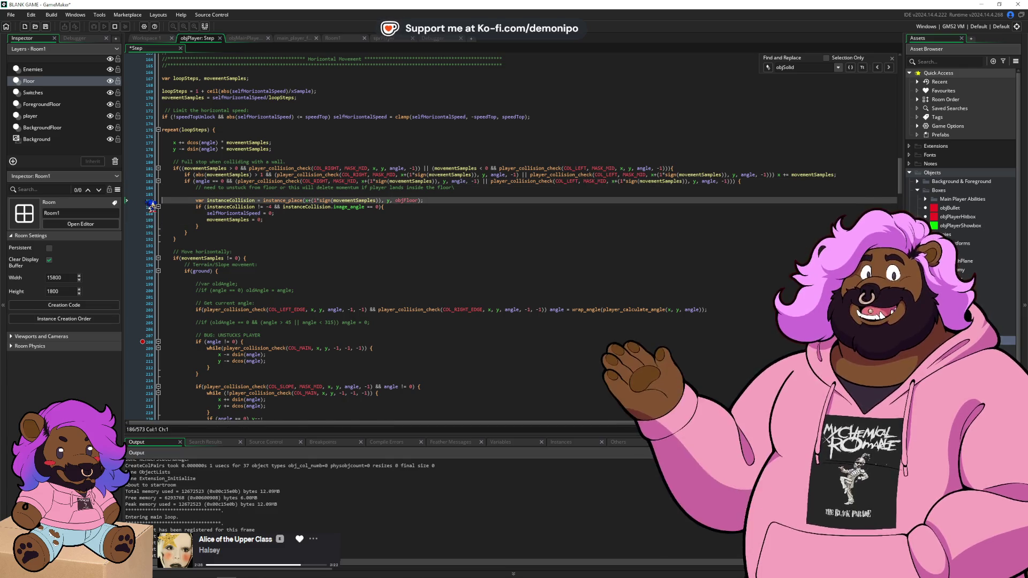
pyautogui.click(260, 201)
pyautogui.click(268, 201)
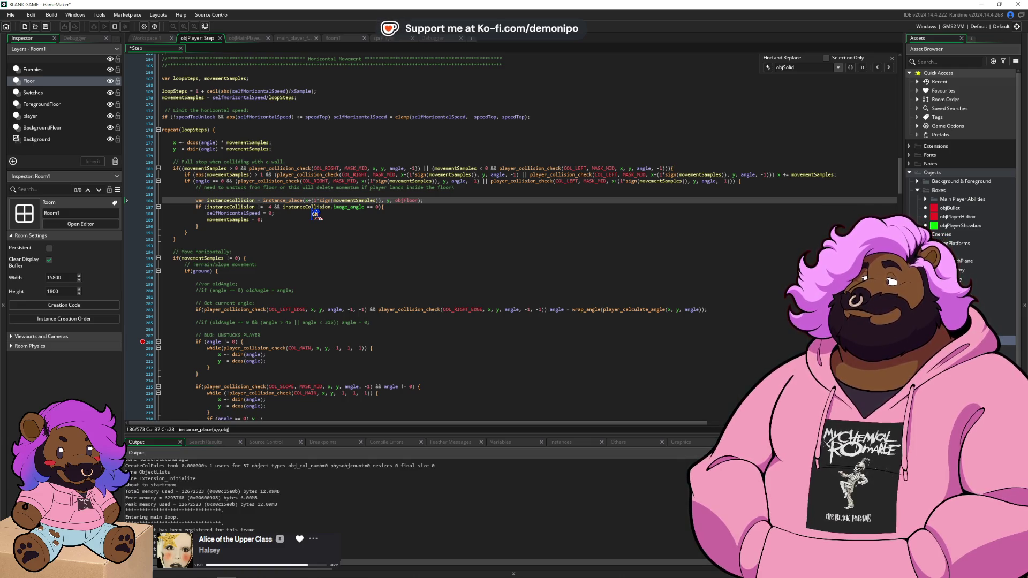
pyautogui.click(453, 200)
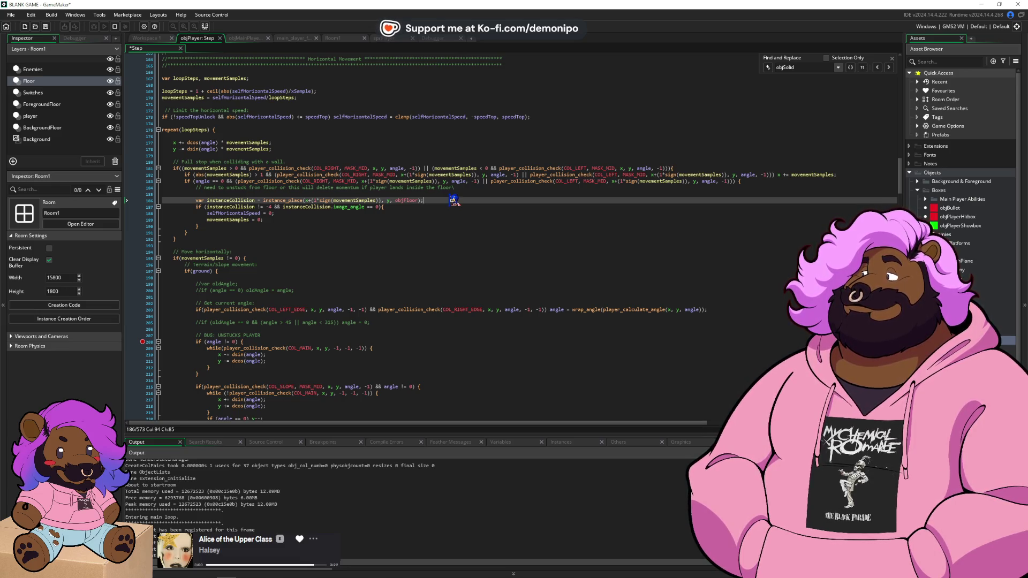
pyautogui.press('Up')
# - Separate 'var instanceCollision;' from its instance_place assignment, which gets its own line
pyautogui.press('Down')
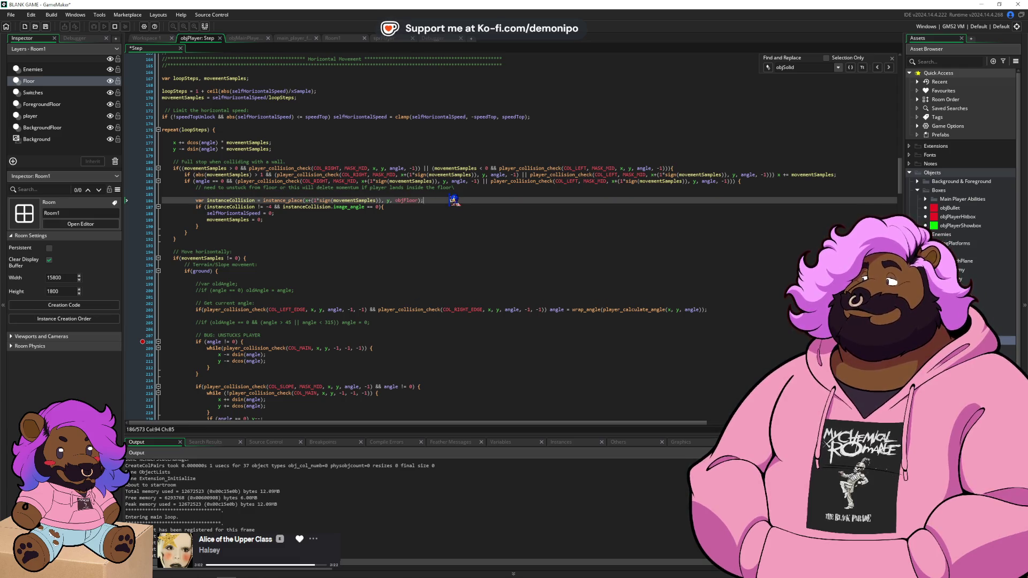
pyautogui.write(';')
pyautogui.press('Delete')
pyautogui.press('Delete')
pyautogui.press('Delete')
pyautogui.press('Return')
pyautogui.write('instanceCollision ')
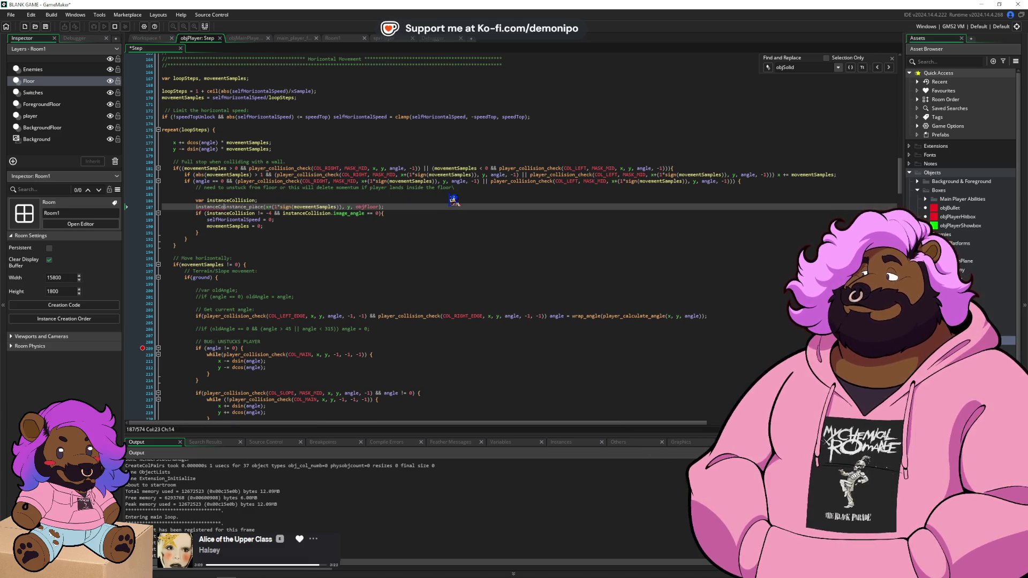
pyautogui.write('=')
pyautogui.press('End')
pyautogui.hotkey('ctrl', 'd')
pyautogui.hotkey('ctrl', 'z')
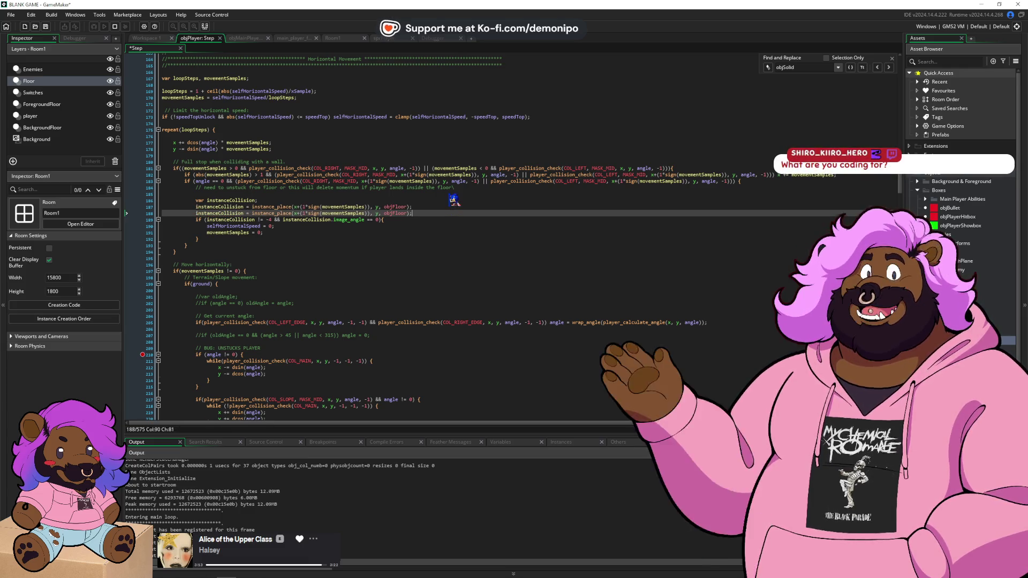
pyautogui.press('Return')
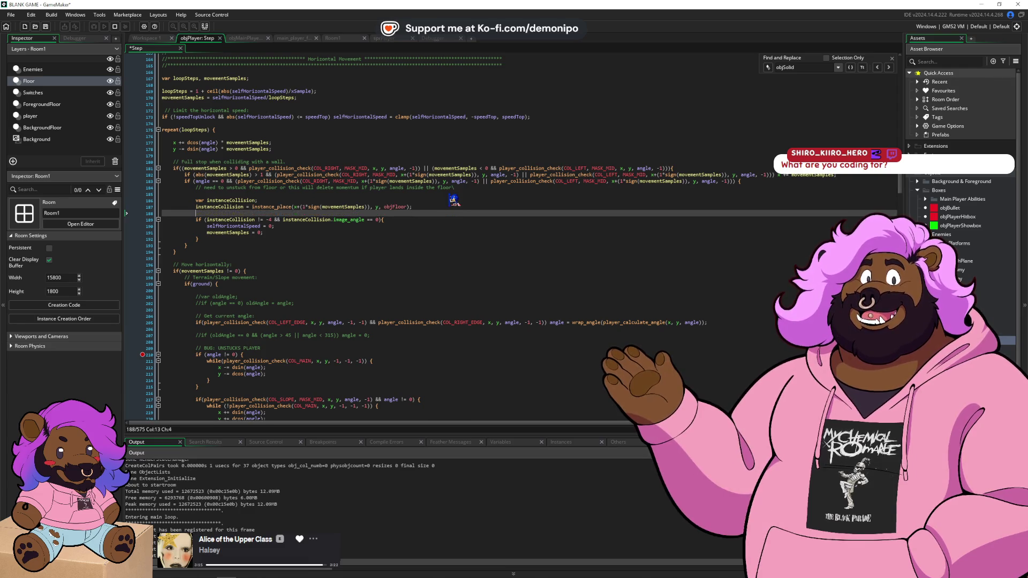
pyautogui.press('Return')
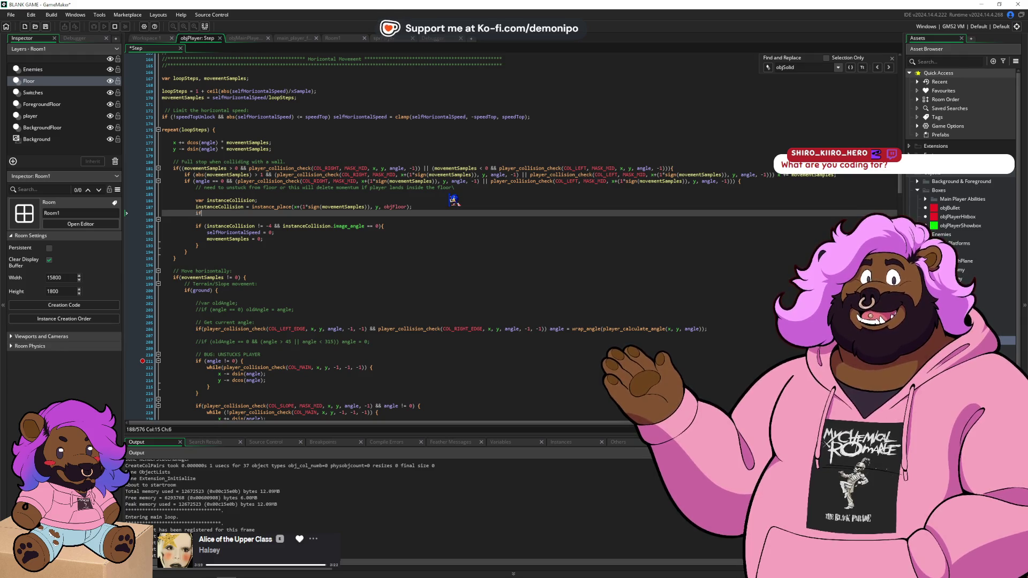
# - Add 'if (instanceCollision = -4)' with the copied instance_place call checking objWalljump
pyautogui.write('if (instanceCollision')
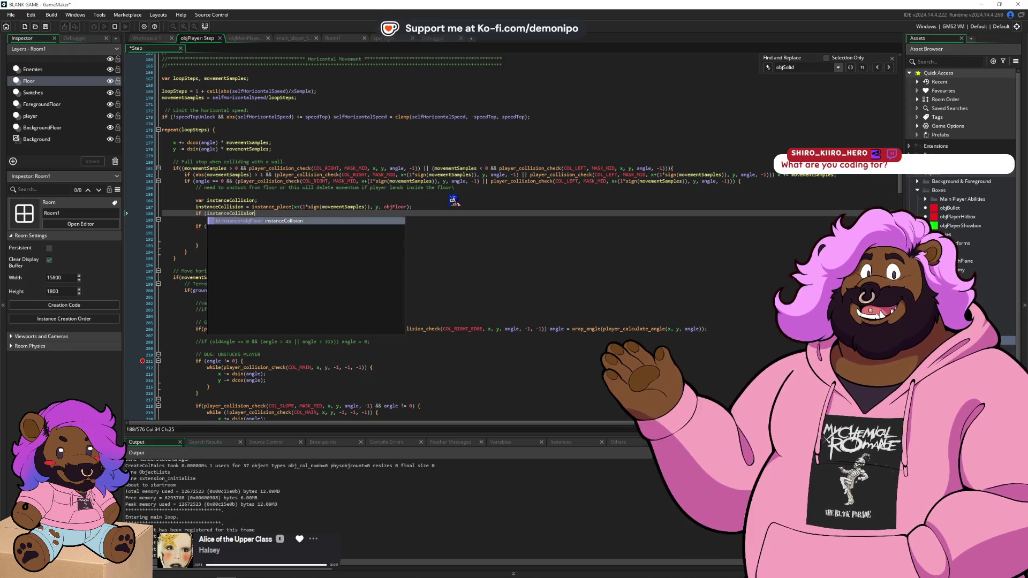
pyautogui.press('Escape')
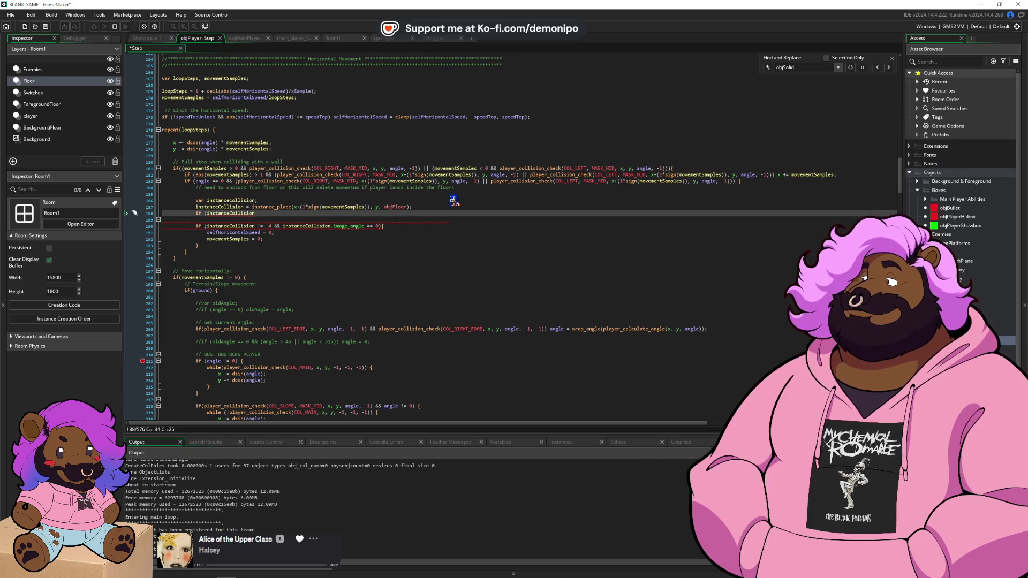
pyautogui.write(' = -')
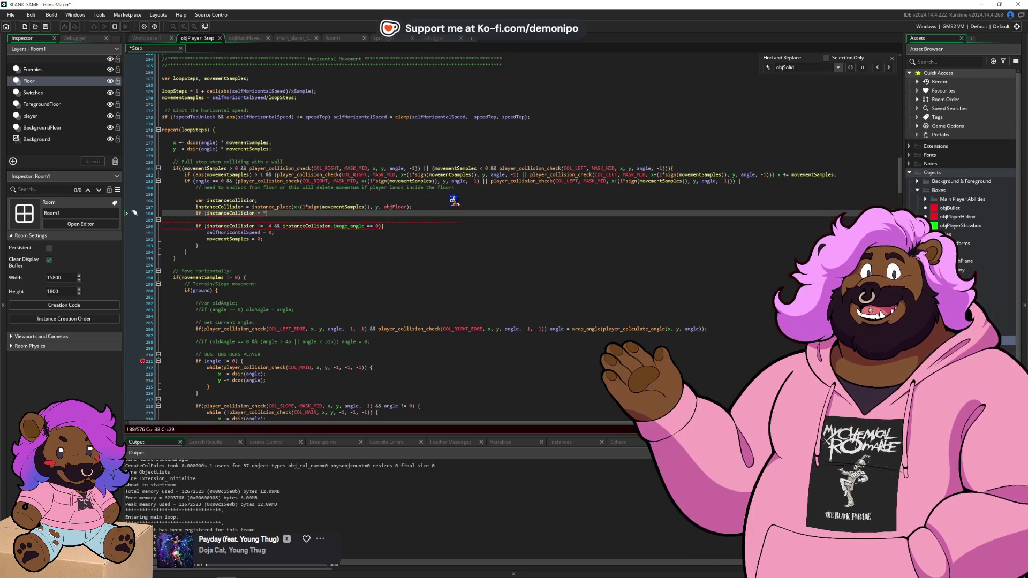
pyautogui.write('4')
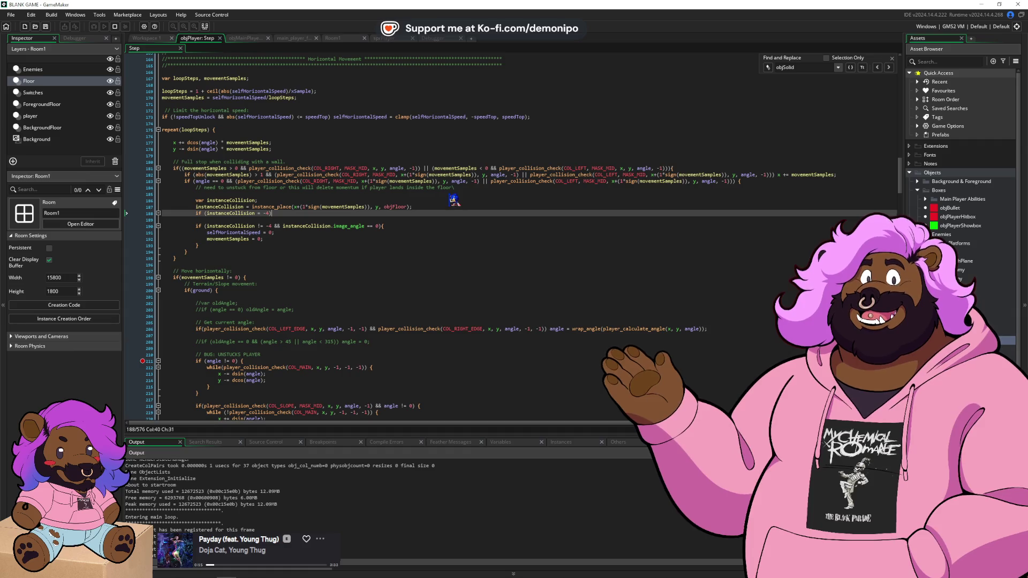
pyautogui.press('Up')
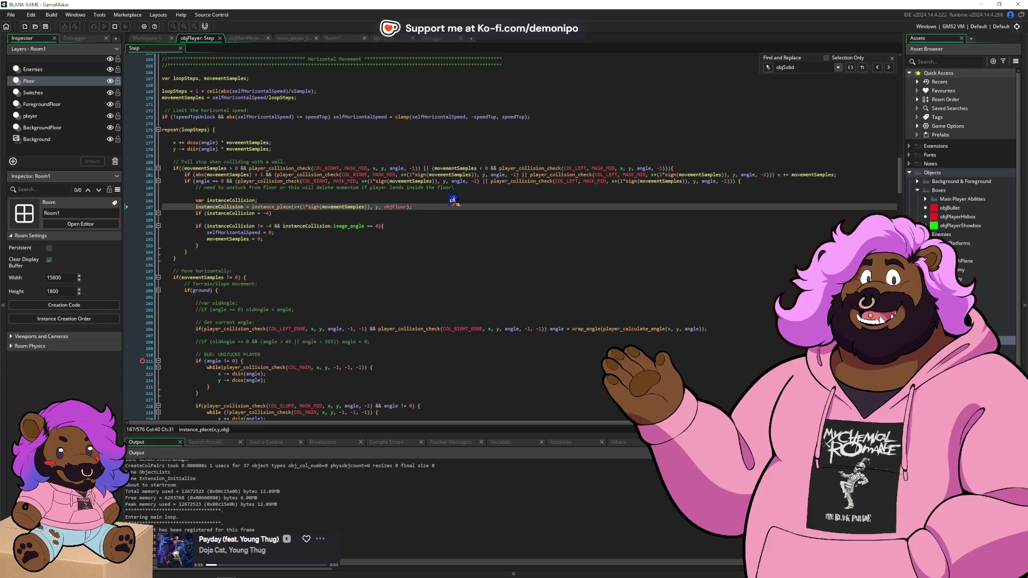
pyautogui.hotkey('shift', 'End')
pyautogui.hotkey('ctrl', 'c')
pyautogui.press('Down')
pyautogui.press('End')
pyautogui.hotkey('ctrl', 'v')
pyautogui.hotkey('ctrl', 'shift', 'Left')
pyautogui.write('objW')
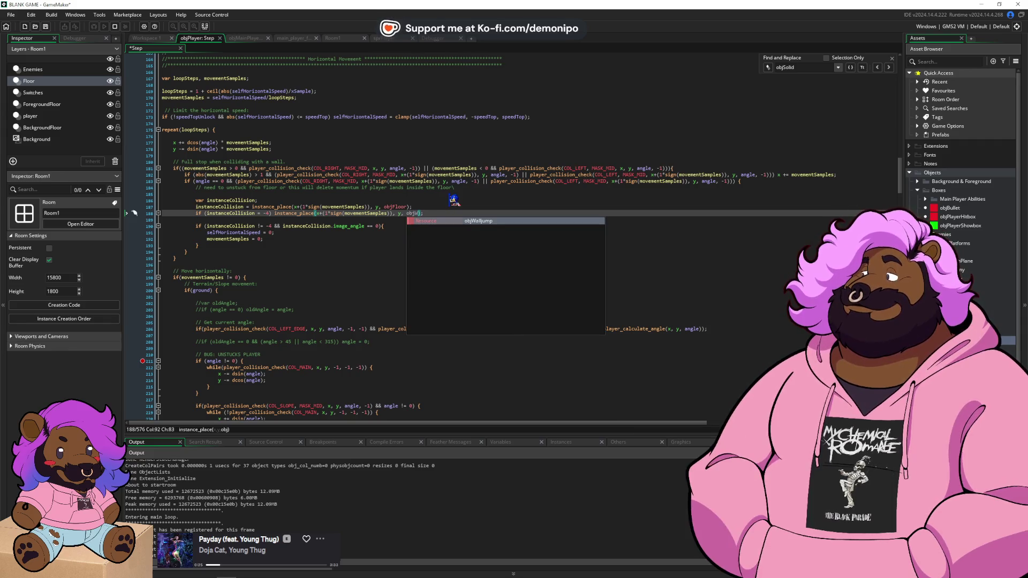
pyautogui.press('Return')
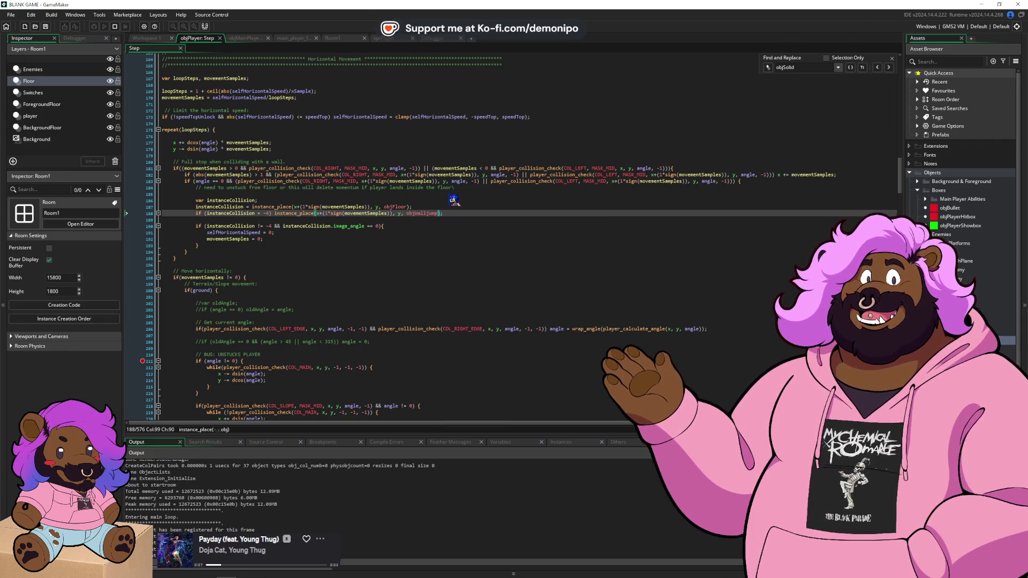
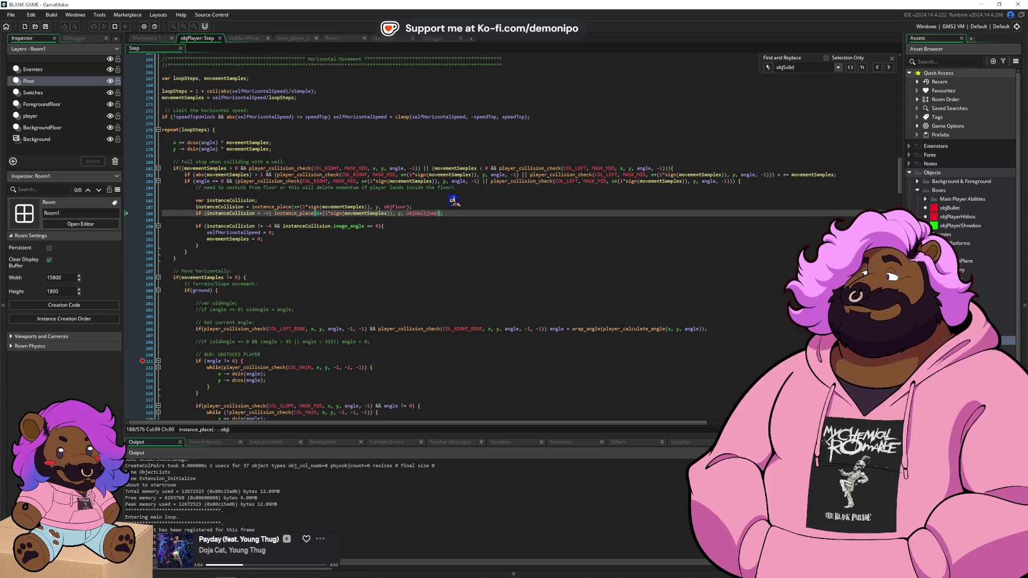
# - In Room1, move the Sonic player instance beside the white wall in the blue area
pyautogui.click(343, 38)
pyautogui.scroll(1, 406, 259)
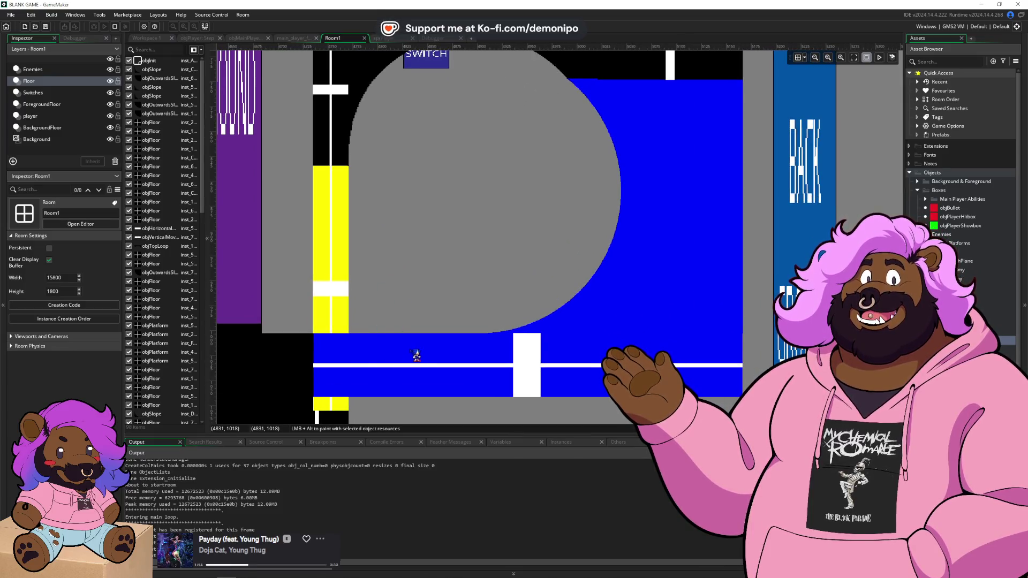
pyautogui.moveTo(415, 354)
pyautogui.mouseDown()
pyautogui.moveTo(328, 168)
pyautogui.moveTo(546, 138)
pyautogui.moveTo(362, 367)
pyautogui.moveTo(323, 349)
pyautogui.moveTo(517, 230)
pyautogui.moveTo(472, 231)
pyautogui.moveTo(456, 213)
pyautogui.moveTo(465, 210)
pyautogui.moveTo(394, 282)
pyautogui.moveTo(436, 206)
pyautogui.moveTo(471, 199)
pyautogui.moveTo(397, 253)
pyautogui.moveTo(506, 293)
pyautogui.moveTo(514, 252)
pyautogui.moveTo(427, 309)
pyautogui.moveTo(444, 266)
pyautogui.moveTo(402, 339)
pyautogui.mouseUp()
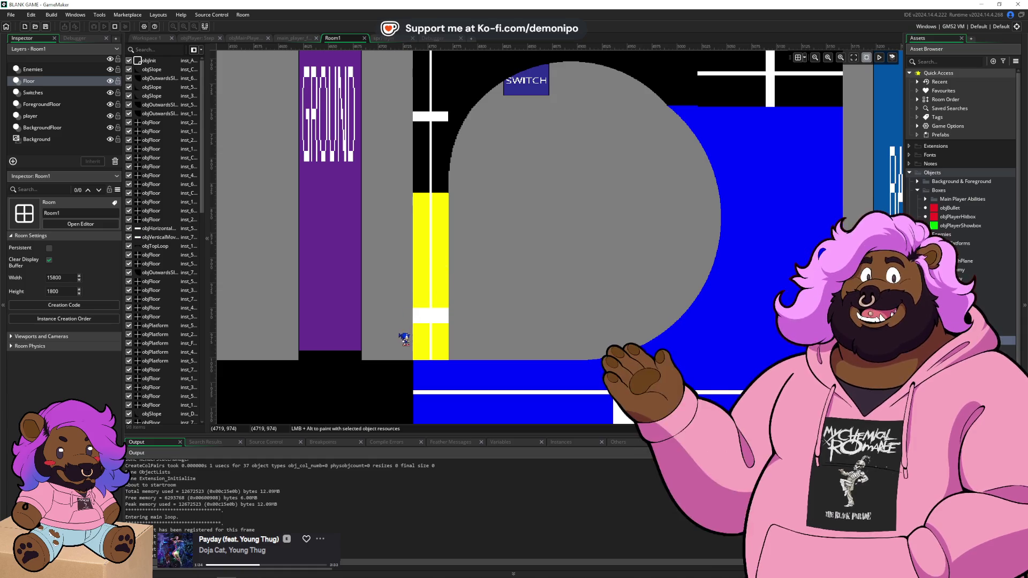
pyautogui.click(357, 394)
pyautogui.click(542, 373)
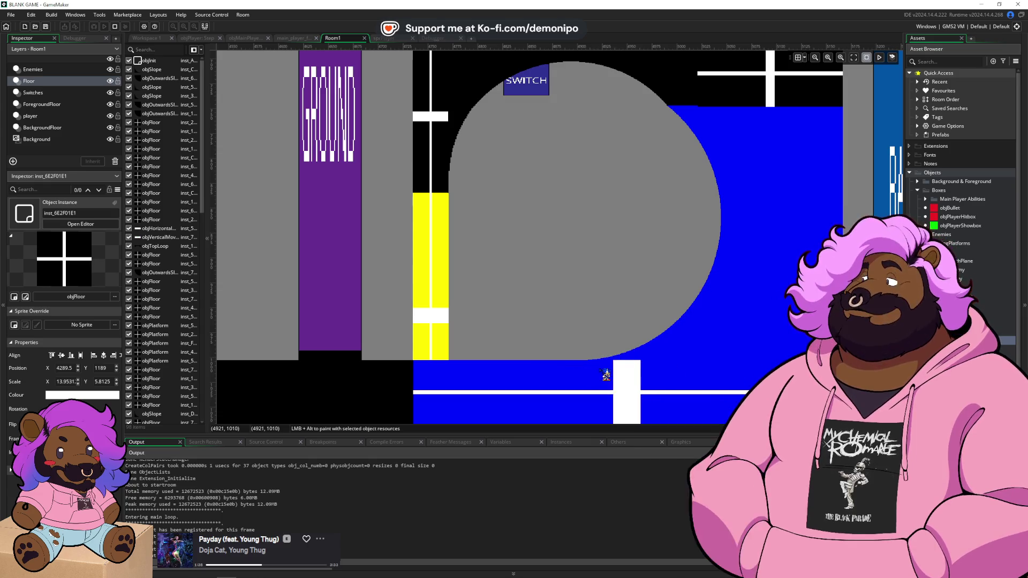
pyautogui.moveTo(603, 375)
pyautogui.mouseDown()
pyautogui.moveTo(744, 307)
pyautogui.moveTo(431, 224)
pyautogui.moveTo(174, 78)
pyautogui.moveTo(242, 43)
pyautogui.mouseUp()
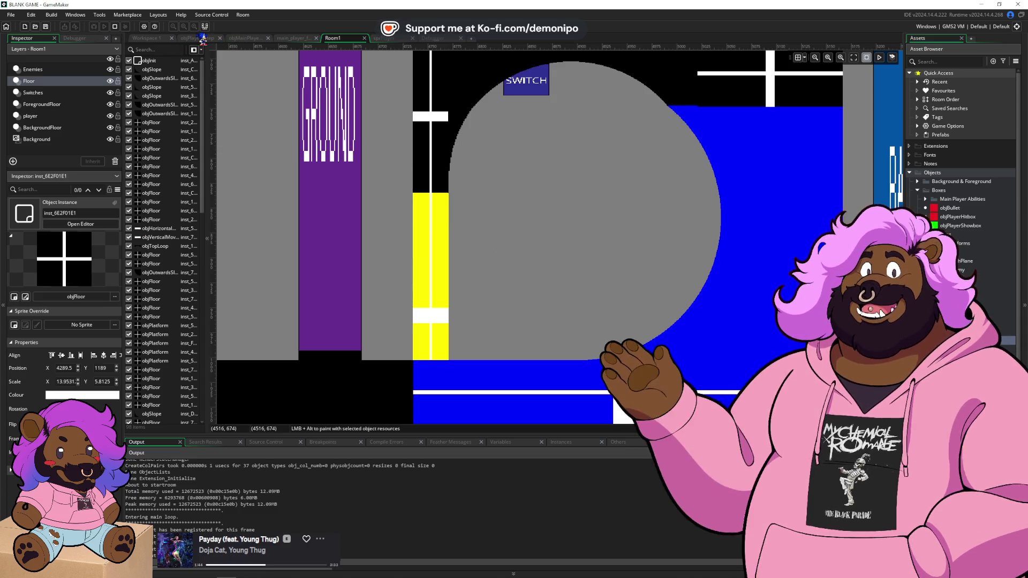
pyautogui.click(210, 40)
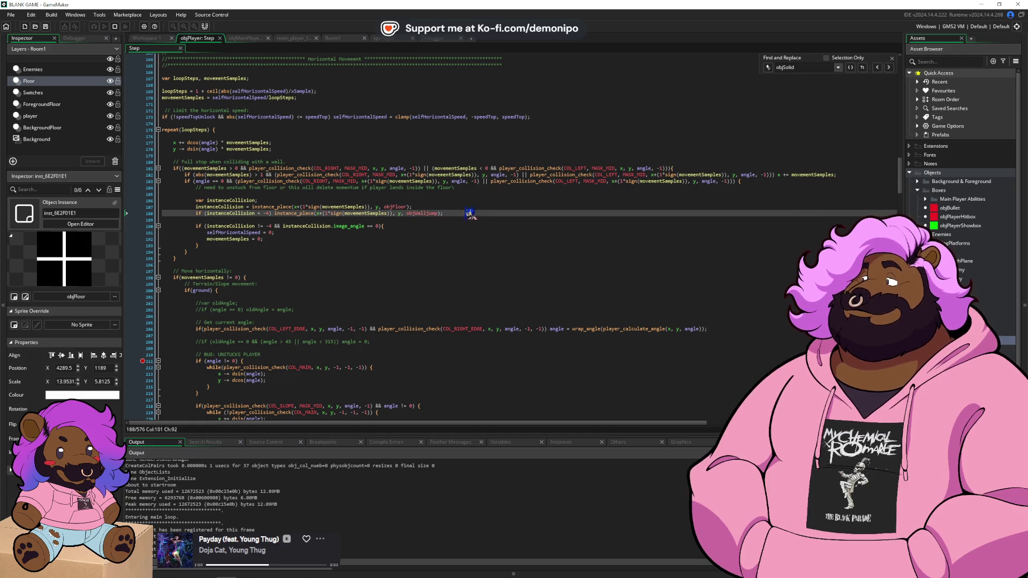
# - Join 'var instanceCollision;' with its objFloor instance_place assignment on one line, then run Debug
pyautogui.click(272, 213)
pyautogui.click(254, 207)
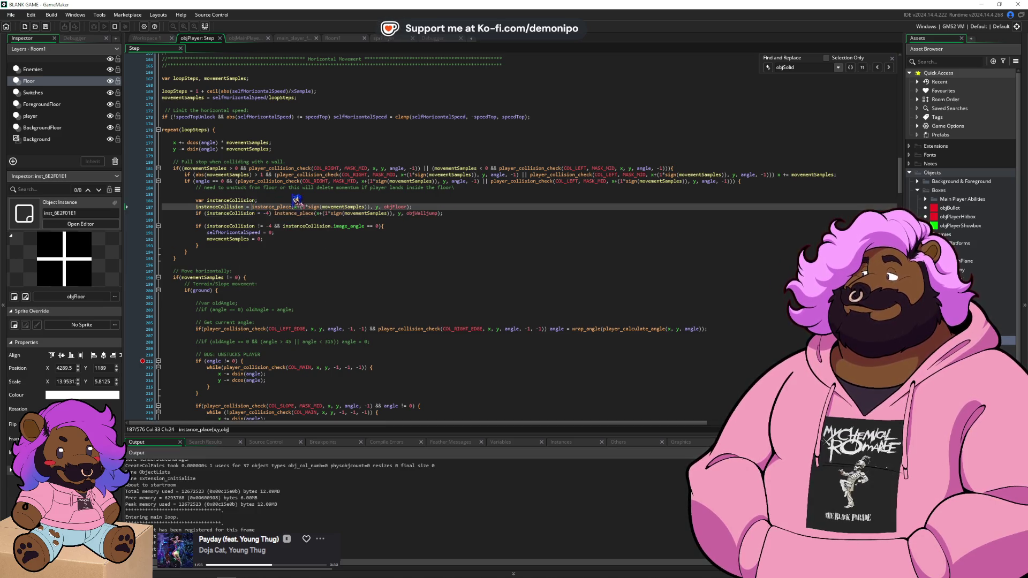
pyautogui.press('Left')
pyautogui.press('Left')
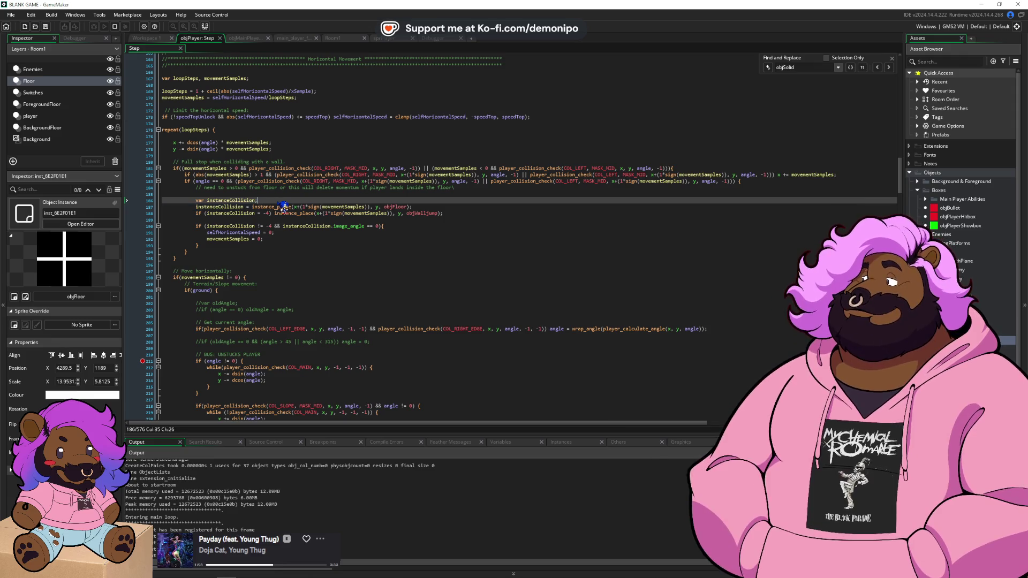
pyautogui.hotkey('ctrl', 'BackSpace')
pyautogui.hotkey('ctrl', 'BackSpace')
pyautogui.press('BackSpace')
pyautogui.press('BackSpace')
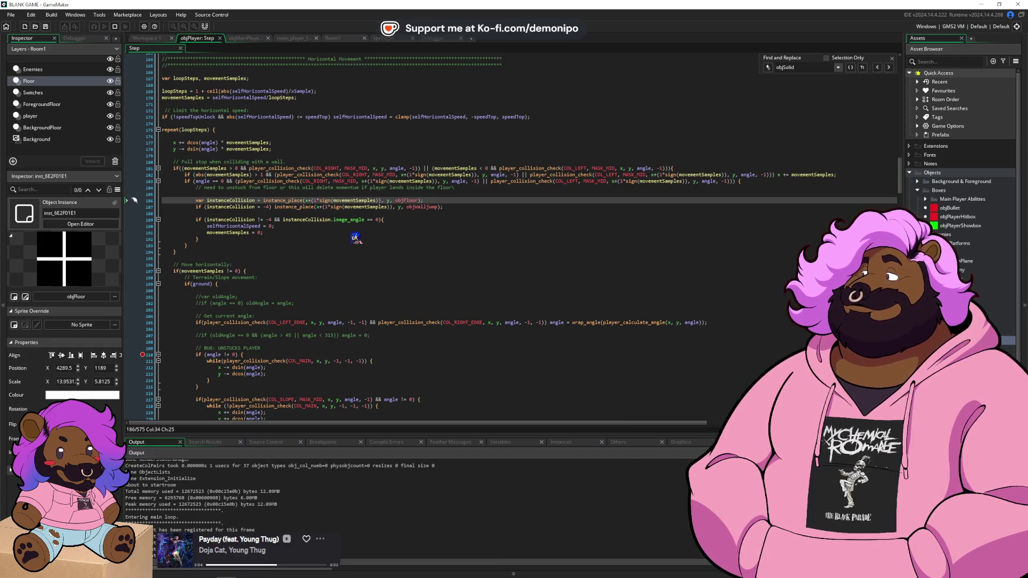
pyautogui.click(115, 27)
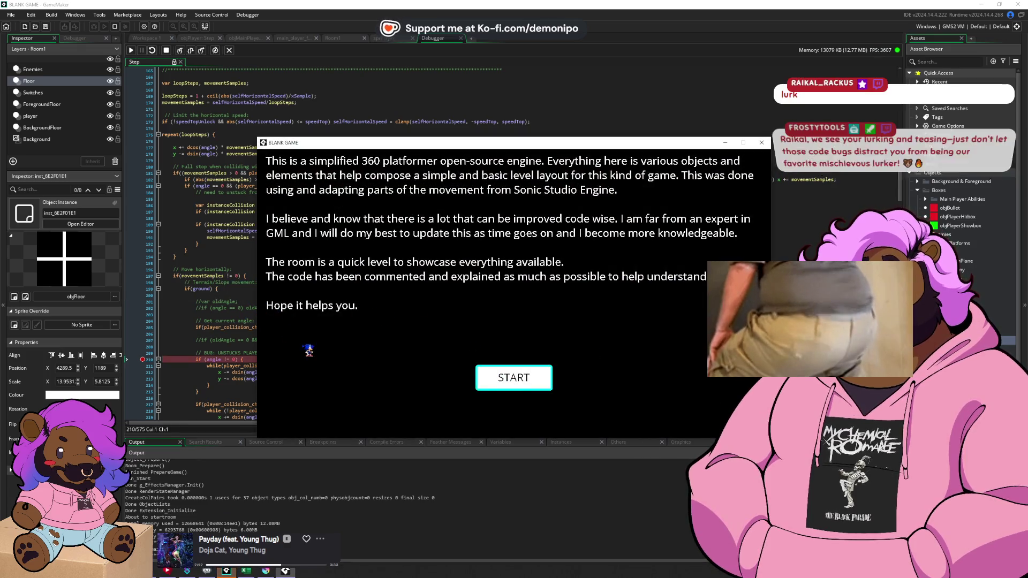
# - Step through the horizontal collision code with F10 and F5 while testing the wall jump
pyautogui.click(224, 354)
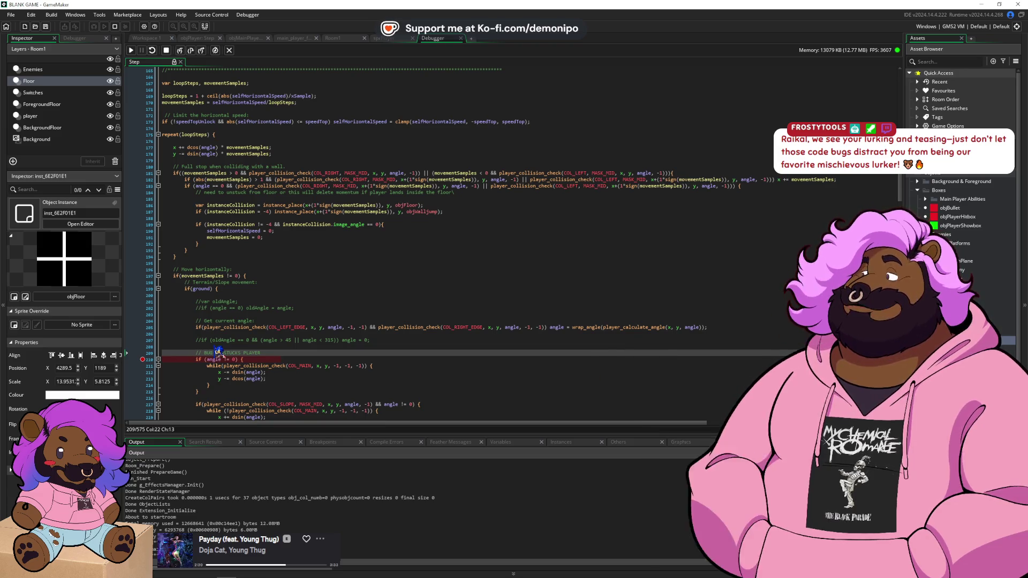
pyautogui.press('F10')
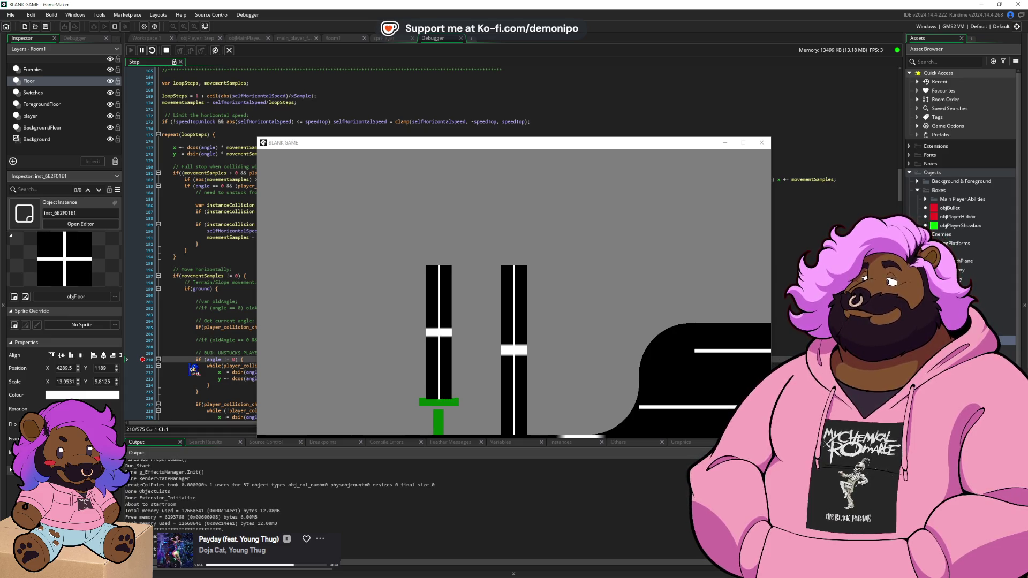
pyautogui.moveTo(335, 144); pyautogui.dragTo(395, 128)
pyautogui.click(270, 314)
pyautogui.press('F5')
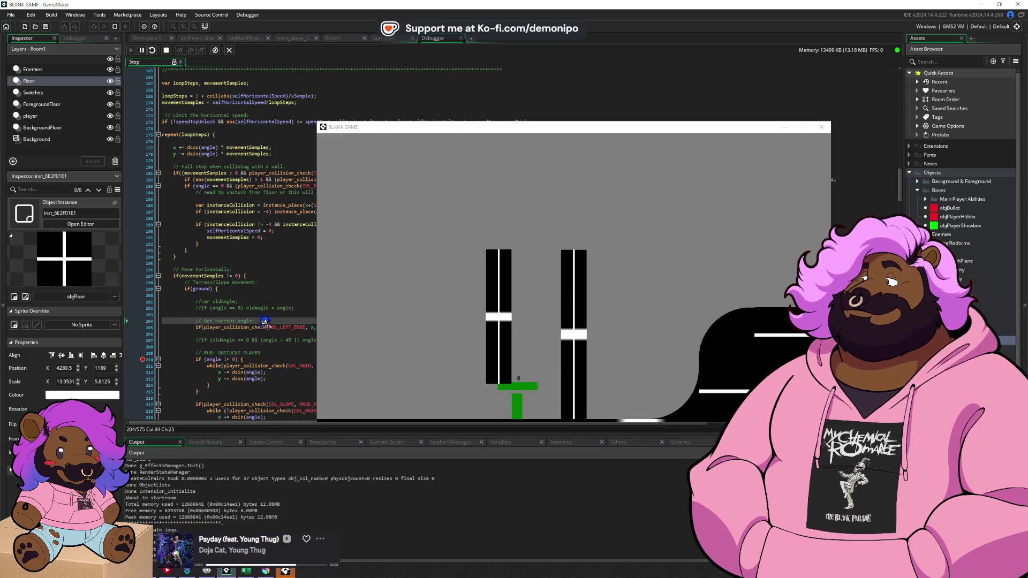
pyautogui.press('F5')
pyautogui.press('F5')
# - Advance past the collision block and add a breakpoint at line 190, selfHorizontalSpeed = 0
pyautogui.moveTo(221, 357)
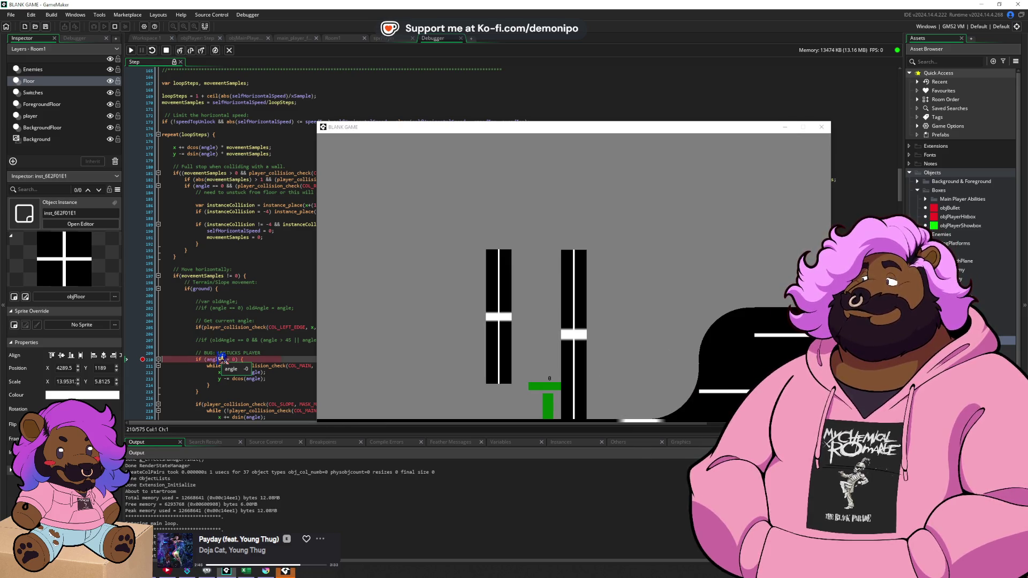
pyautogui.click(156, 239)
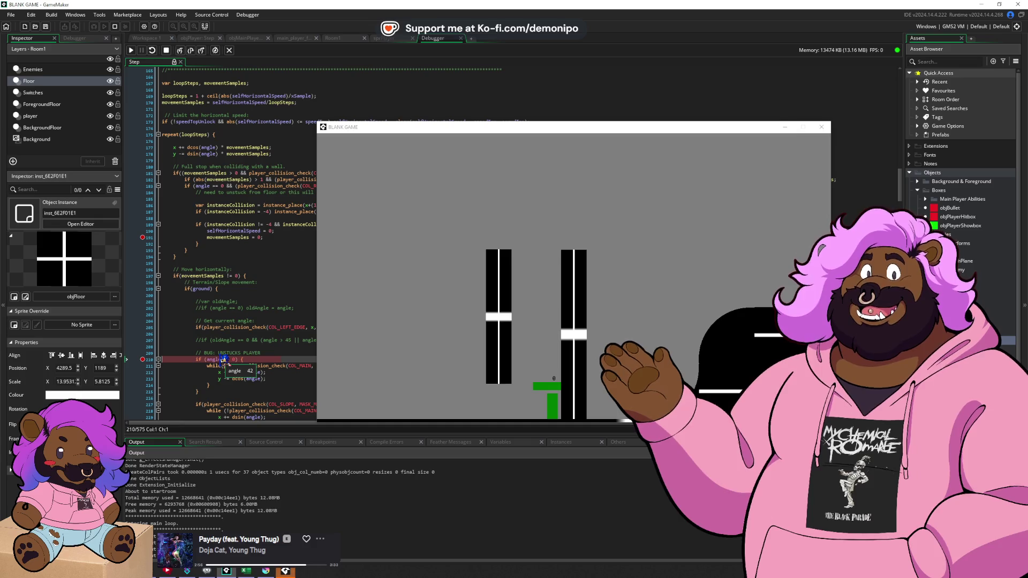
pyautogui.press('F10')
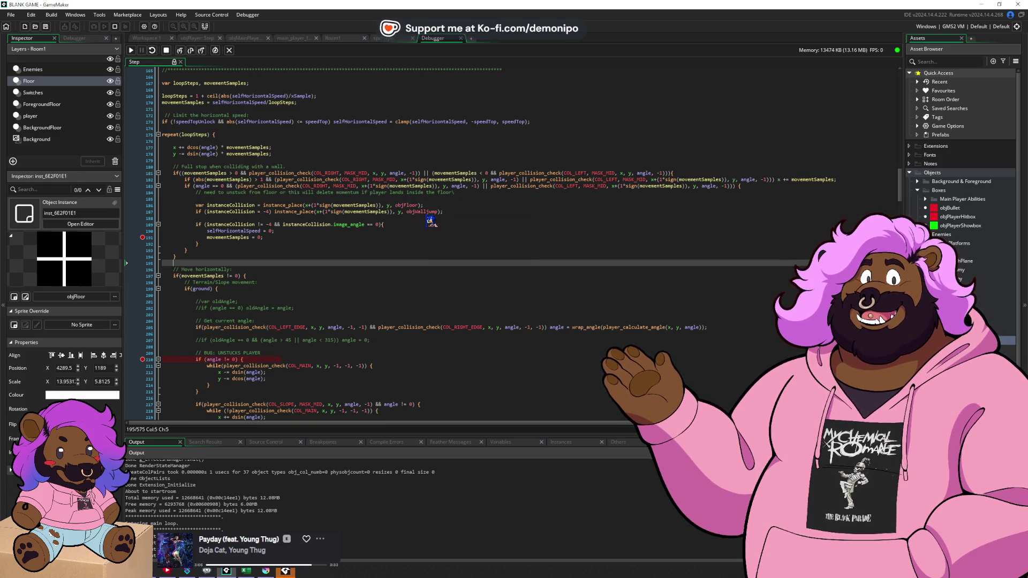
pyautogui.press('F5')
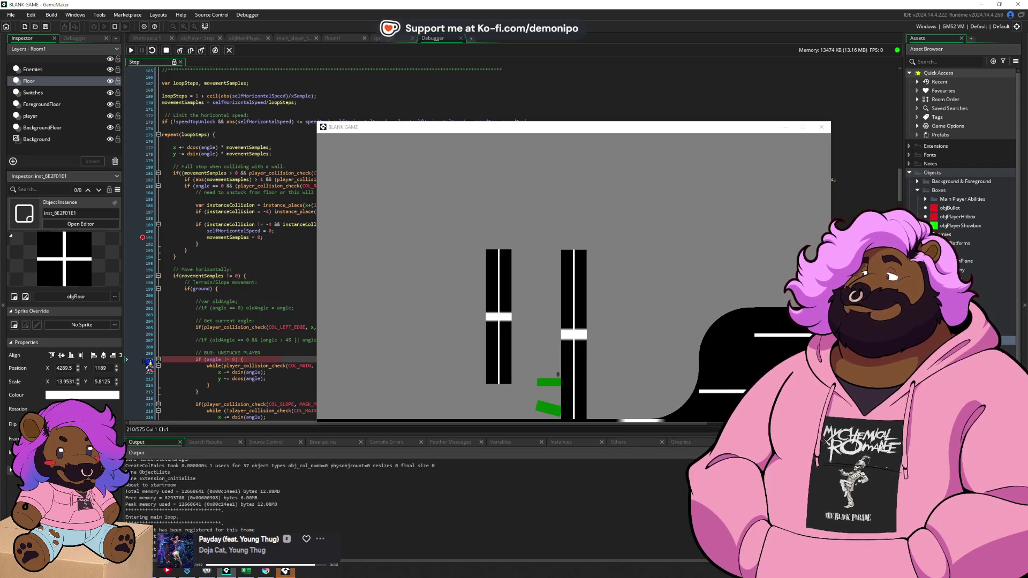
pyautogui.click(149, 230)
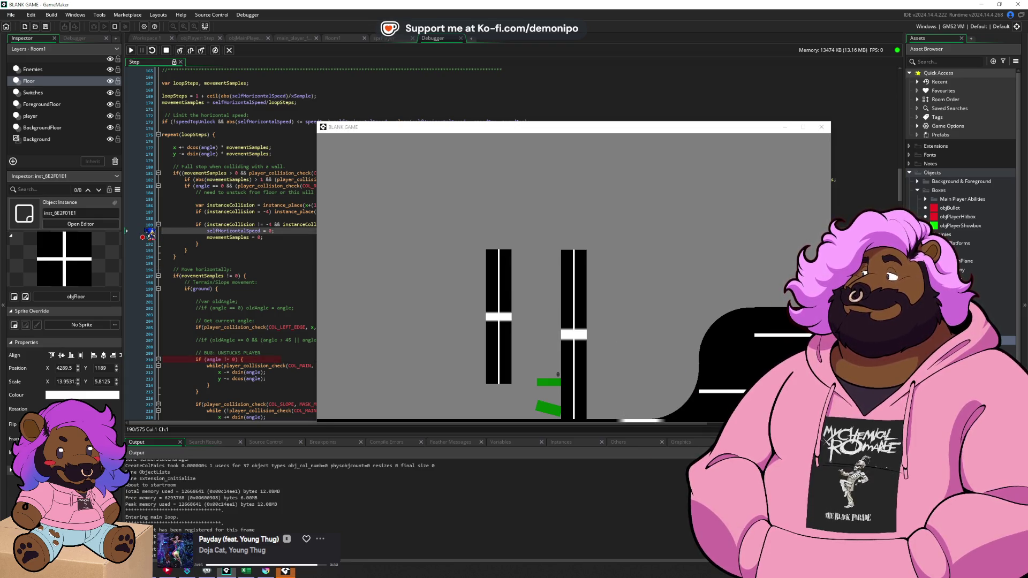
# - Break at line 189 and inspect the instanceCollision and instance_place values
pyautogui.click(144, 225)
pyautogui.press('F5')
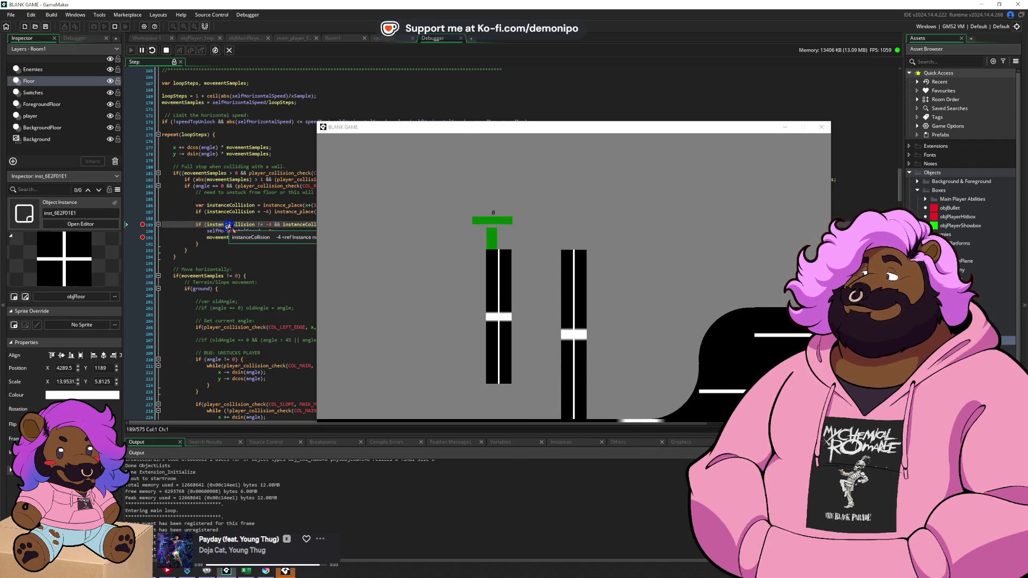
pyautogui.press('F5')
pyautogui.moveTo(228, 234)
pyautogui.press('F5')
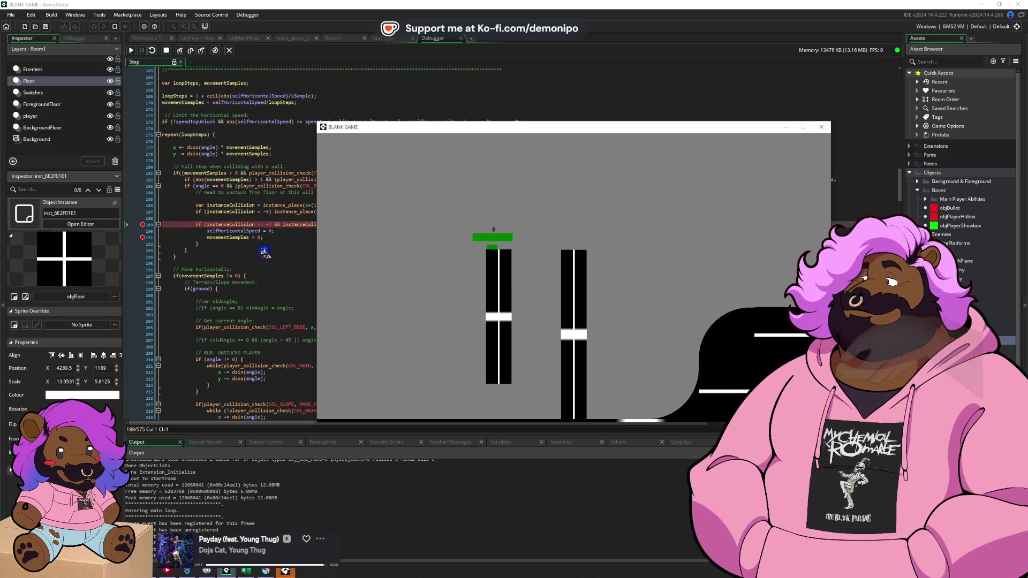
pyautogui.press('F10')
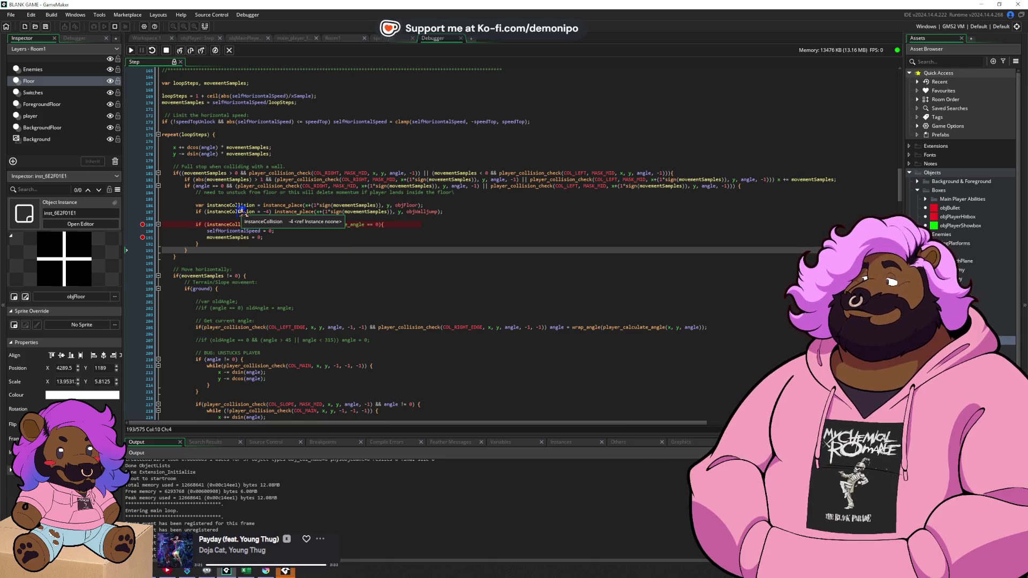
pyautogui.moveTo(314, 224)
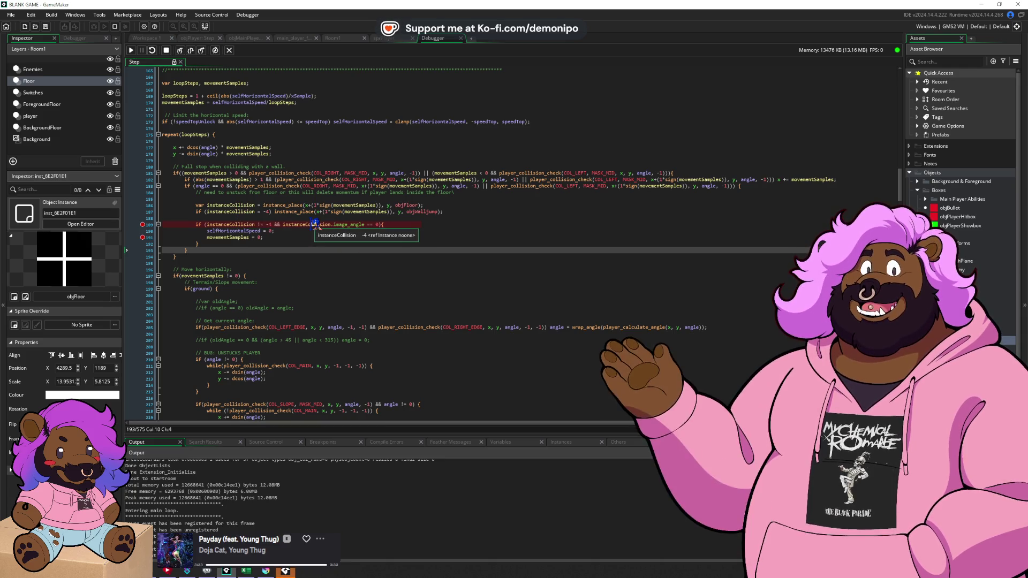
pyautogui.press('F5')
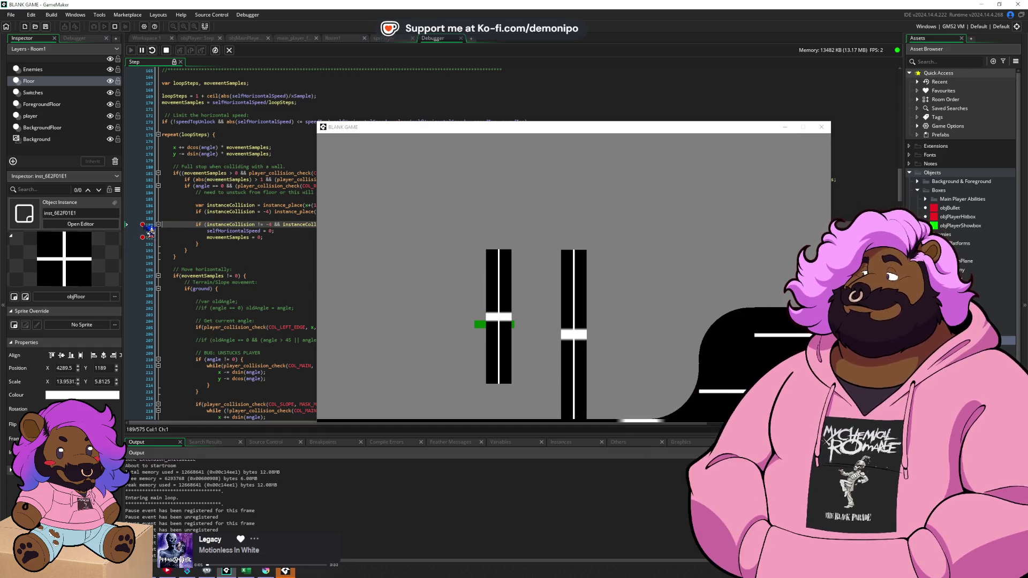
# - Toggle the line 210 breakpoint, inspect the objWalljump check values, and stop the game
pyautogui.press('F10')
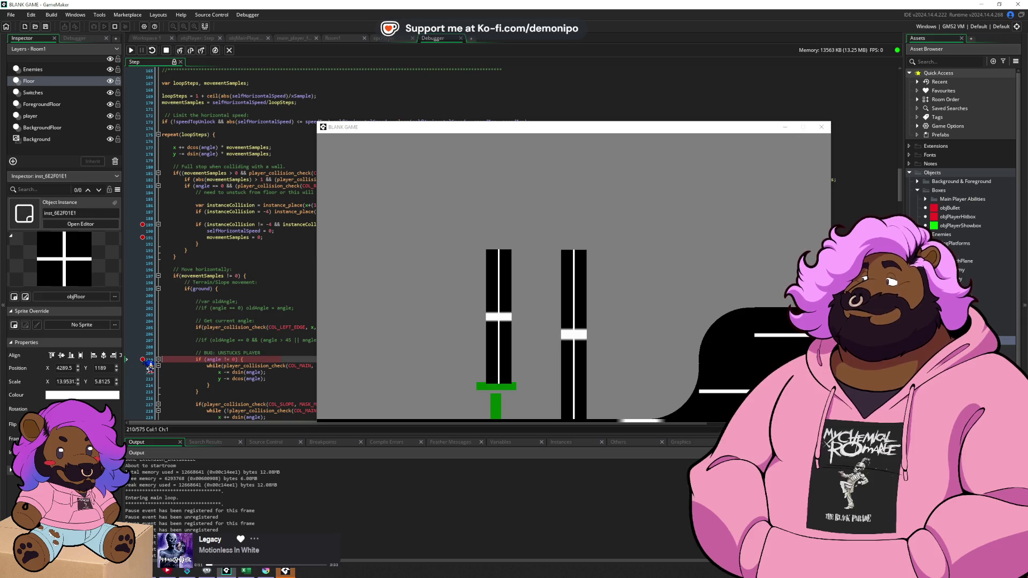
pyautogui.click(143, 359)
pyautogui.press('F5')
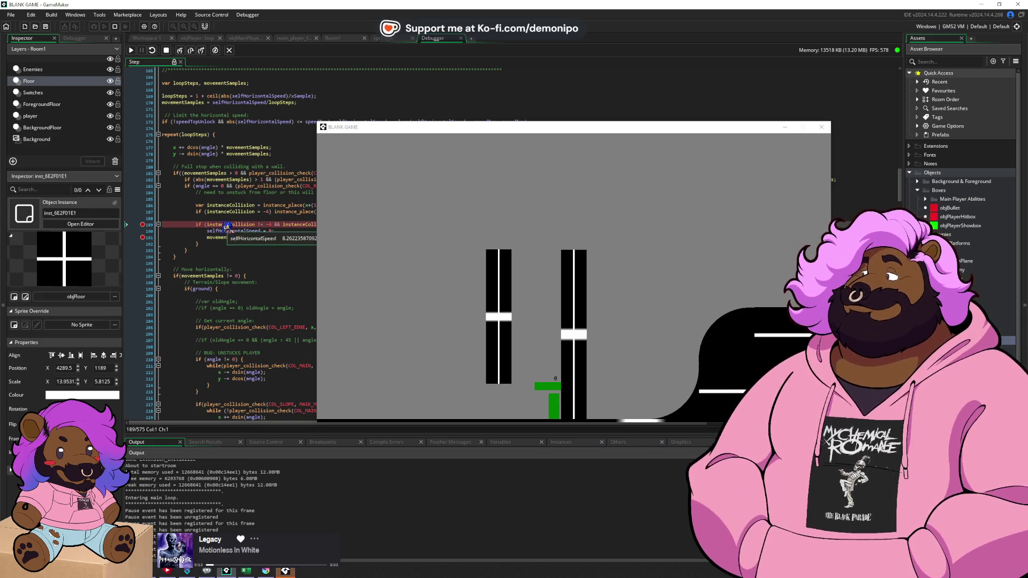
pyautogui.click(143, 359)
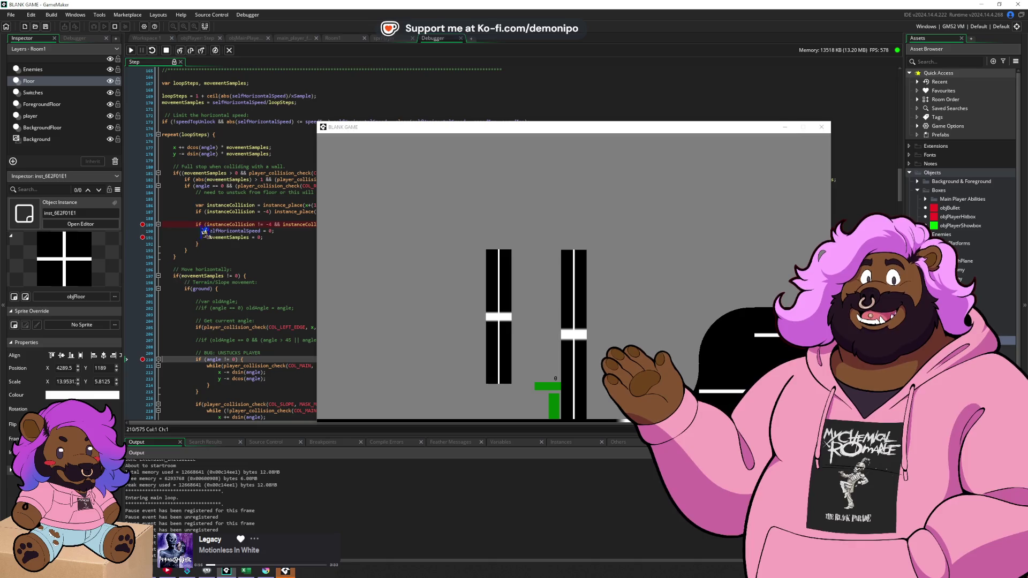
pyautogui.press('F5')
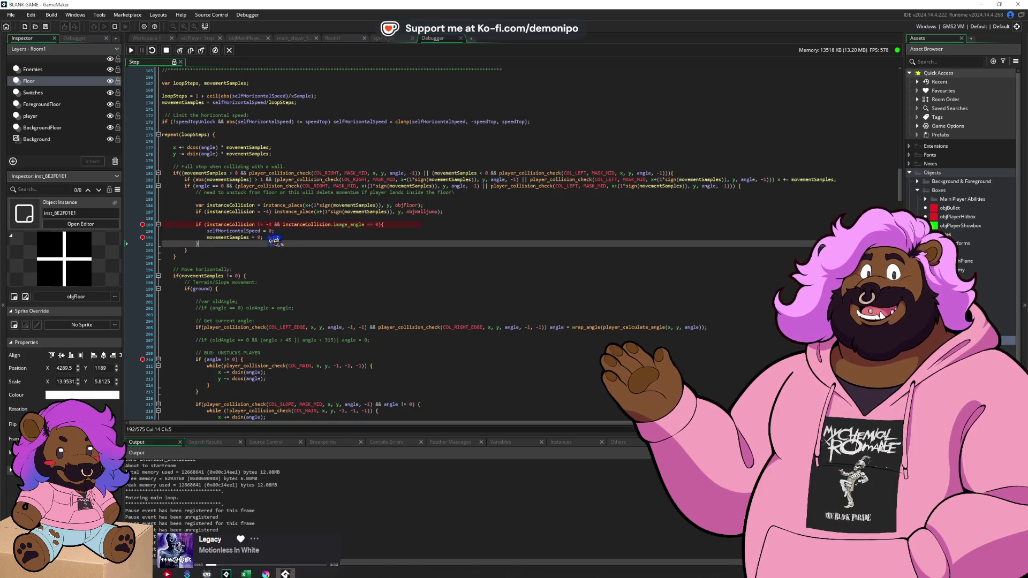
pyautogui.moveTo(295, 211)
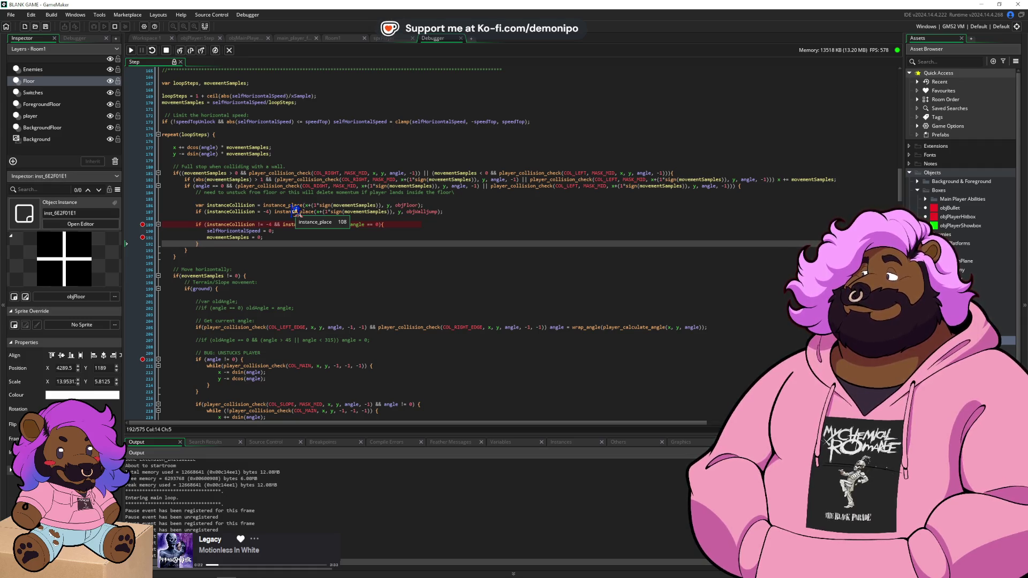
pyautogui.moveTo(418, 212)
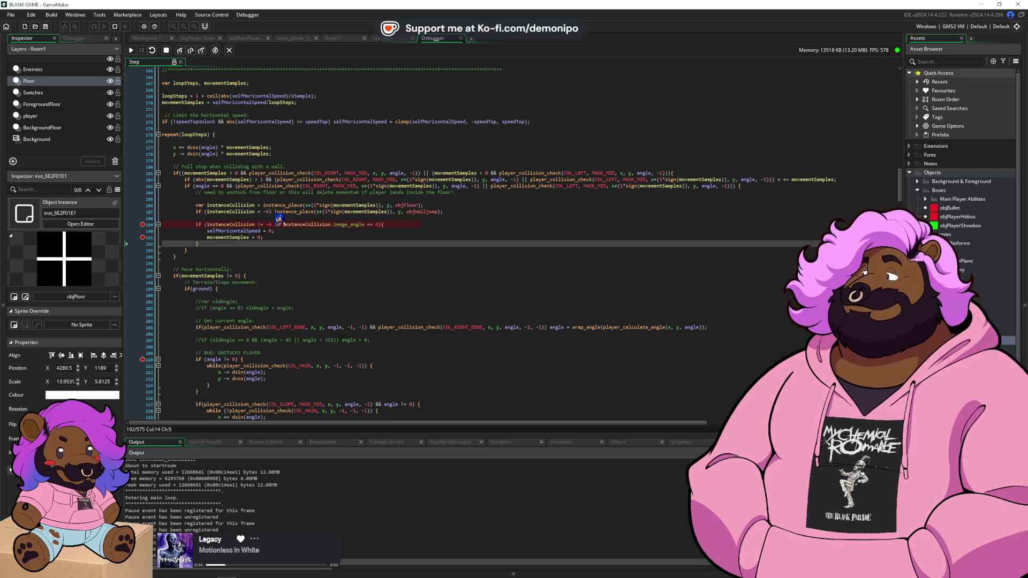
pyautogui.click(168, 51)
# - Remove the extra parenthesis and prefix the objWalljump instance_place call with 'instanceCollision ='
pyautogui.click(275, 212)
pyautogui.press('BackSpace')
pyautogui.write('instanceCollision')
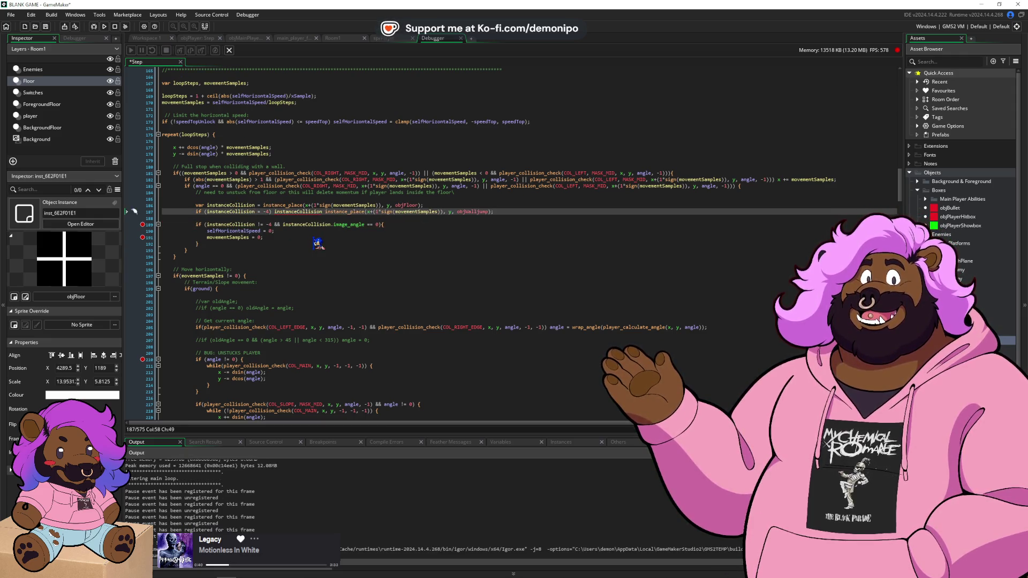
pyautogui.write(' =')
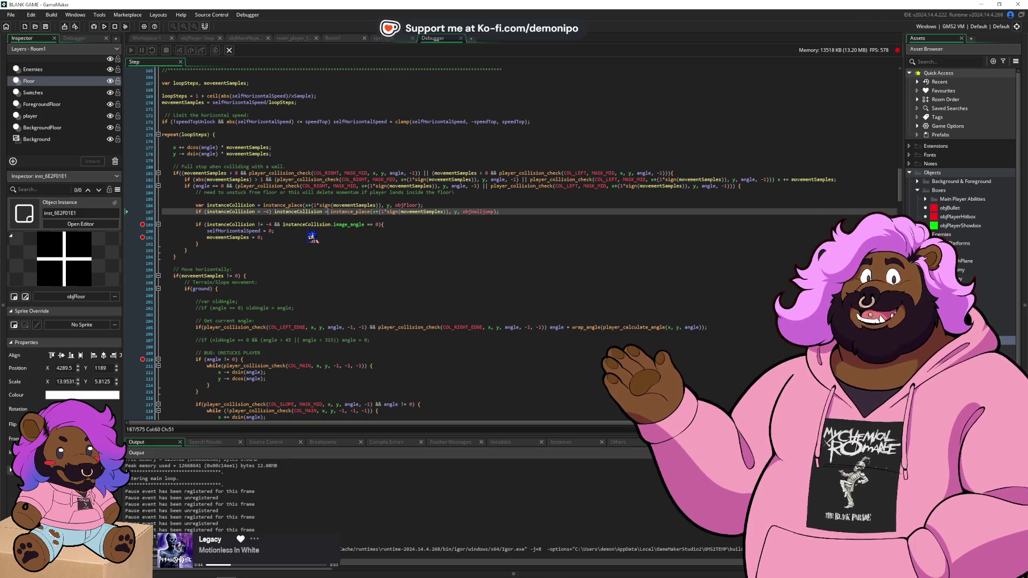
# - Run the debug build, start the game, and toggle the line 210 breakpoint while resuming
pyautogui.click(95, 27)
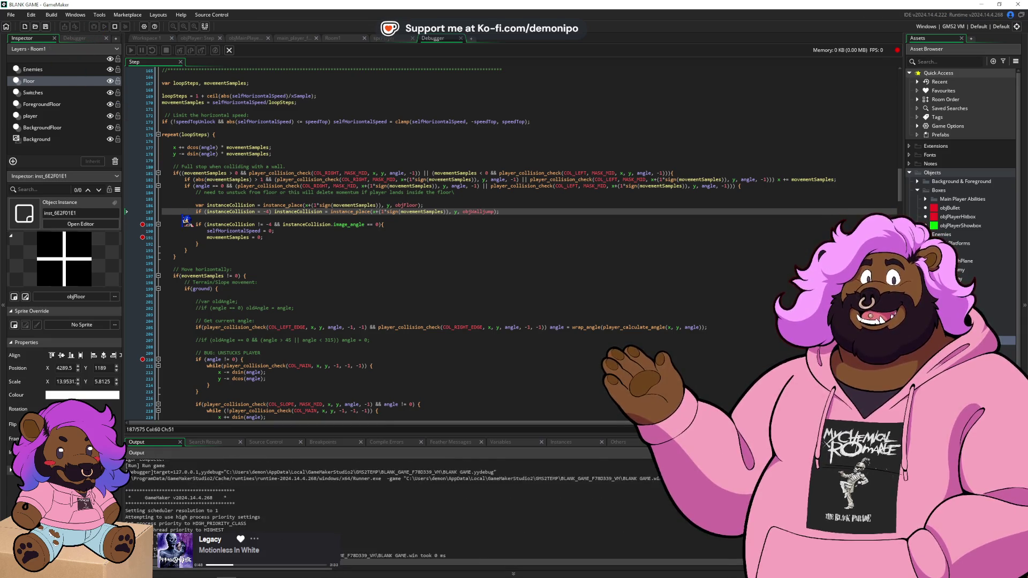
pyautogui.click(514, 379)
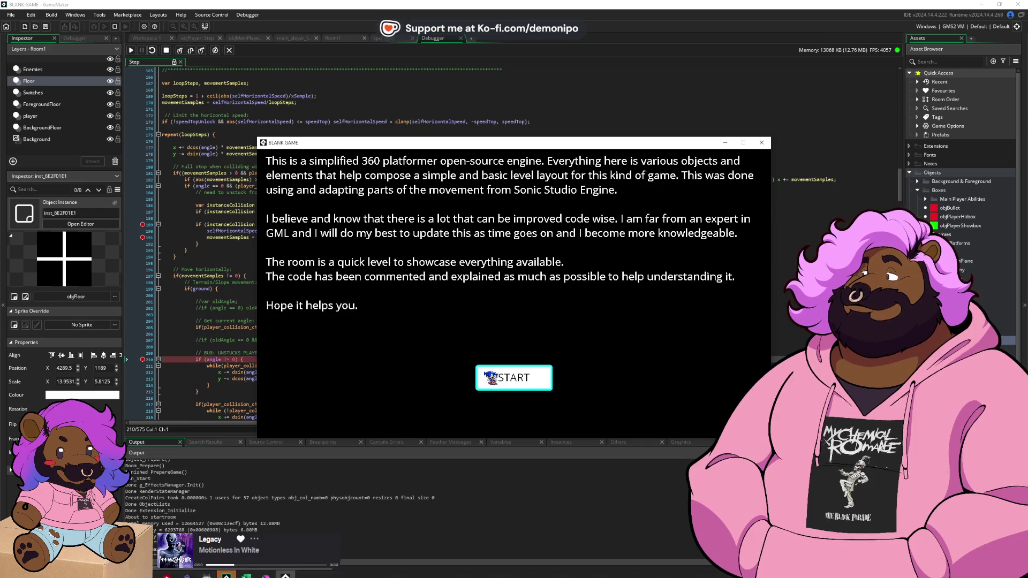
pyautogui.click(144, 360)
pyautogui.press('F5')
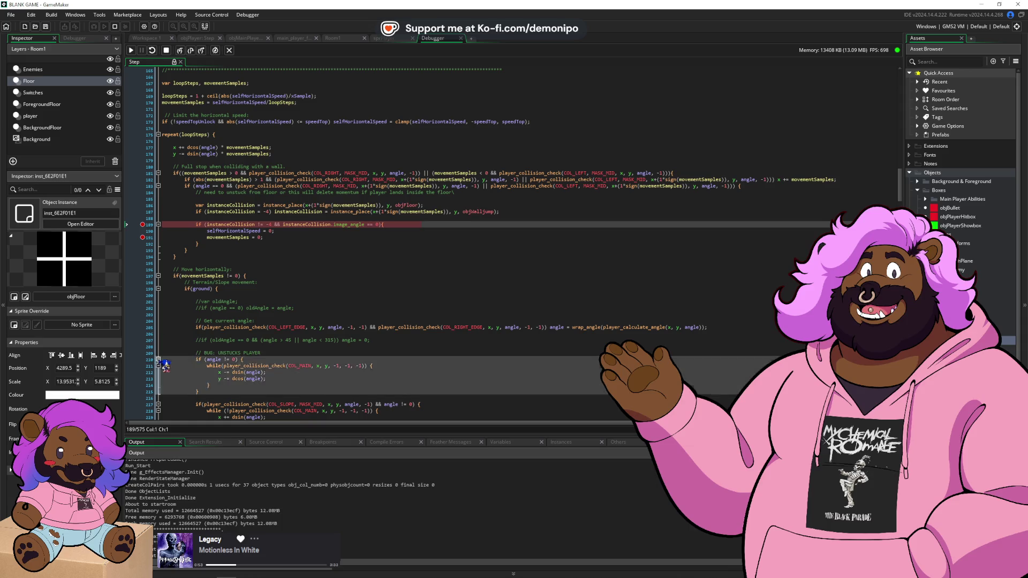
pyautogui.click(143, 359)
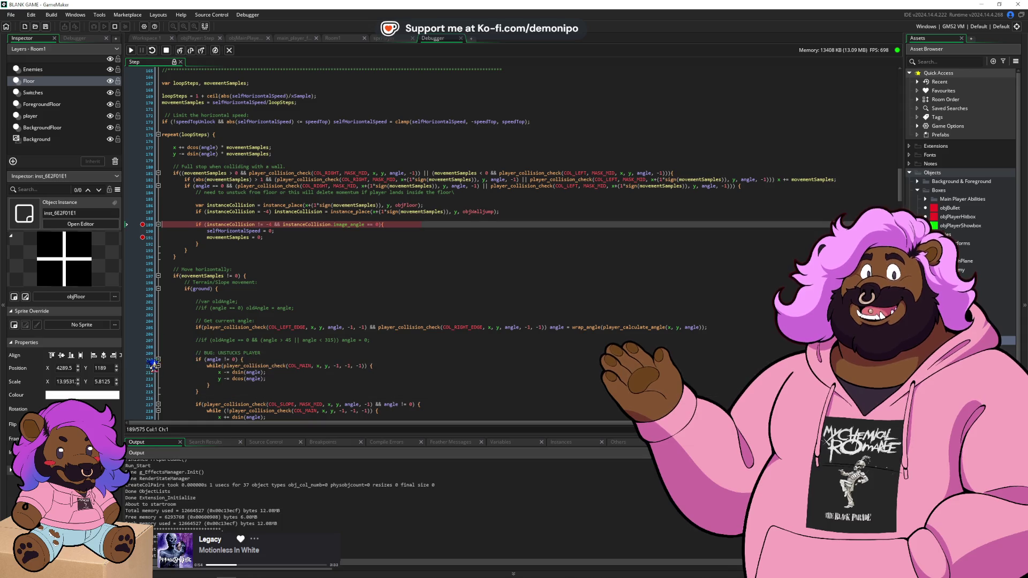
pyautogui.press('F5')
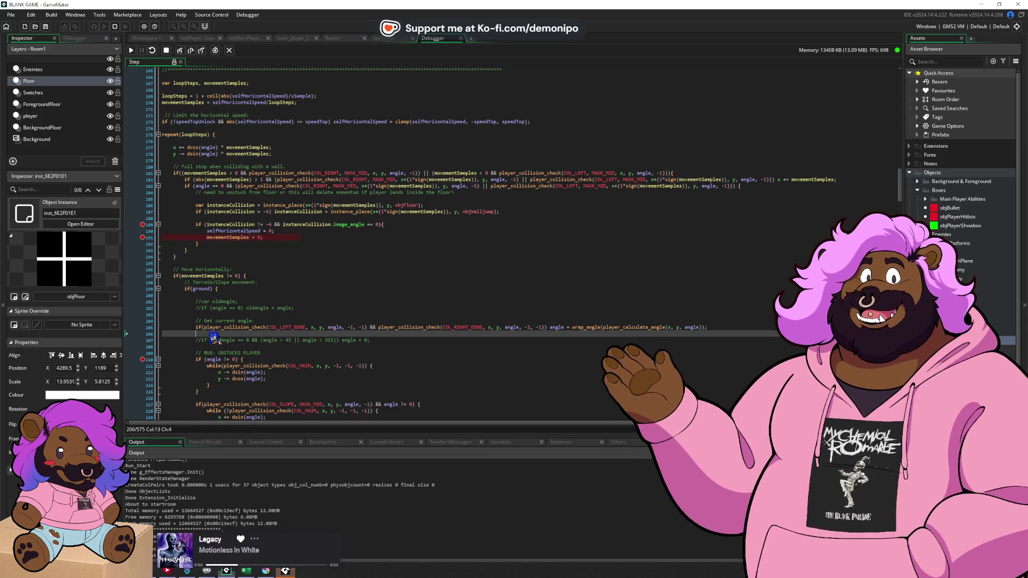
pyautogui.press('F5')
pyautogui.click(143, 359)
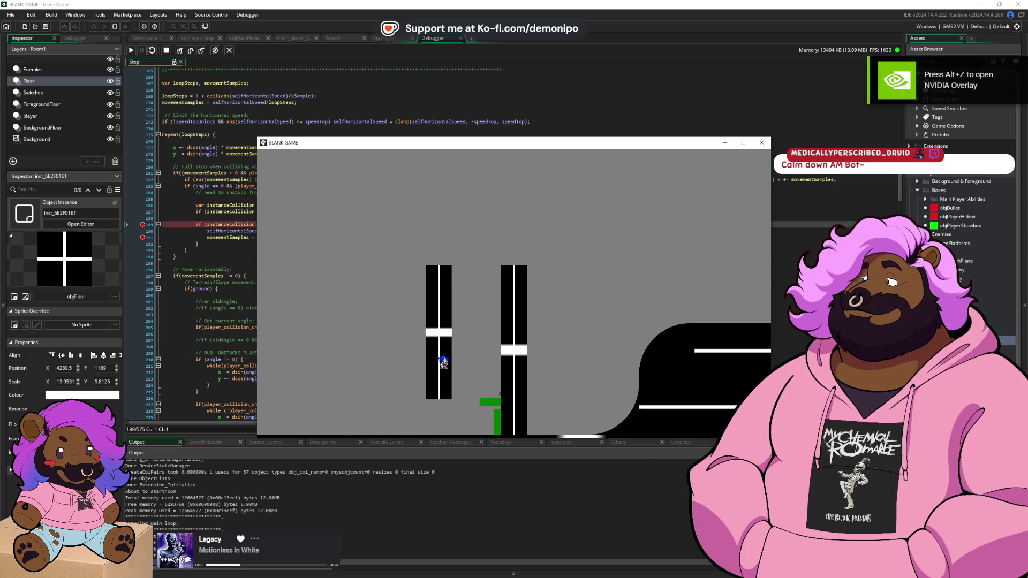
# - Continue past the line 189 break with F5 and F10 while play-testing wall jumps
pyautogui.click(217, 293)
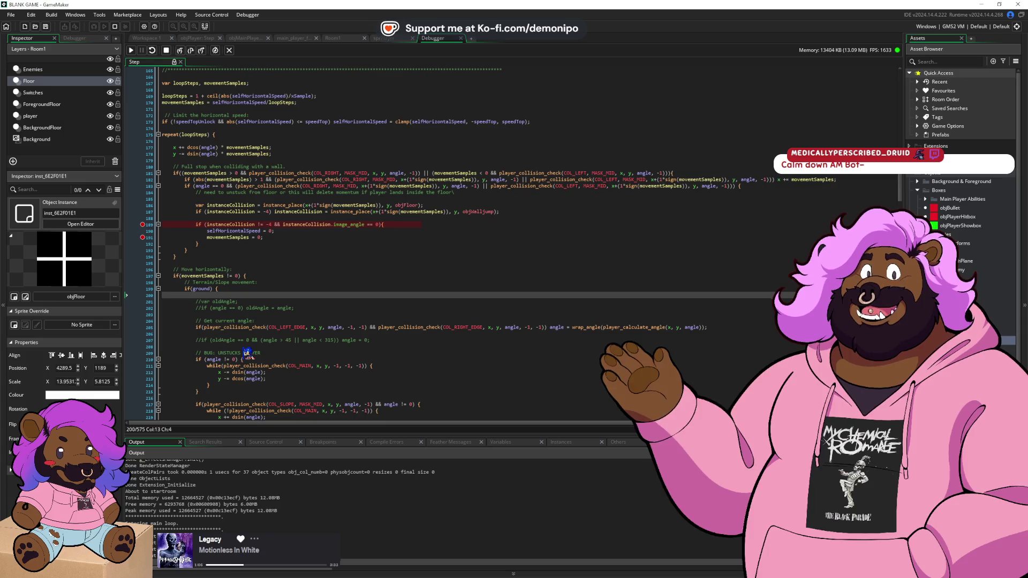
pyautogui.click(217, 303)
pyautogui.press('F5')
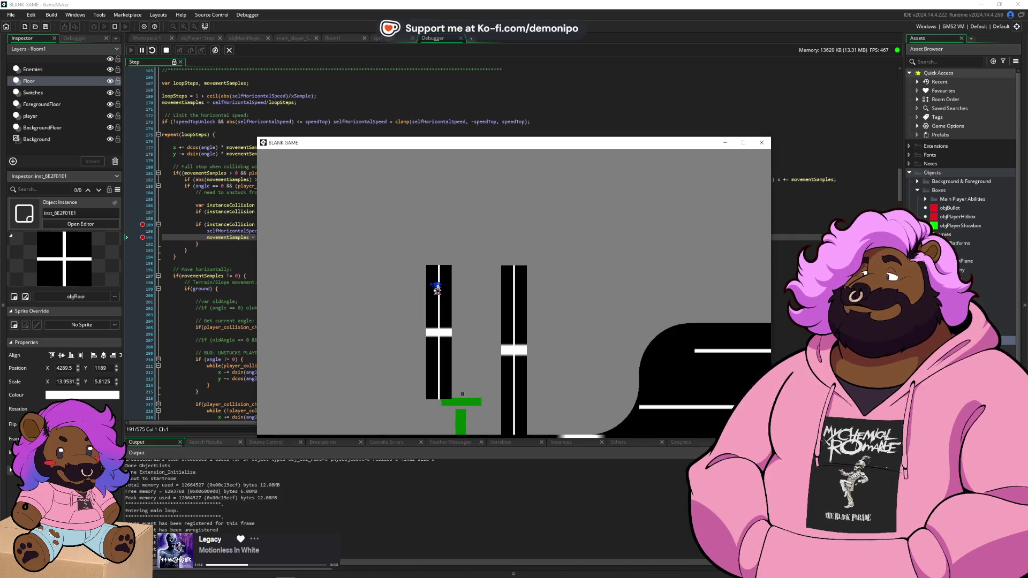
pyautogui.press('F10')
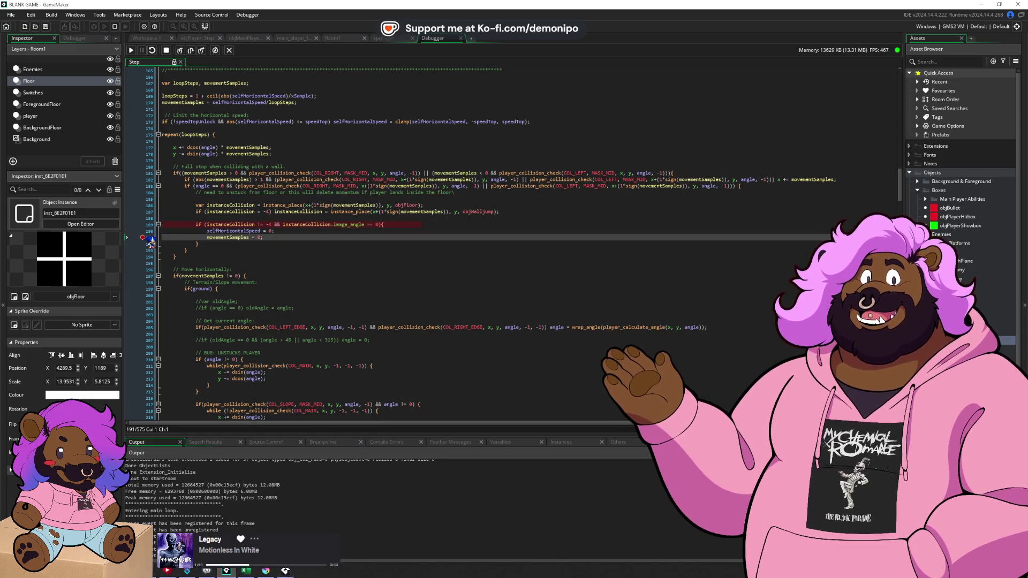
pyautogui.press('F10')
pyautogui.press('F5')
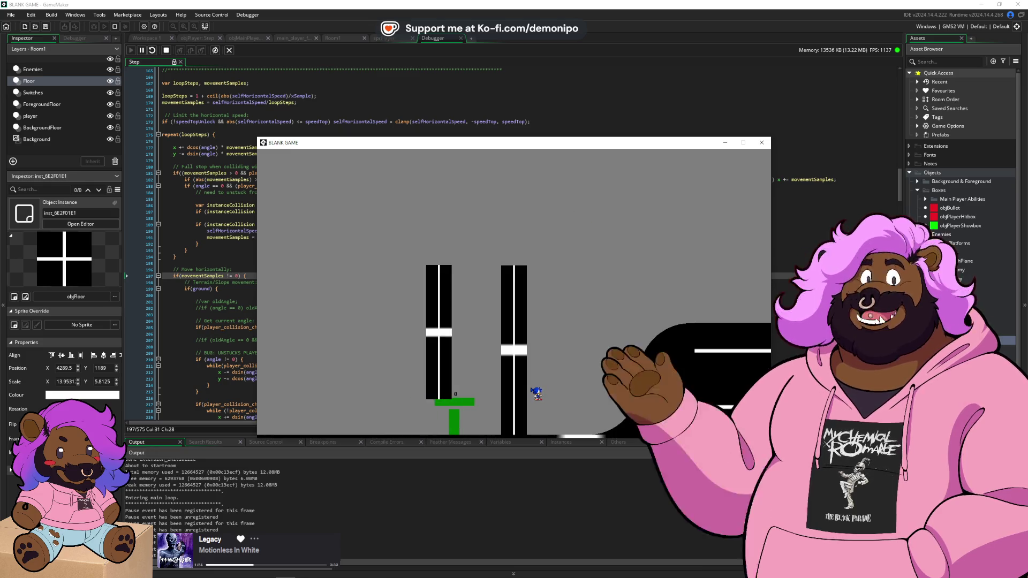
pyautogui.click(234, 316)
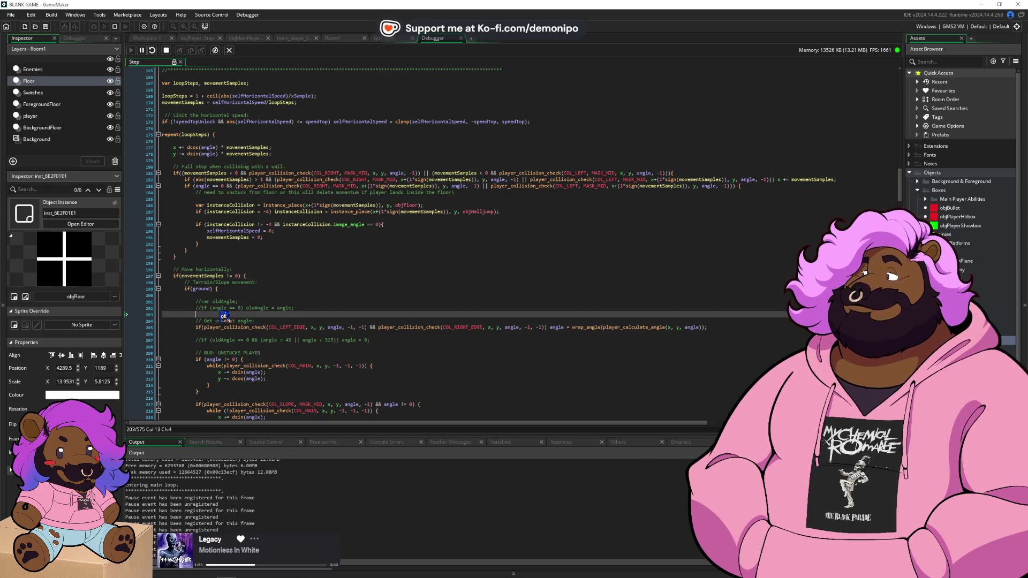
# - Open the player_unstuck script and widen its editor to show the full stuck-check lines
pyautogui.scroll(-9, 236, 310)
pyautogui.scroll(12, 236, 310)
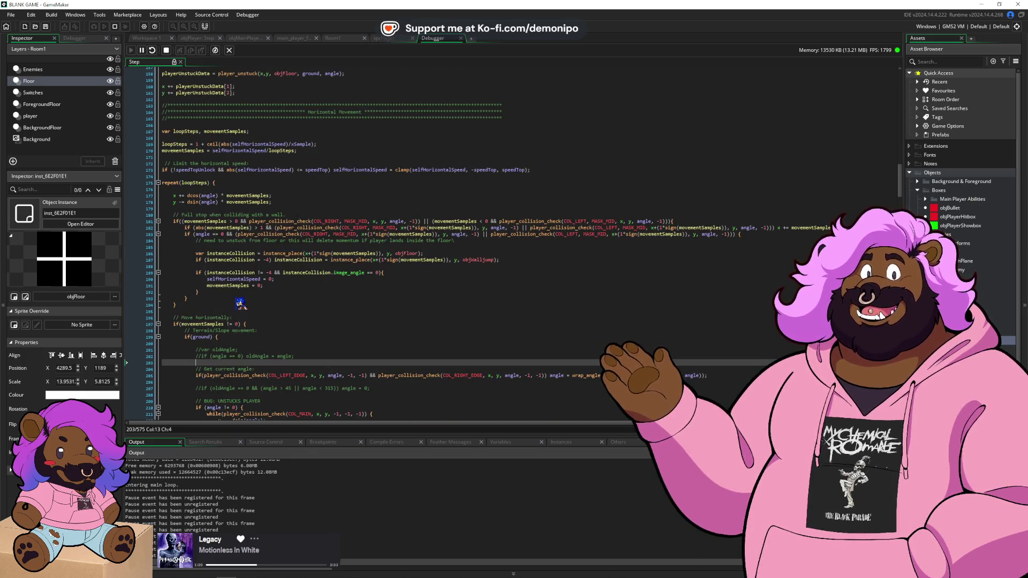
pyautogui.scroll(6, 240, 304)
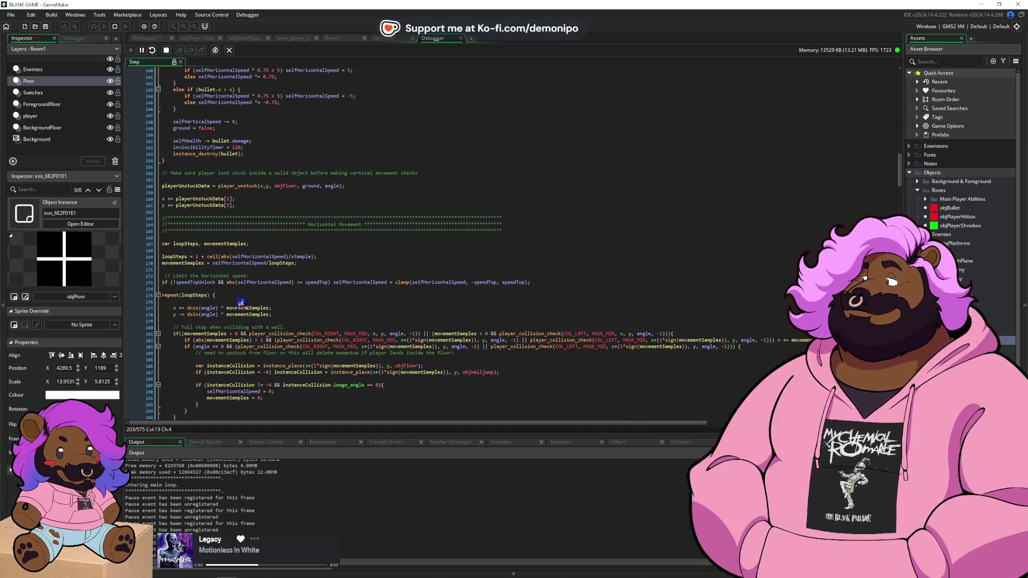
pyautogui.scroll(-1, 961, 155)
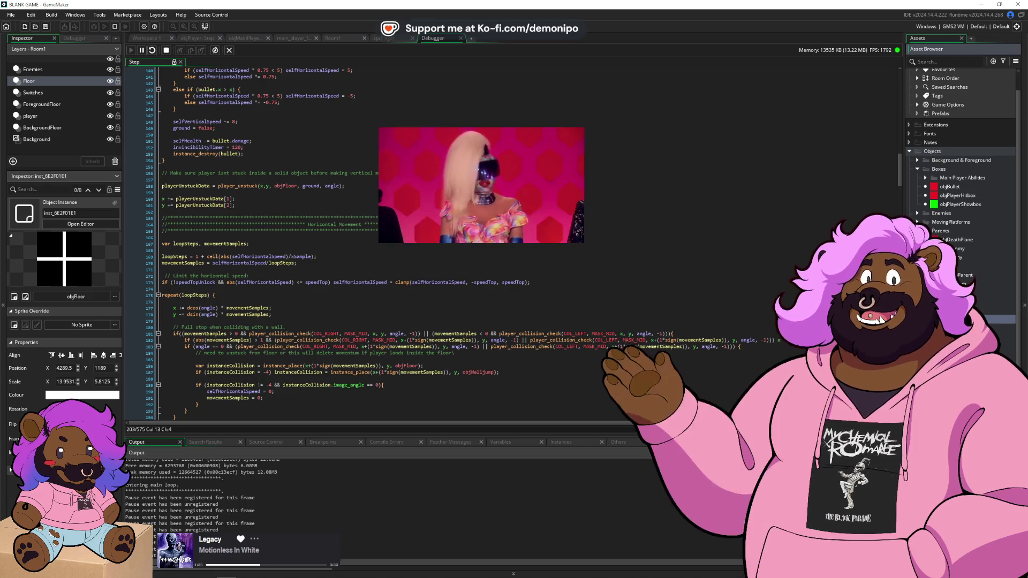
pyautogui.middleClick(236, 186)
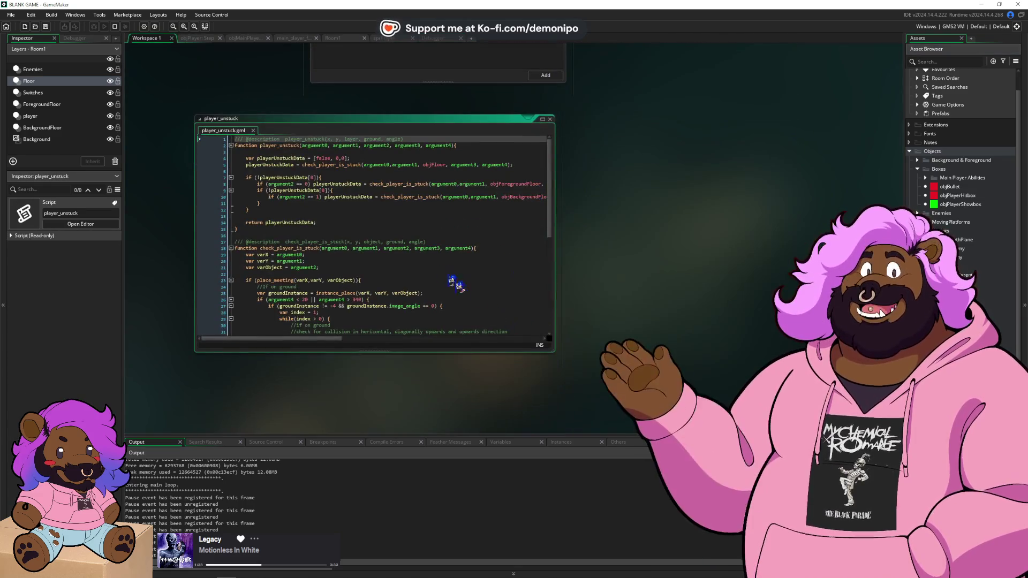
pyautogui.click(363, 209)
pyautogui.click(445, 178)
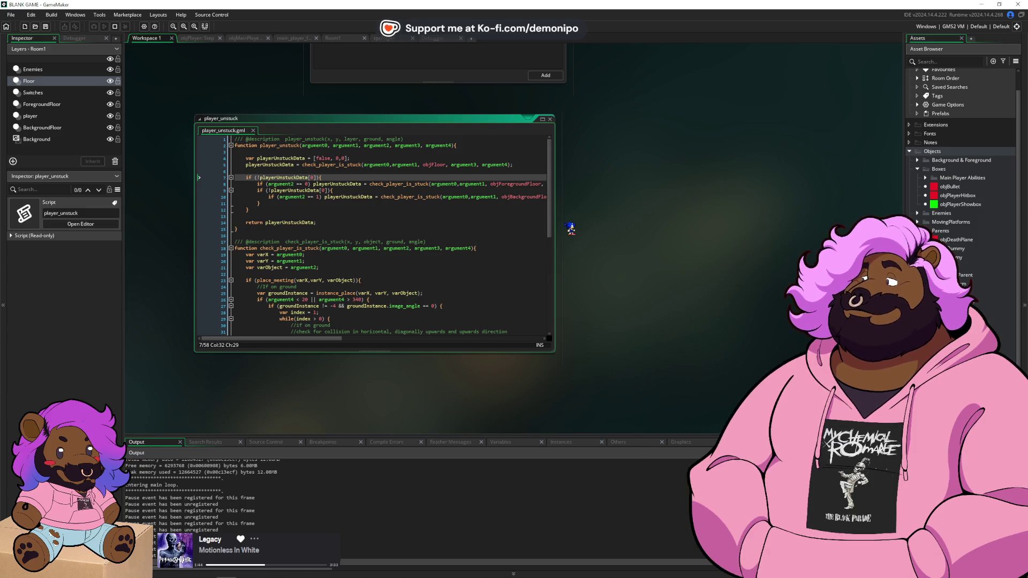
pyautogui.moveTo(562, 222); pyautogui.dragTo(793, 232)
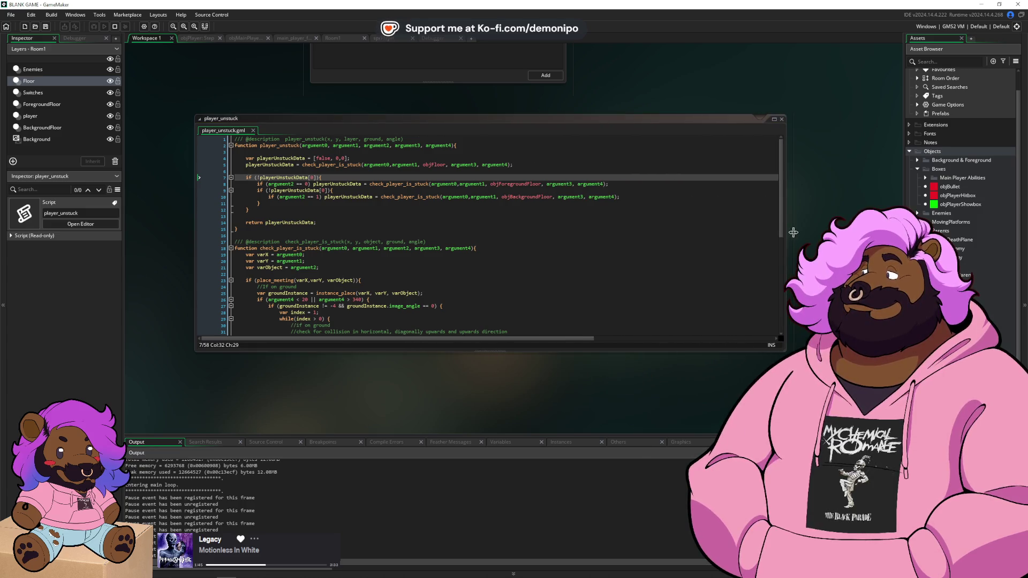
pyautogui.click(550, 170)
pyautogui.click(506, 182)
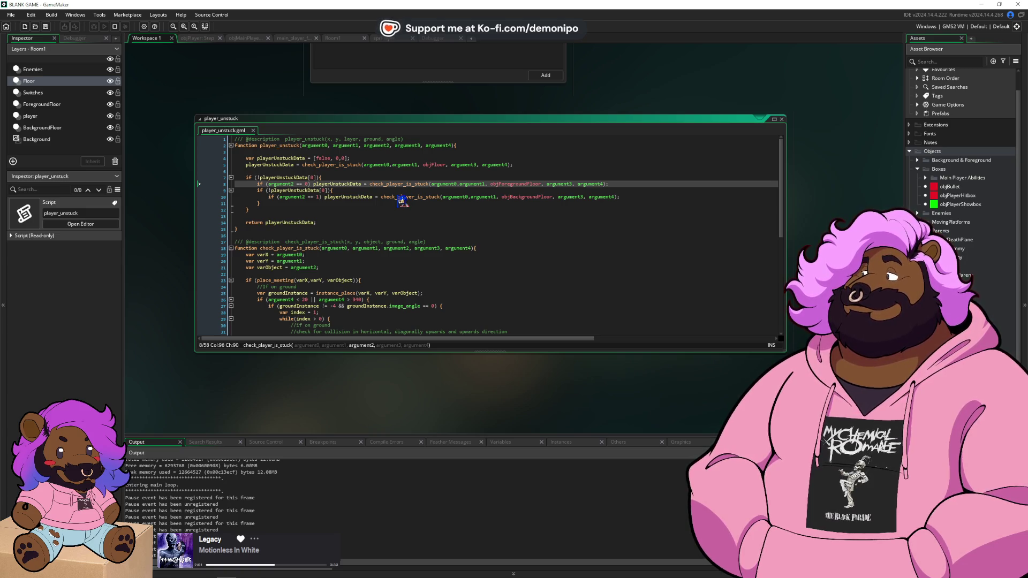
pyautogui.click(524, 164)
pyautogui.click(397, 178)
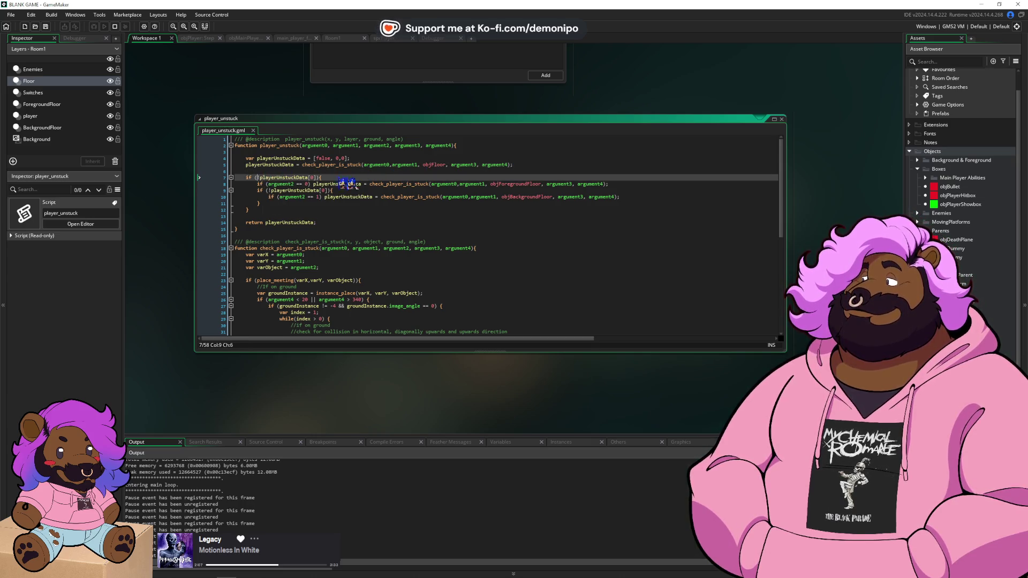
# - Copy line 5's stuck check under the if, change objFloor to objWalljump, and save
pyautogui.click(278, 164)
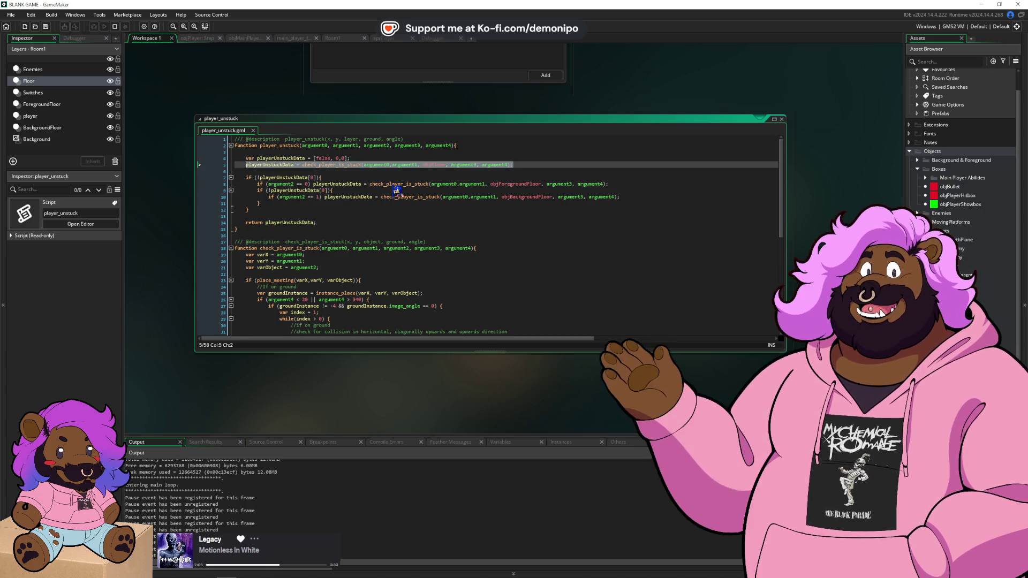
pyautogui.press('Down')
pyautogui.press('Down')
pyautogui.press('Home')
pyautogui.press('End')
pyautogui.press('Return')
pyautogui.write('playerUnstuckData = check_player_is_stuck(argument0,argument1, objFloor, argument3, argument4);')
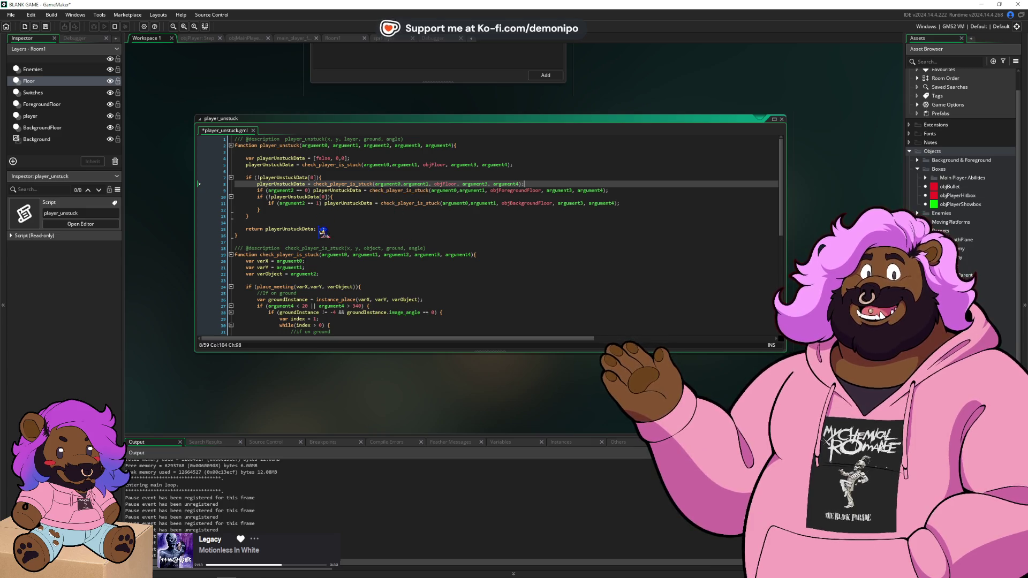
pyautogui.doubleClick(449, 185)
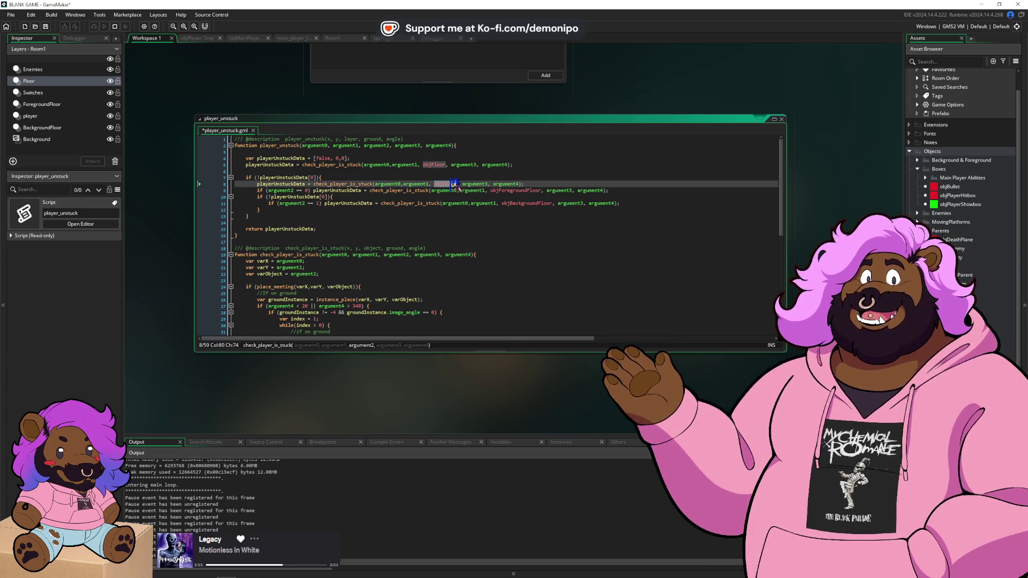
pyautogui.write('ob')
pyautogui.write('al')
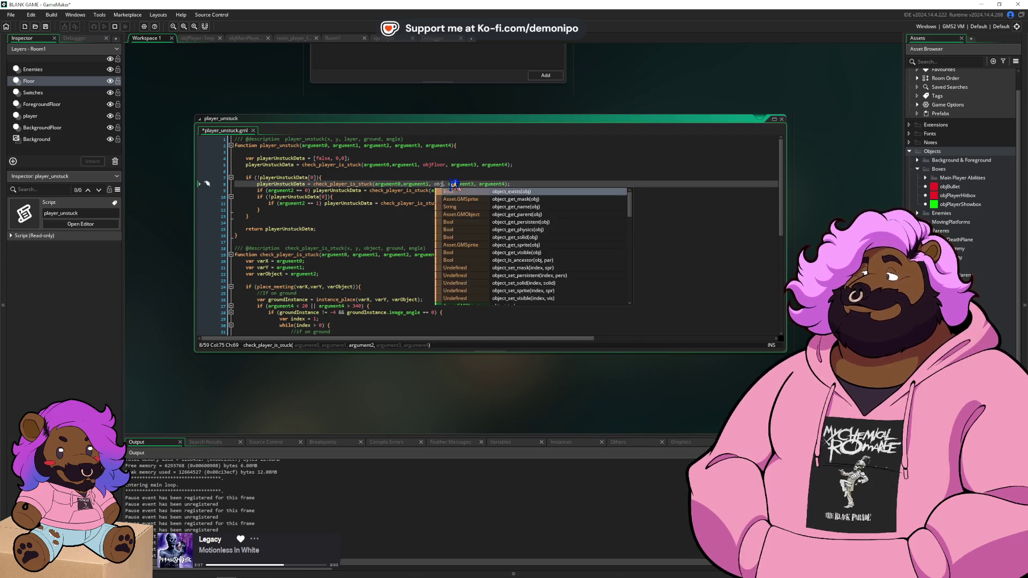
pyautogui.press('Return')
pyautogui.hotkey('ctrl', 's')
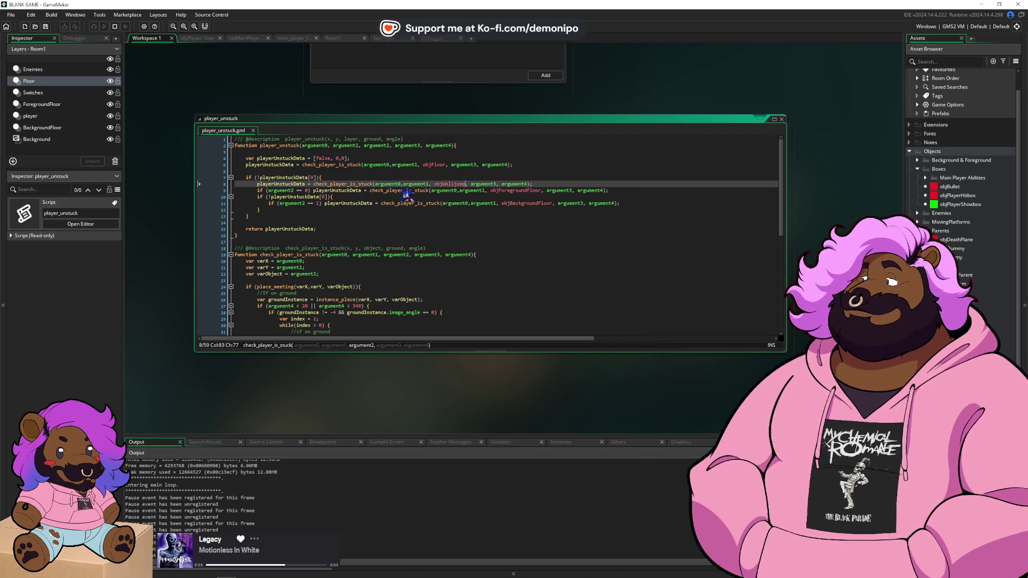
# - Copy the !playerUnstuckData[0] if condition onto a new line 6 above it
pyautogui.click(278, 179)
pyautogui.keyDown('shift'); pyautogui.click(323, 177); pyautogui.keyUp('shift')
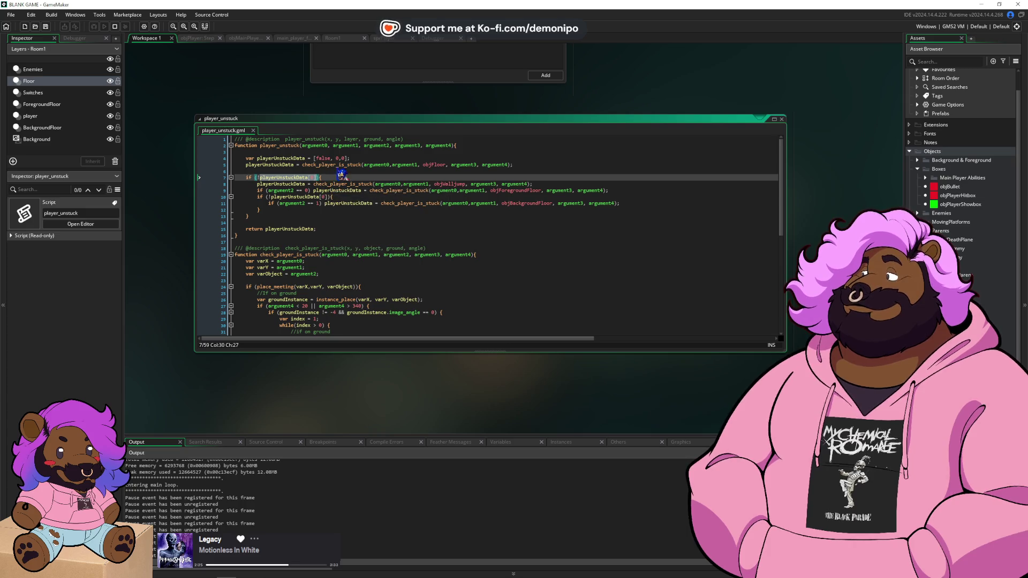
pyautogui.click(315, 178)
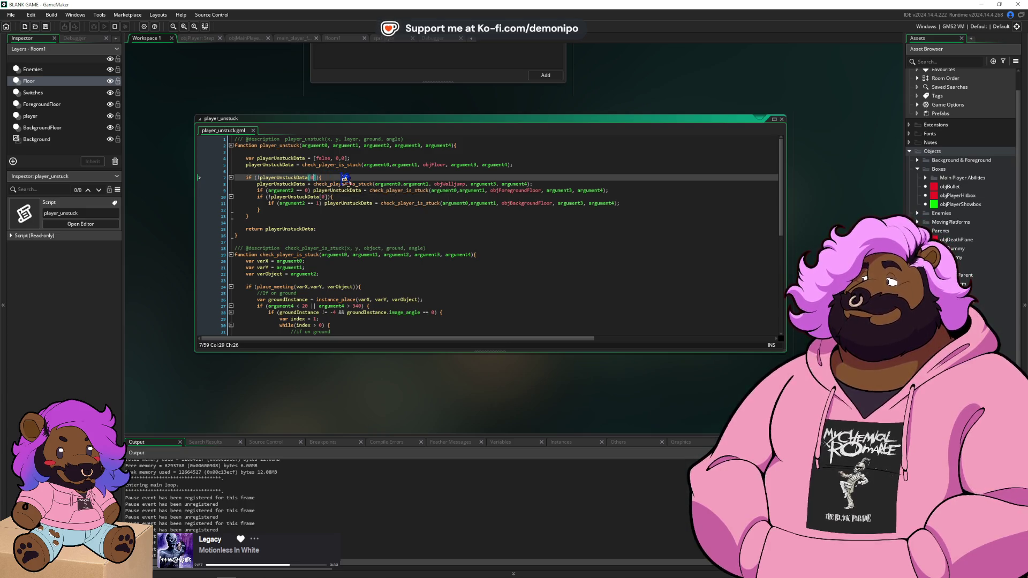
pyautogui.hotkey('shift', 'Home')
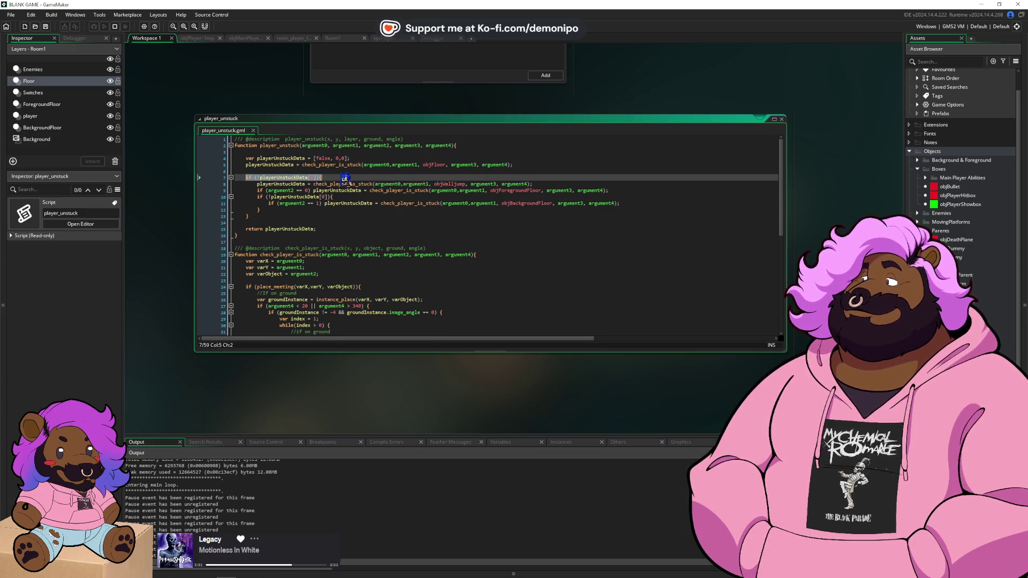
pyautogui.press('Left')
pyautogui.hotkey('ctrl', 'shift', 'Right')
pyautogui.hotkey('ctrl', 'shift', 'Right')
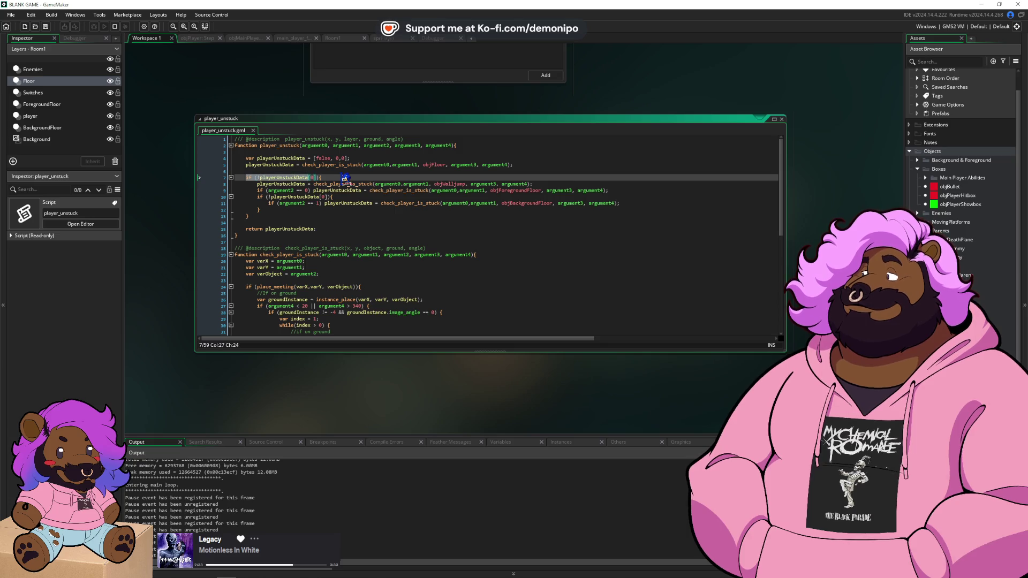
pyautogui.hotkey('ctrl', 'c')
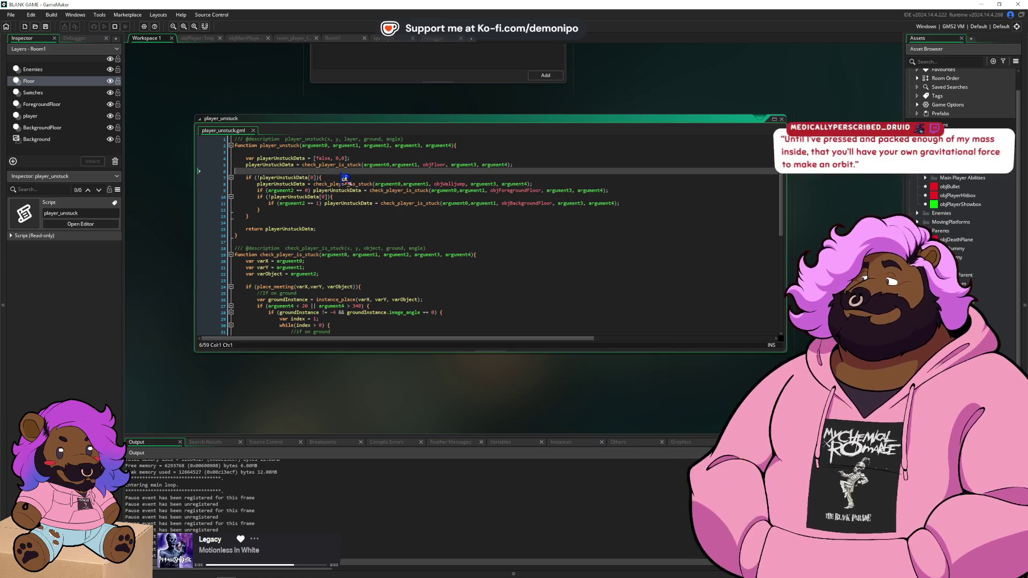
pyautogui.press('Up')
pyautogui.press('Return')
pyautogui.press('Up')
pyautogui.hotkey('ctrl', 'v')
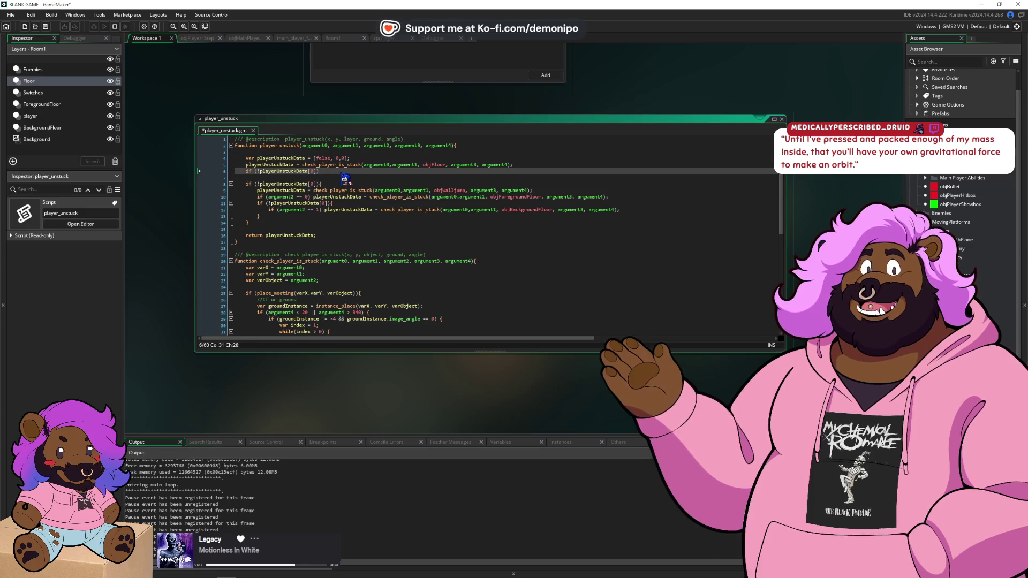
# - Move the objWalljump stuck-check call onto line 6 after the if and delete the empty line
pyautogui.click(317, 190)
pyautogui.press('Home')
pyautogui.hotkey('shift', 'End')
pyautogui.press('BackSpace')
pyautogui.press('Up')
pyautogui.press('Up')
pyautogui.press('Up')
pyautogui.press('End')
pyautogui.hotkey('ctrl', 'v')
pyautogui.press('Down')
pyautogui.press('Down')
pyautogui.press('Delete')
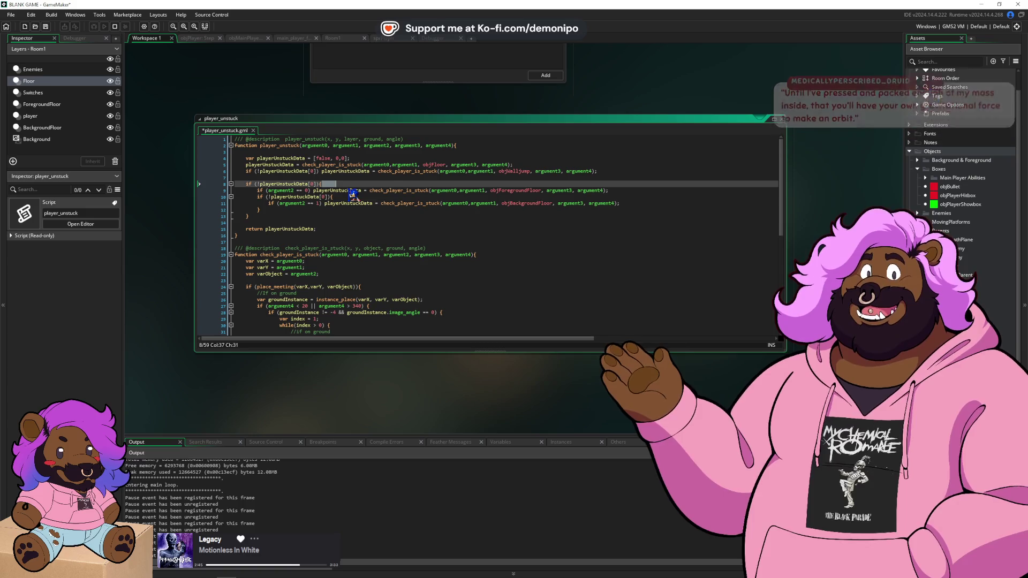
# - Review the playerUnstuckData, objWalljump and objBackgroundFloor checks, then launch the debug game
pyautogui.click(341, 165)
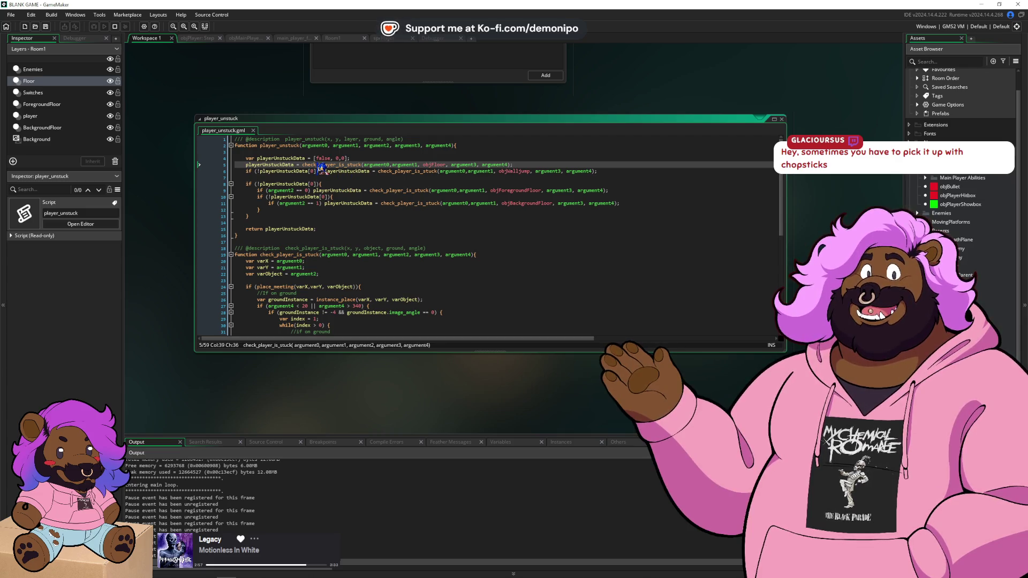
pyautogui.moveTo(355, 171)
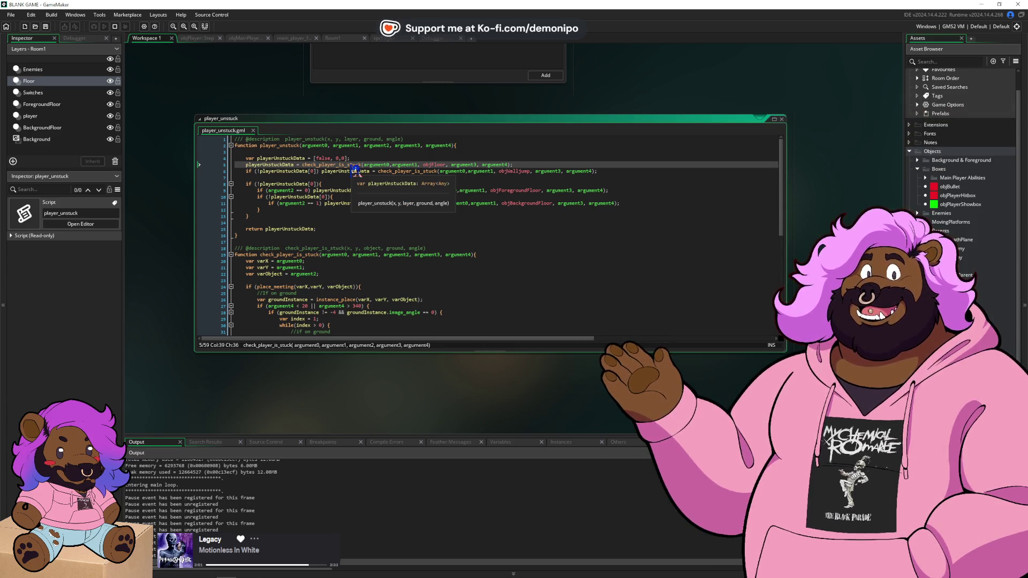
pyautogui.click(320, 172)
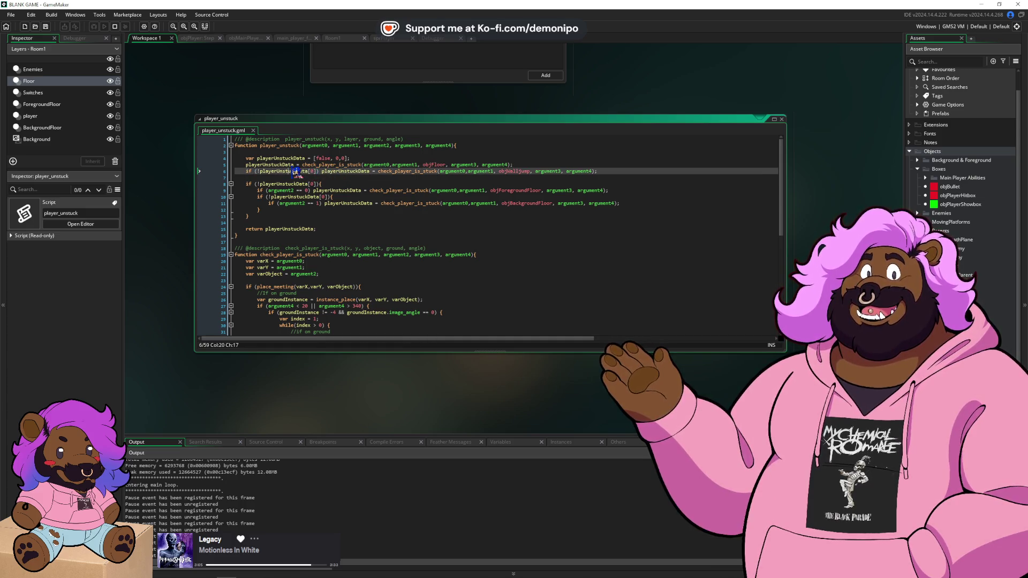
pyautogui.doubleClick(346, 171)
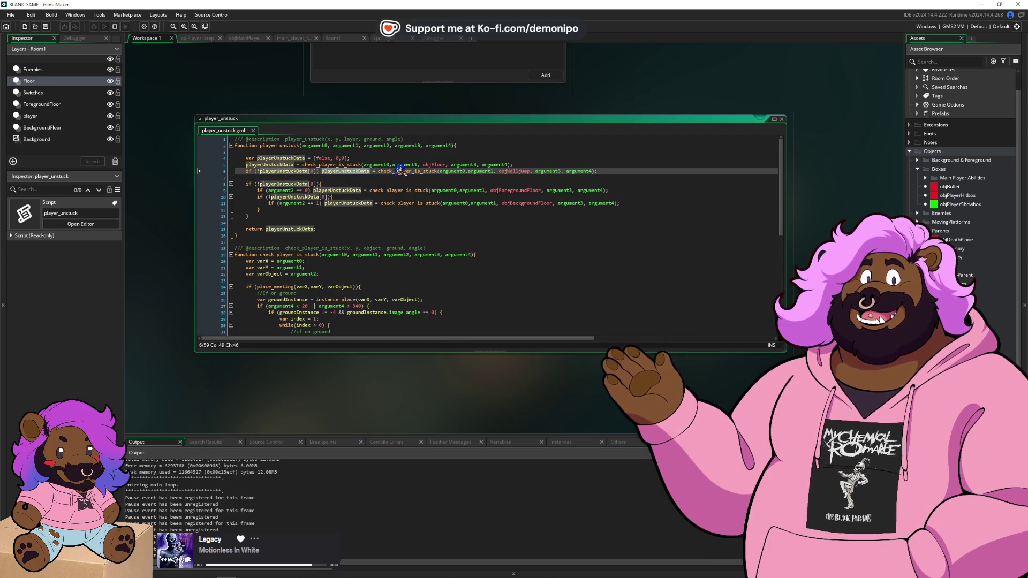
pyautogui.click(396, 172)
pyautogui.doubleClick(516, 171)
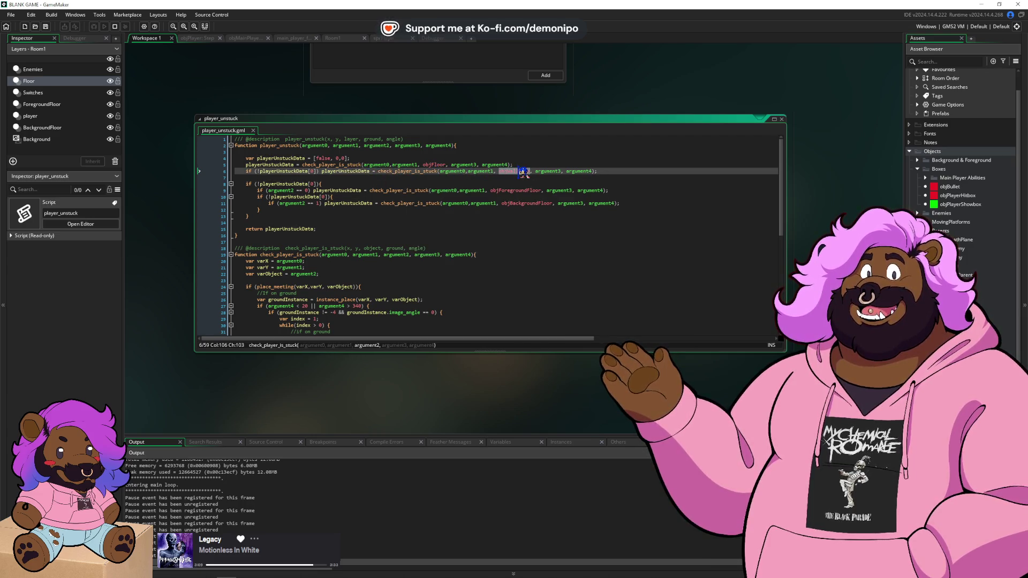
pyautogui.click(315, 190)
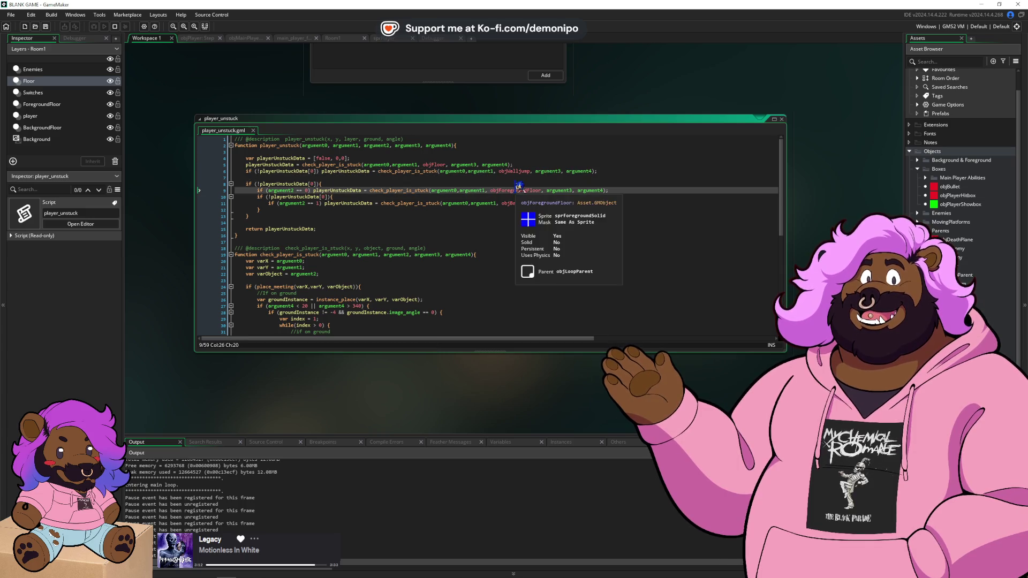
pyautogui.click(524, 203)
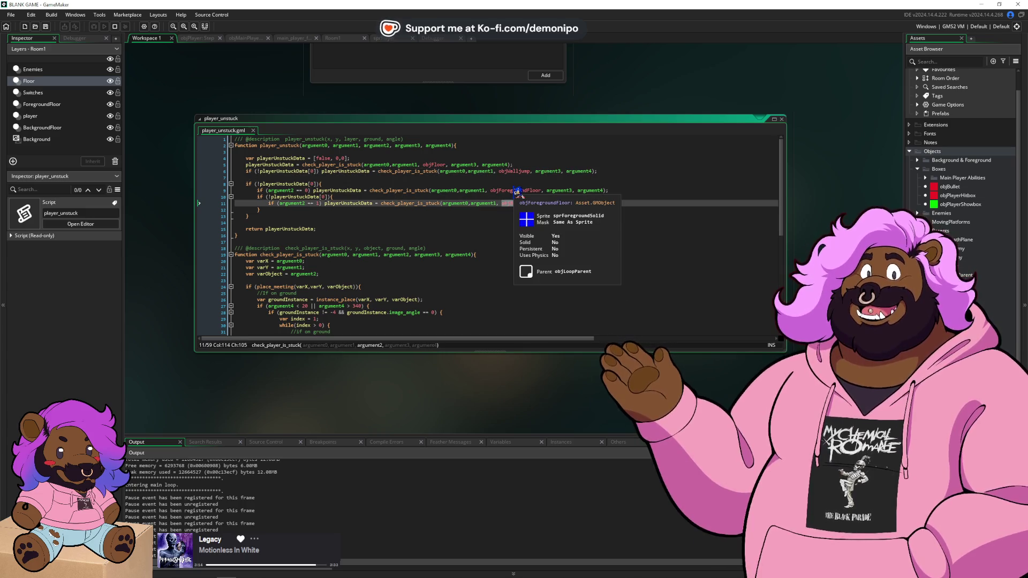
pyautogui.click(470, 204)
pyautogui.click(353, 216)
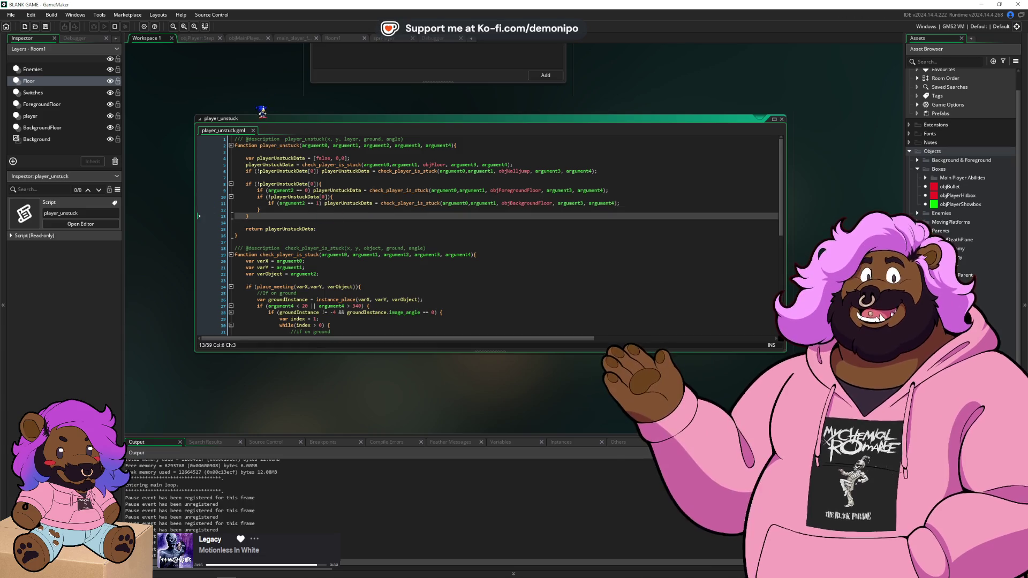
pyautogui.click(115, 28)
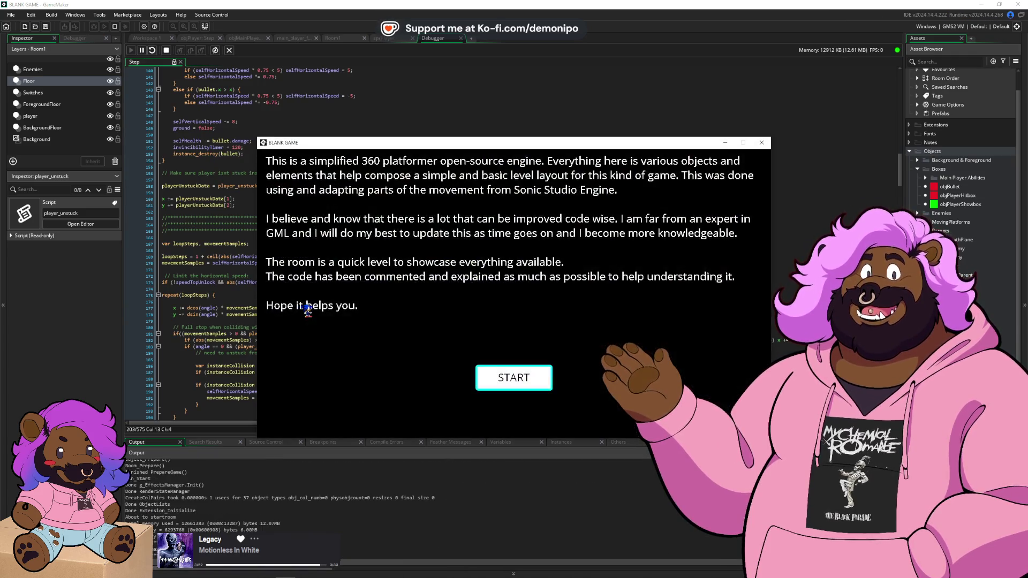
# - Start the game, pause it, and add a breakpoint on line 459's selfVerticalSpeed wall-jump line
pyautogui.click(515, 378)
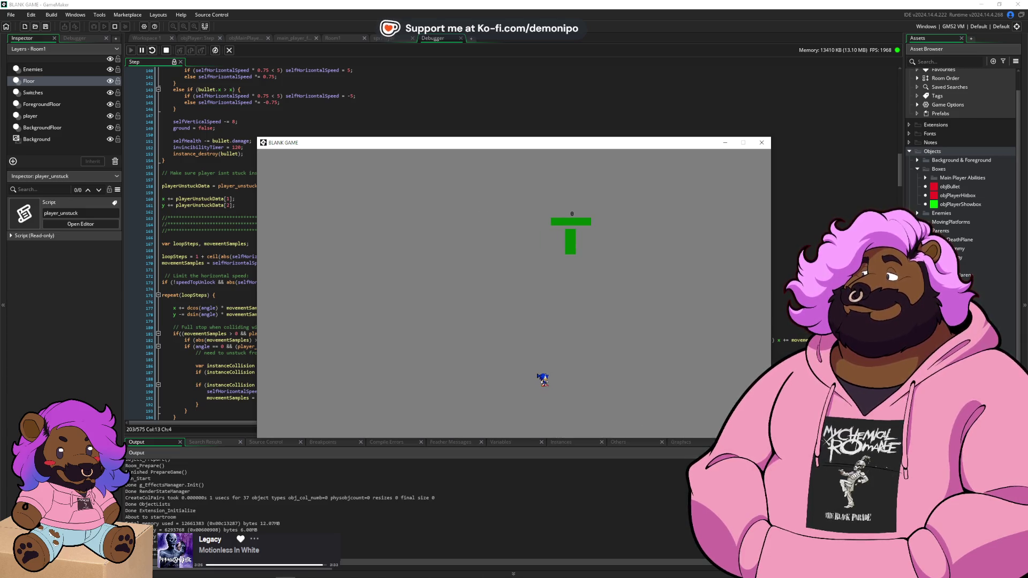
pyautogui.press('Right')
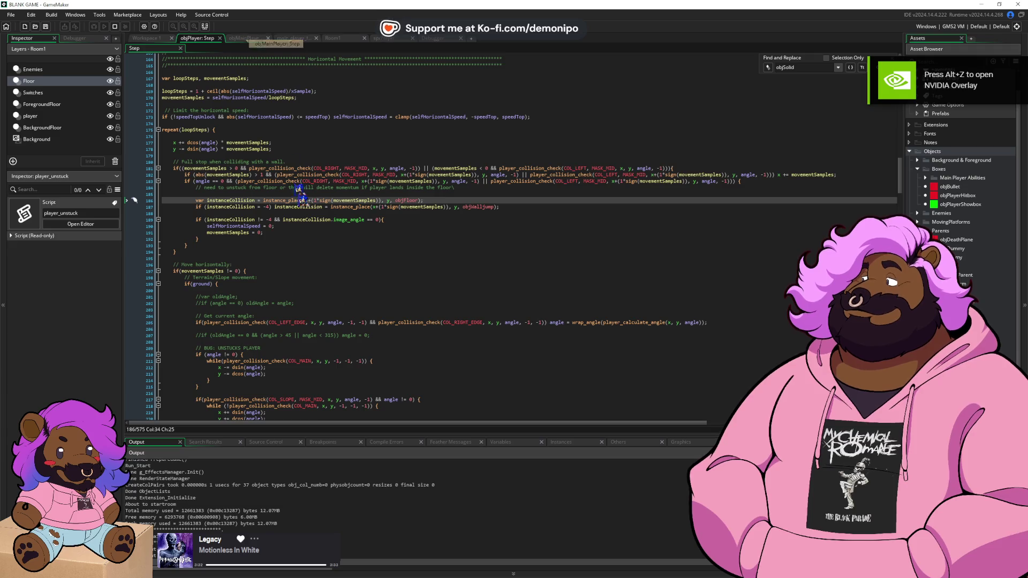
pyautogui.scroll(-20, 321, 257)
pyautogui.scroll(-20, 323, 275)
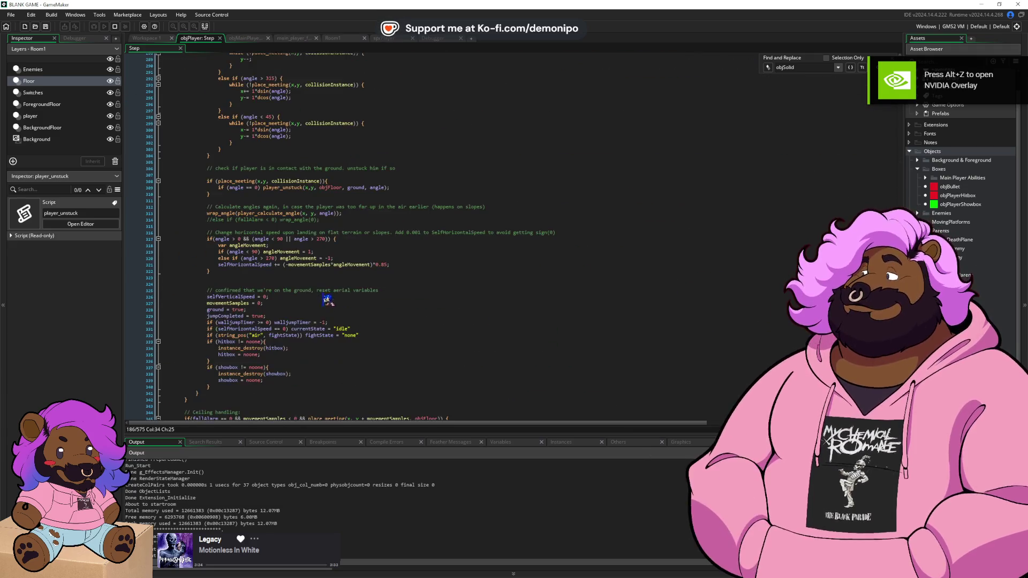
pyautogui.scroll(-6, 331, 320)
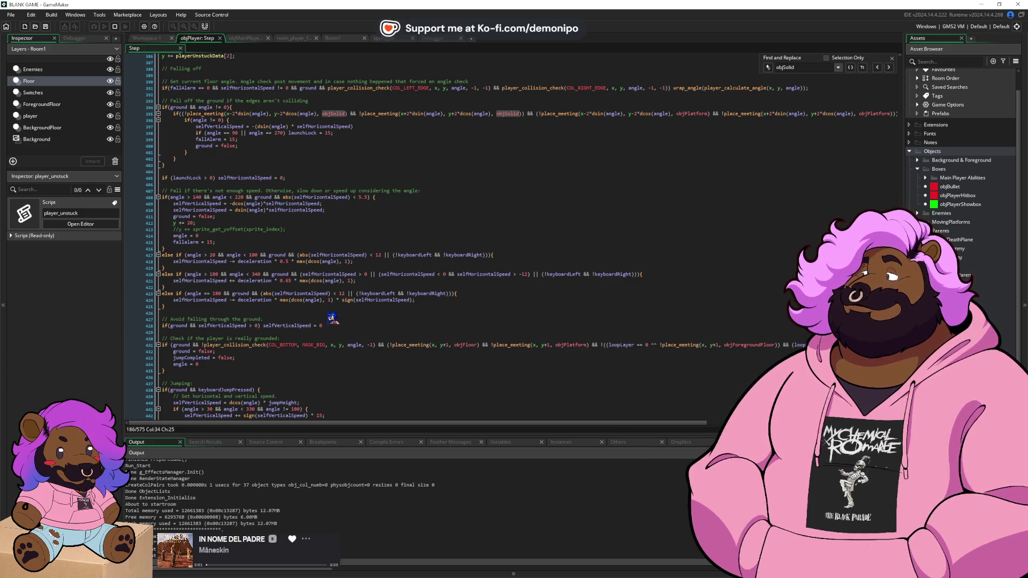
pyautogui.scroll(-13, 329, 321)
pyautogui.scroll(-2, 327, 323)
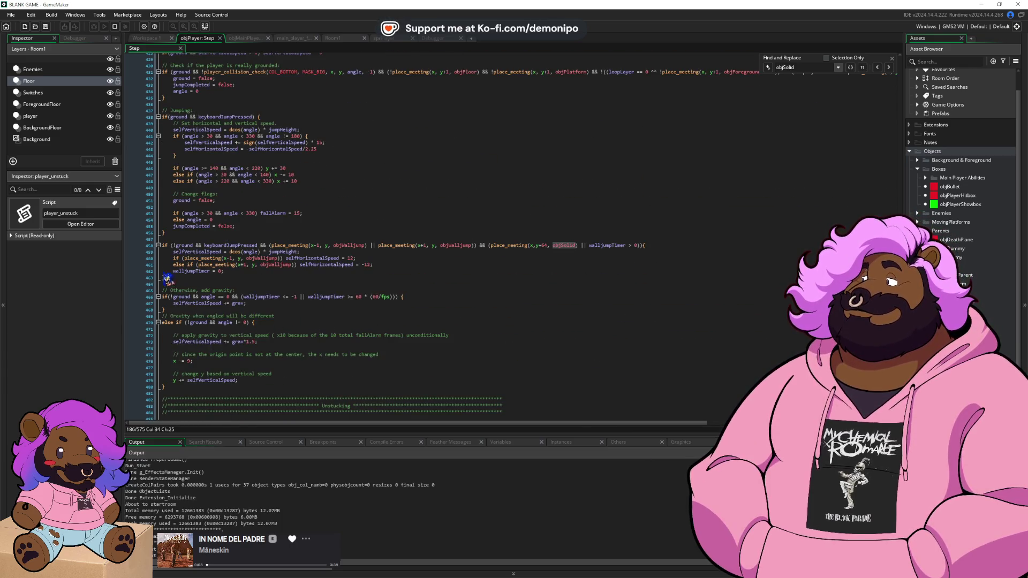
pyautogui.click(154, 252)
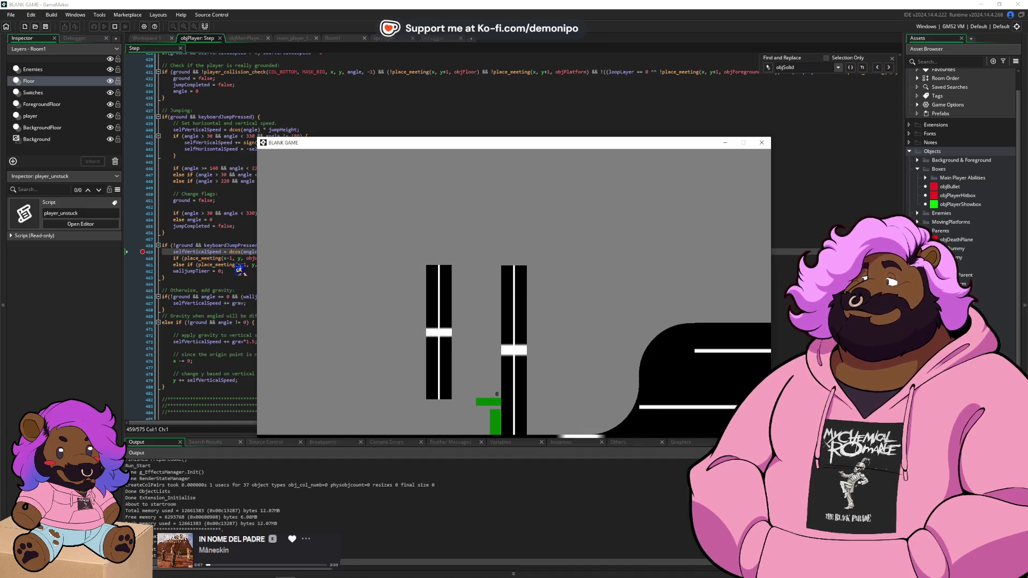
# - Hit the wall-jump breakpoint, read selfVerticalSpeed as -18, then stop the debug session
pyautogui.press('space')
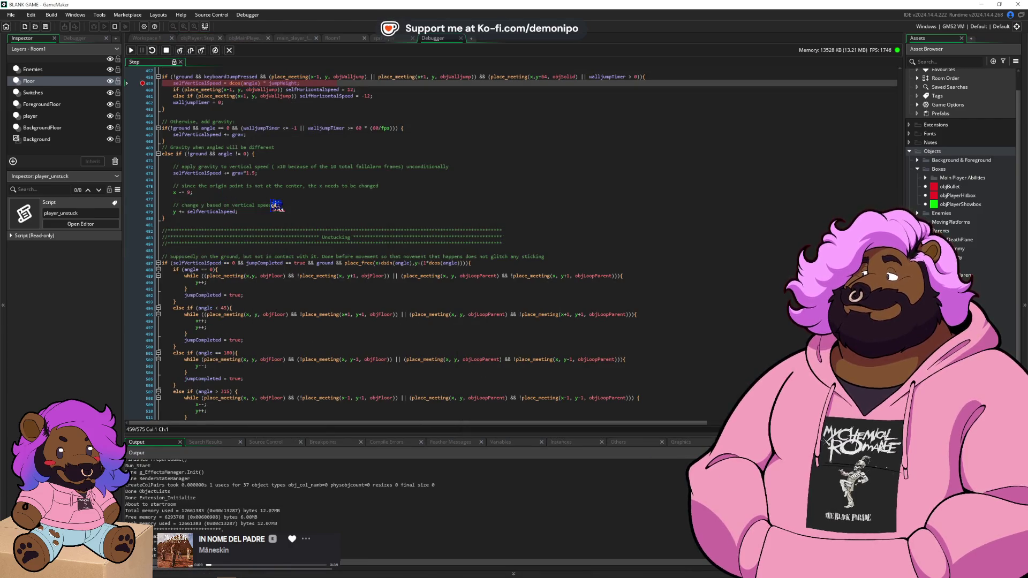
pyautogui.press('F10')
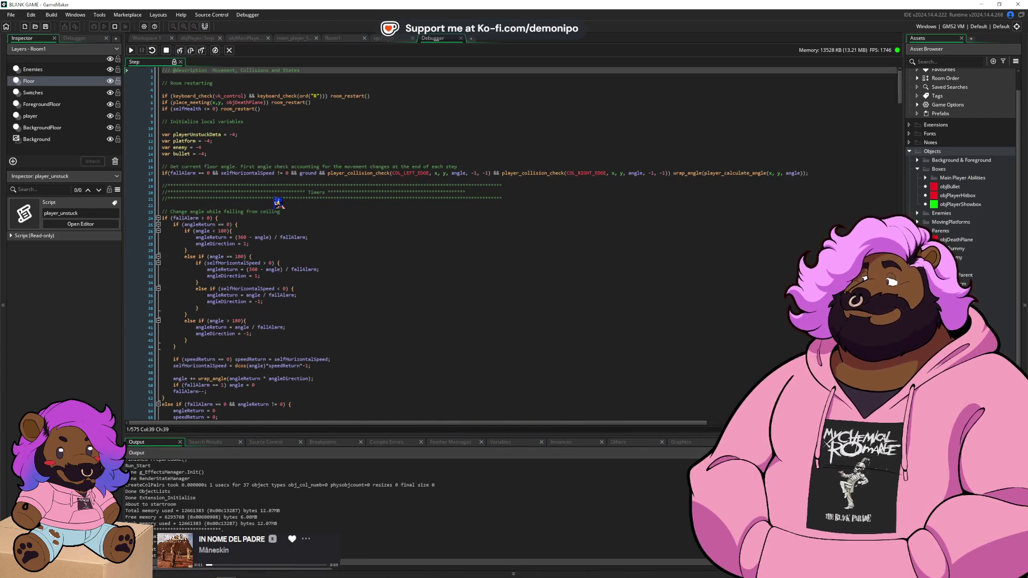
pyautogui.scroll(-10, 277, 203)
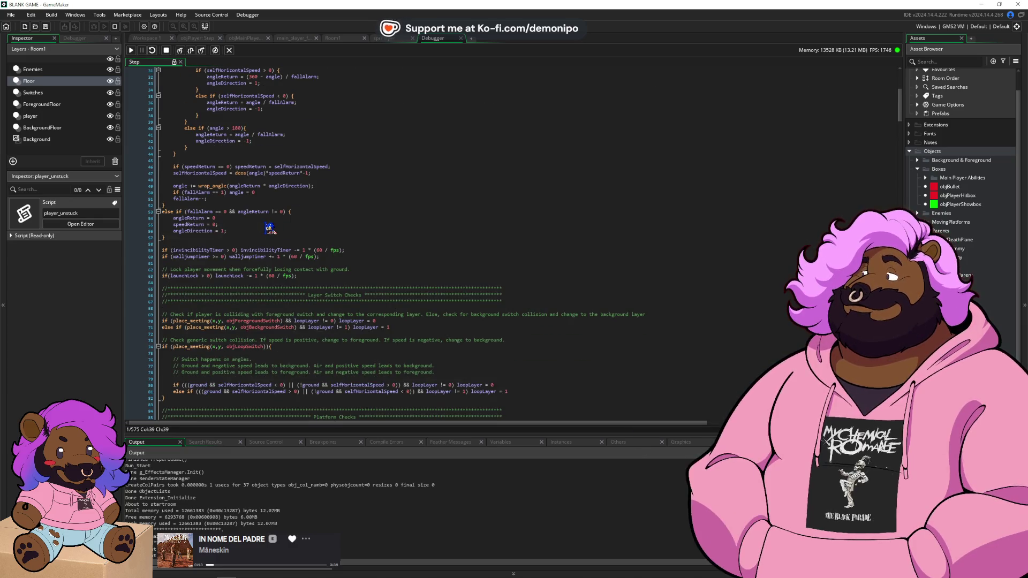
pyautogui.moveTo(250, 257)
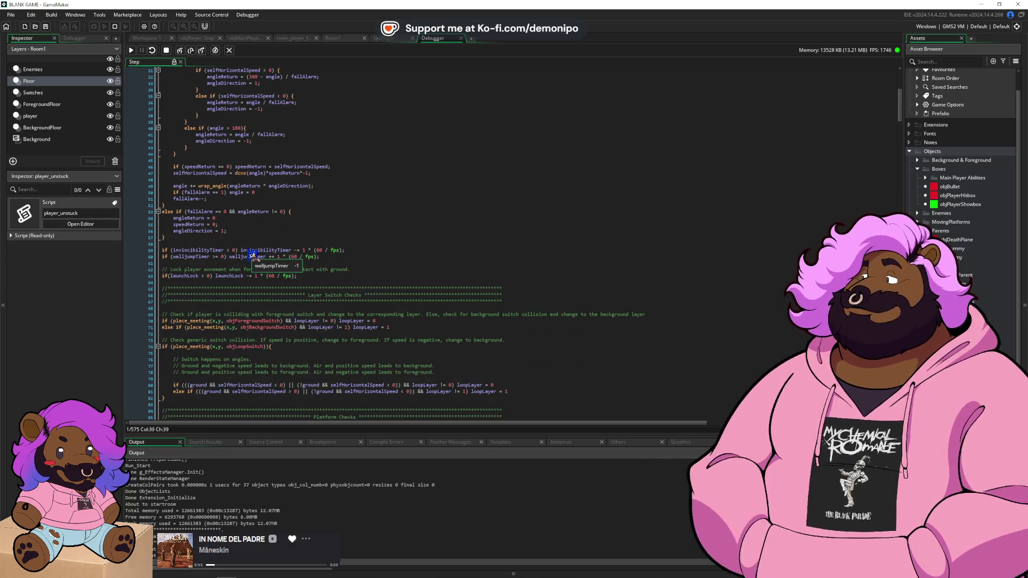
pyautogui.scroll(-20, 250, 256)
pyautogui.moveTo(345, 276)
pyautogui.scroll(-20, 348, 278)
pyautogui.scroll(-20, 351, 279)
pyautogui.scroll(-7, 347, 292)
pyautogui.moveTo(198, 266)
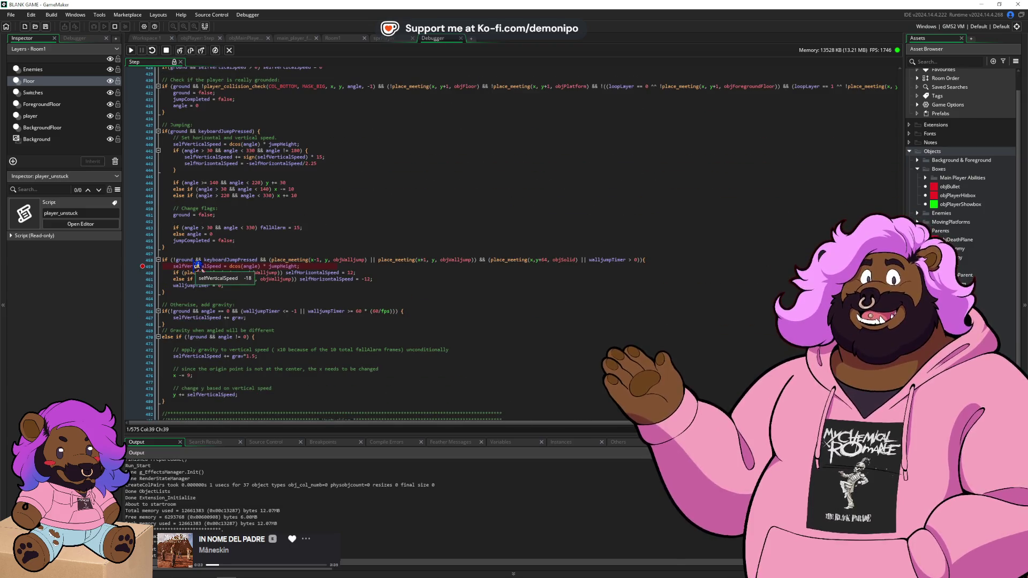
pyautogui.click(202, 266)
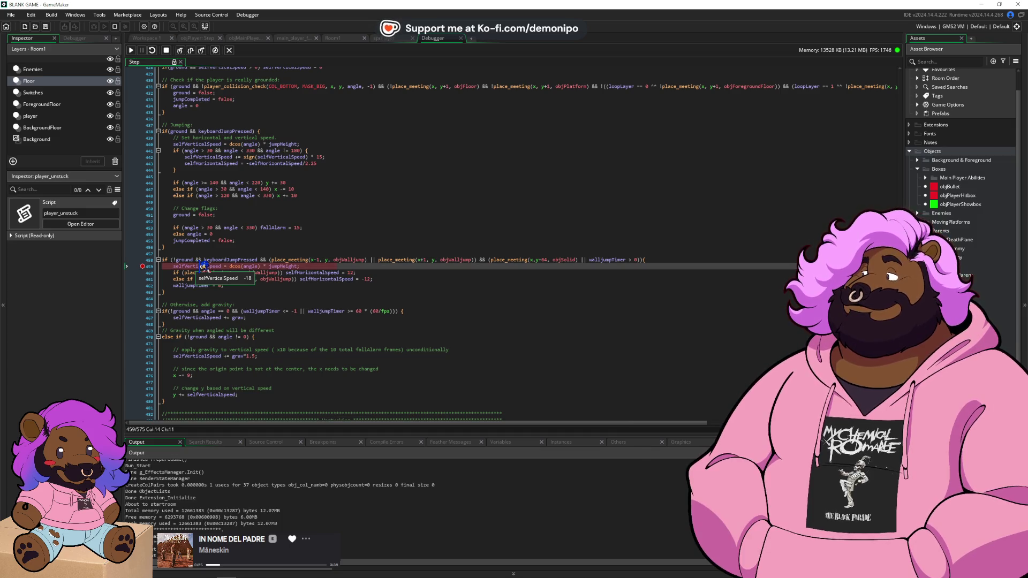
pyautogui.press('F5')
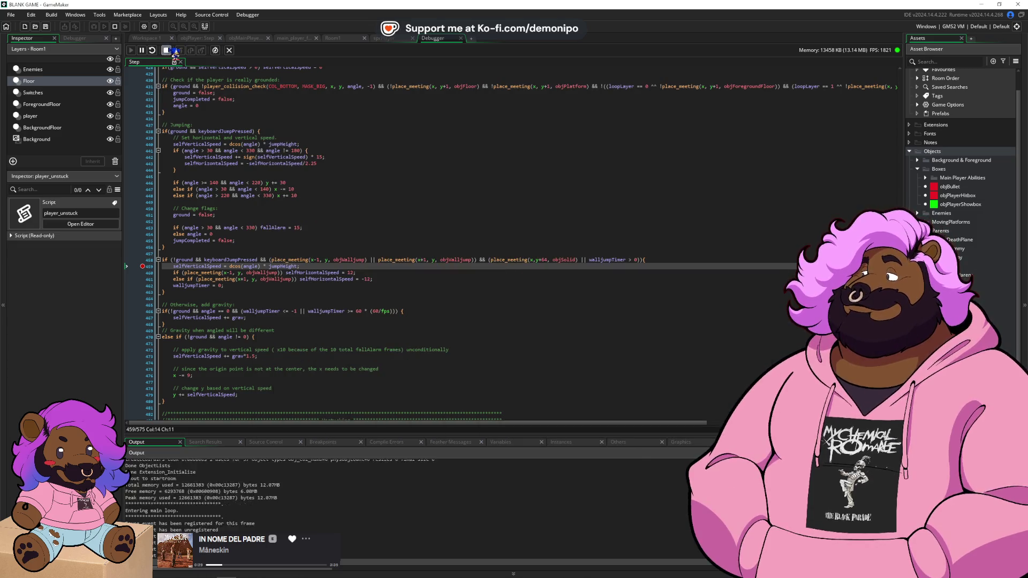
pyautogui.click(204, 50)
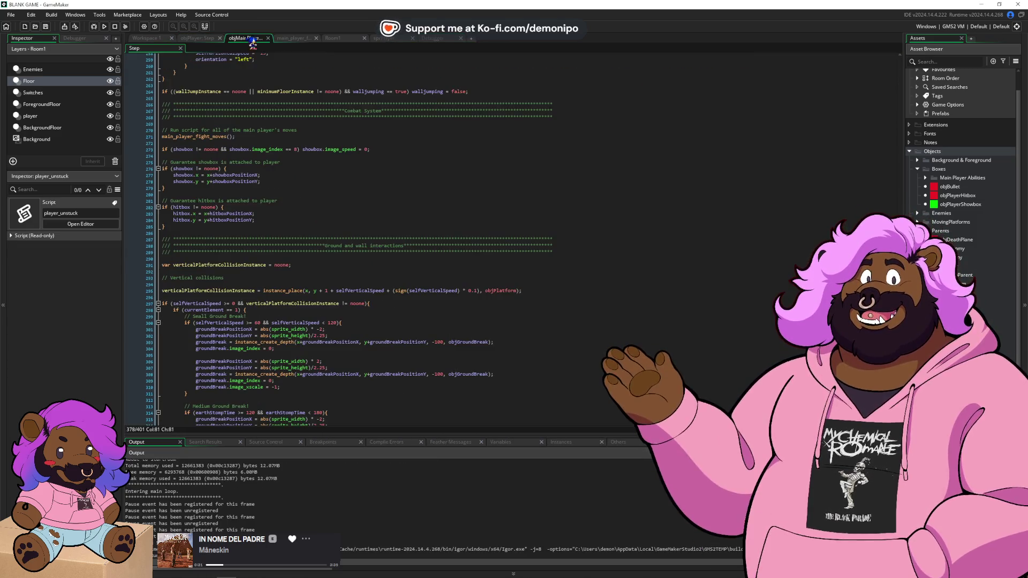
# - In objPlayer Begin Step, restore the right-key input and comment out keyboardRight = true
pyautogui.click(148, 38)
pyautogui.hotkey('ctrl', 'Tab')
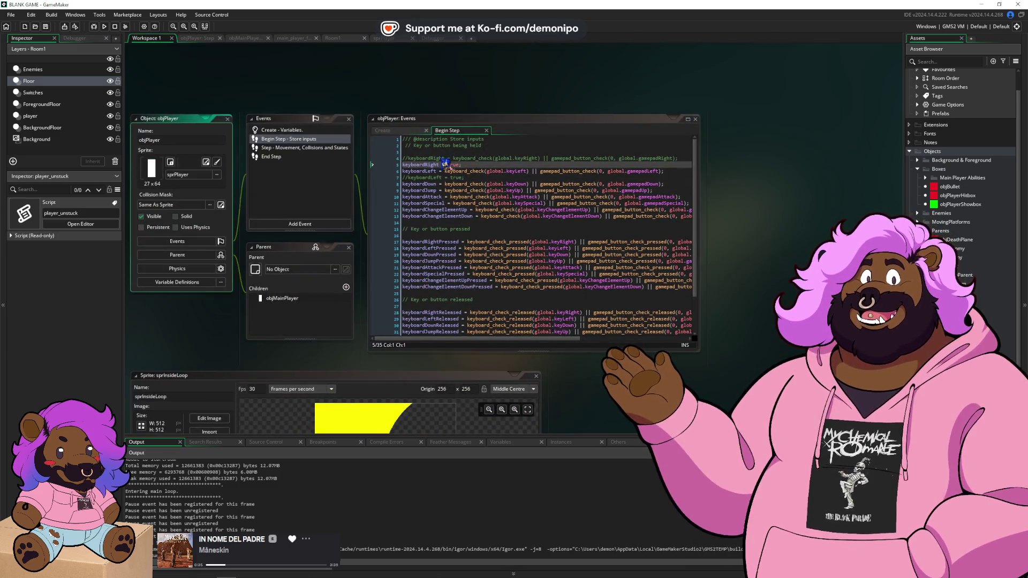
pyautogui.hotkey('ctrl', 'k')
pyautogui.press('Up')
pyautogui.hotkey('ctrl', 'shift', 'k')
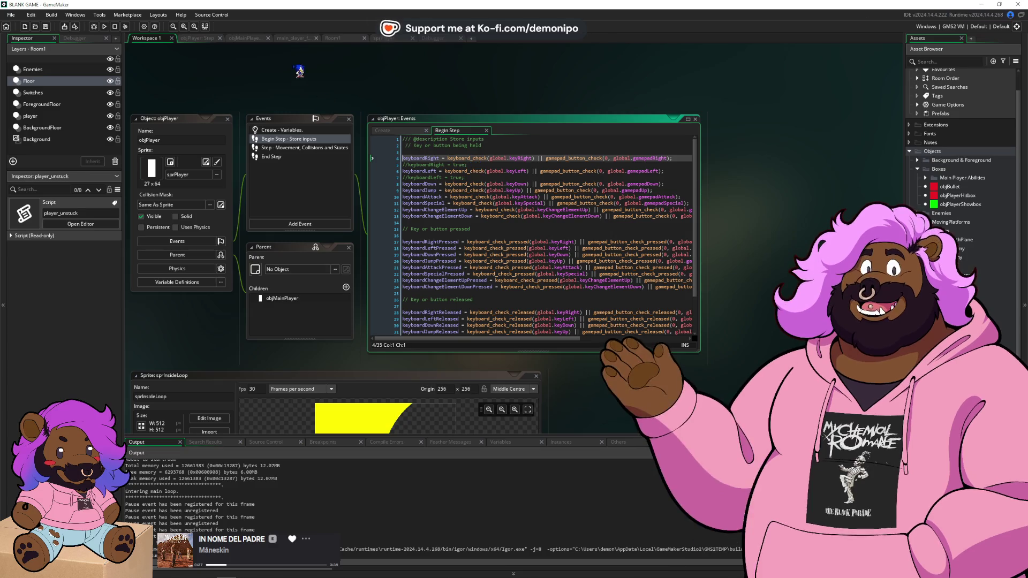
pyautogui.click(197, 39)
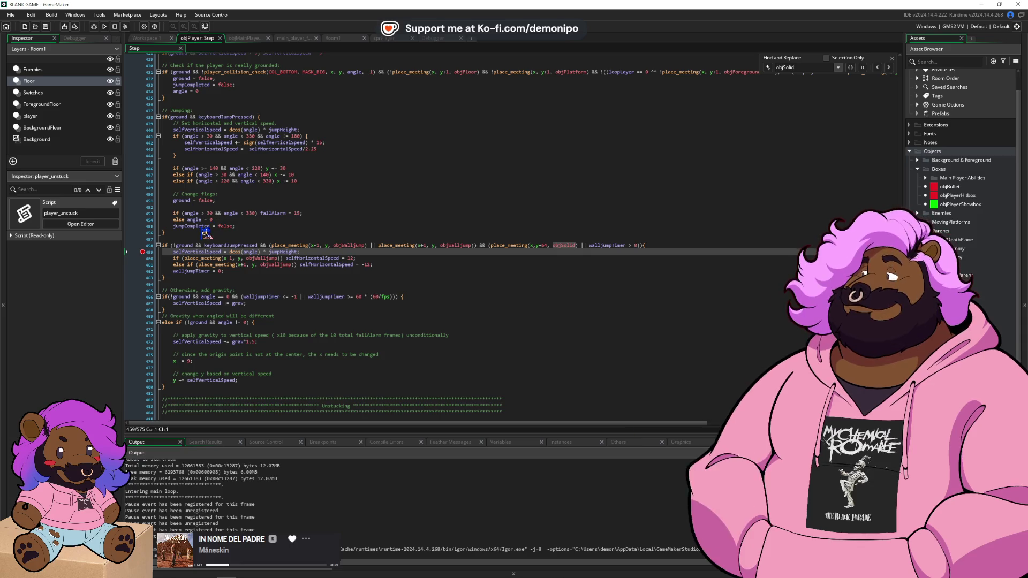
# - Cut the wall-jump if-block and paste it above the // Jumping section
pyautogui.click(204, 271)
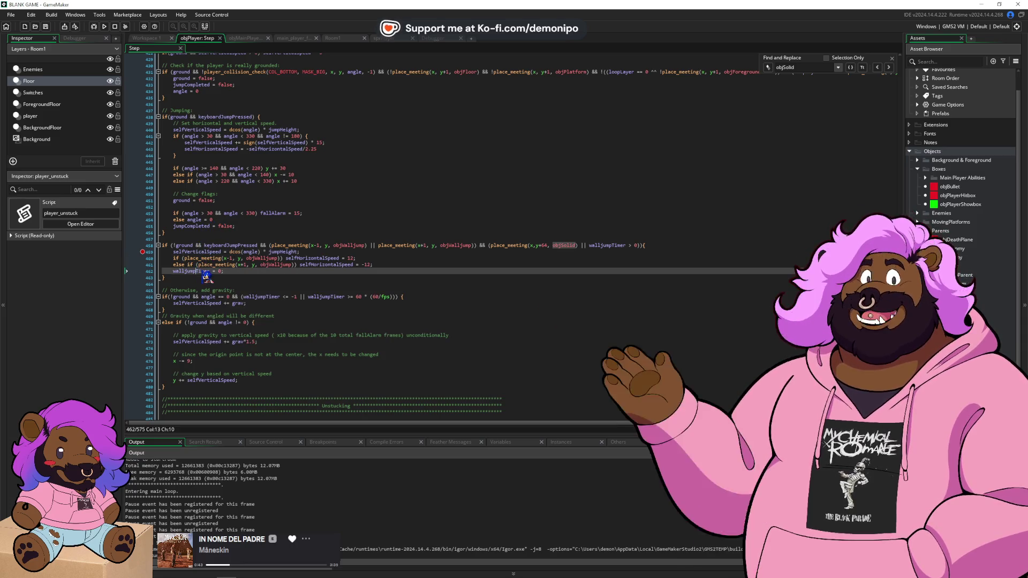
pyautogui.click(217, 284)
pyautogui.click(210, 276)
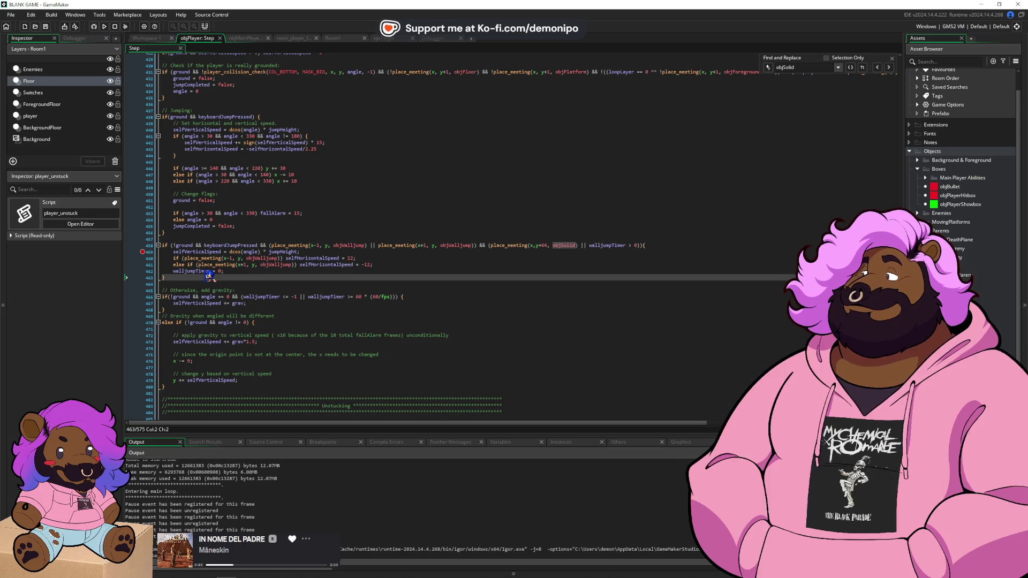
pyautogui.hotkey('shift', 'Up')
pyautogui.hotkey('shift', 'Up')
pyautogui.hotkey('shift', 'Up')
pyautogui.press('BackSpace')
pyautogui.press('BackSpace')
pyautogui.press('Up')
pyautogui.press('Up')
pyautogui.press('Up')
pyautogui.press('Up')
pyautogui.press('Up')
pyautogui.press('Down')
pyautogui.press('End')
pyautogui.press('Return')
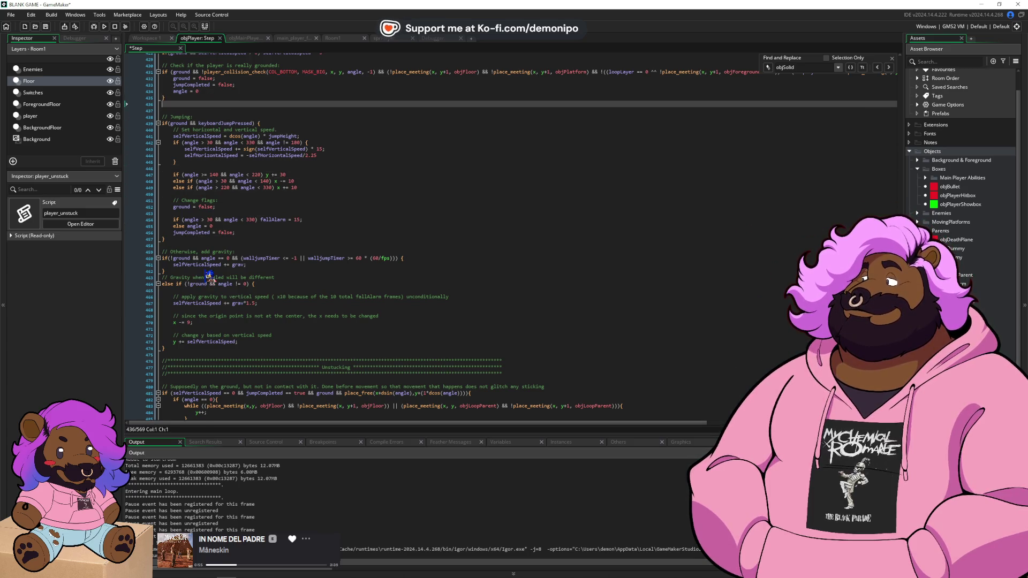
pyautogui.hotkey('ctrl', 'v')
# - Add a // Walljump: comment above the moved block and start a debug run
pyautogui.click(195, 104)
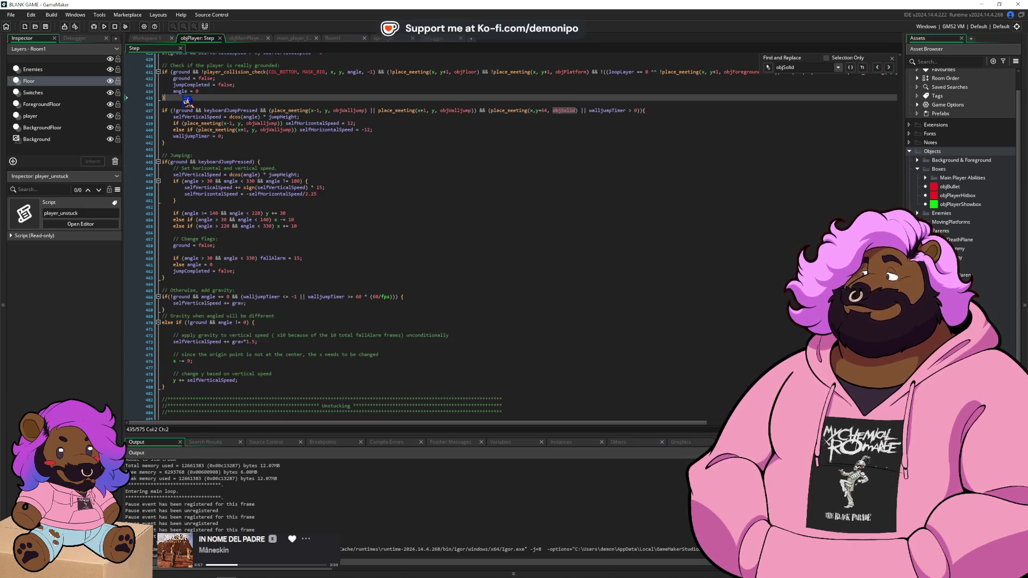
pyautogui.press('Return')
pyautogui.write('alljump:')
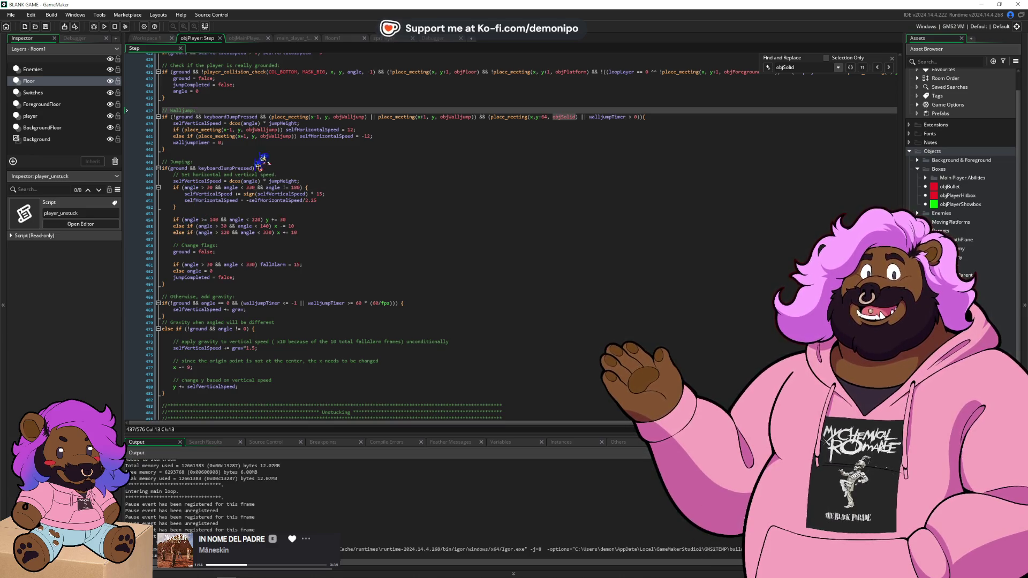
pyautogui.click(292, 131)
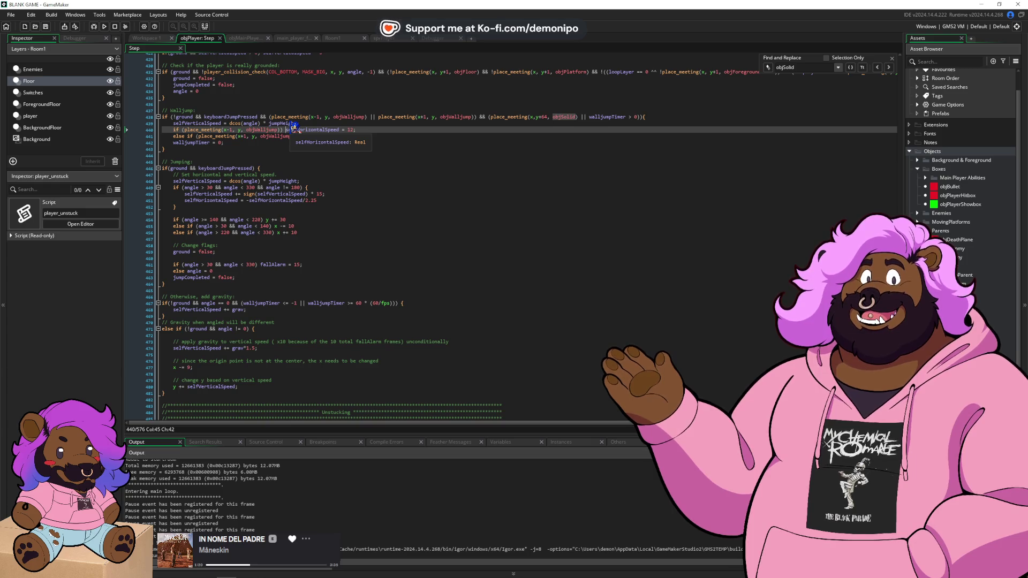
pyautogui.click(96, 27)
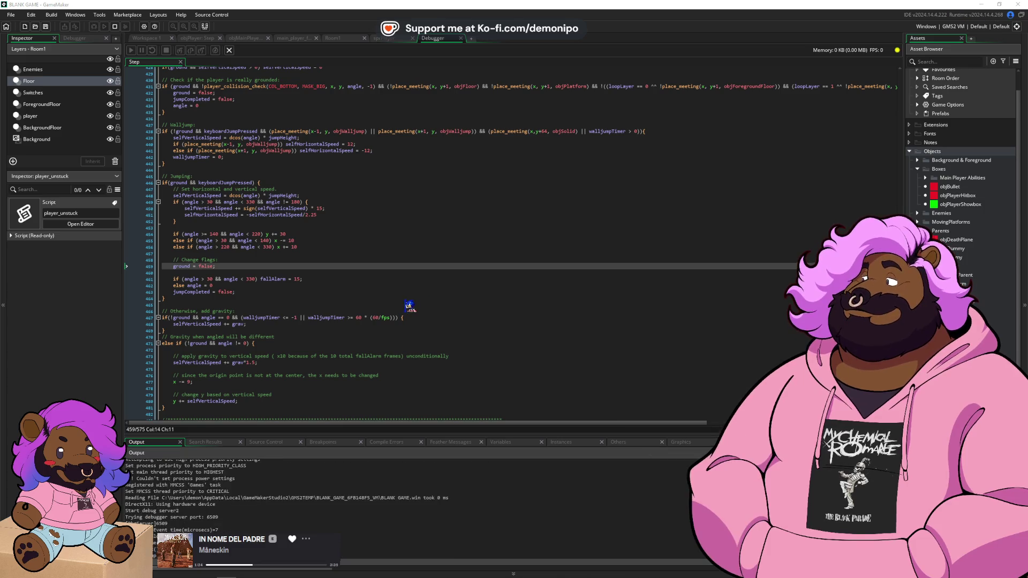
# - Test a wall jump off the second pillar, then return to the Step code editor
pyautogui.click(530, 376)
pyautogui.press('Right')
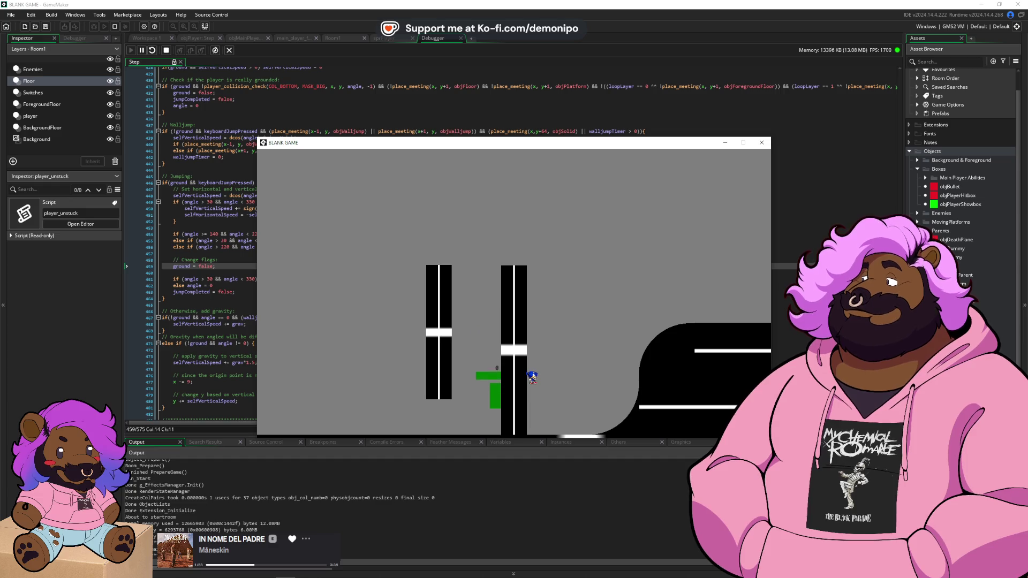
pyautogui.press('space')
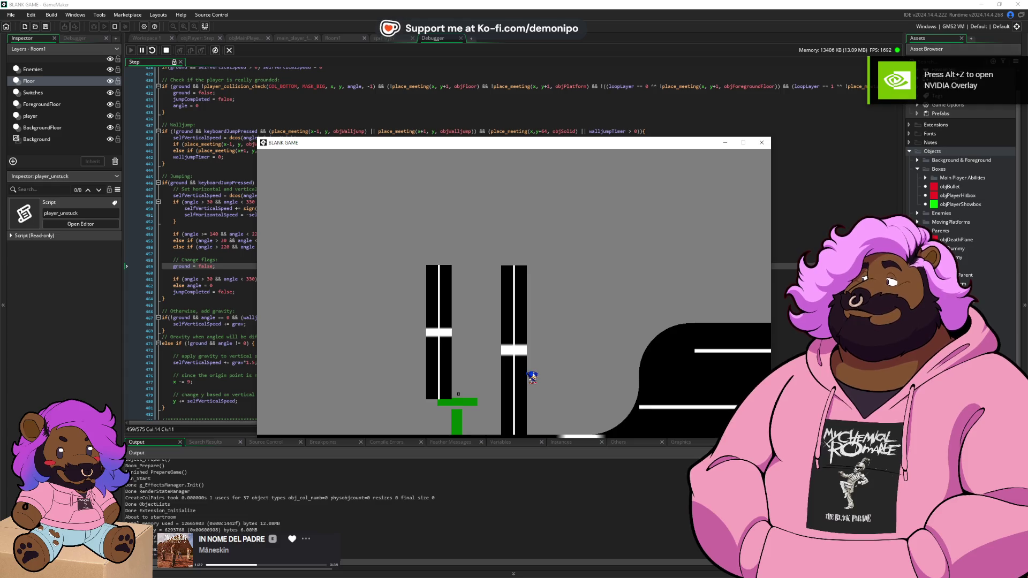
pyautogui.hotkey('alt', 'Tab')
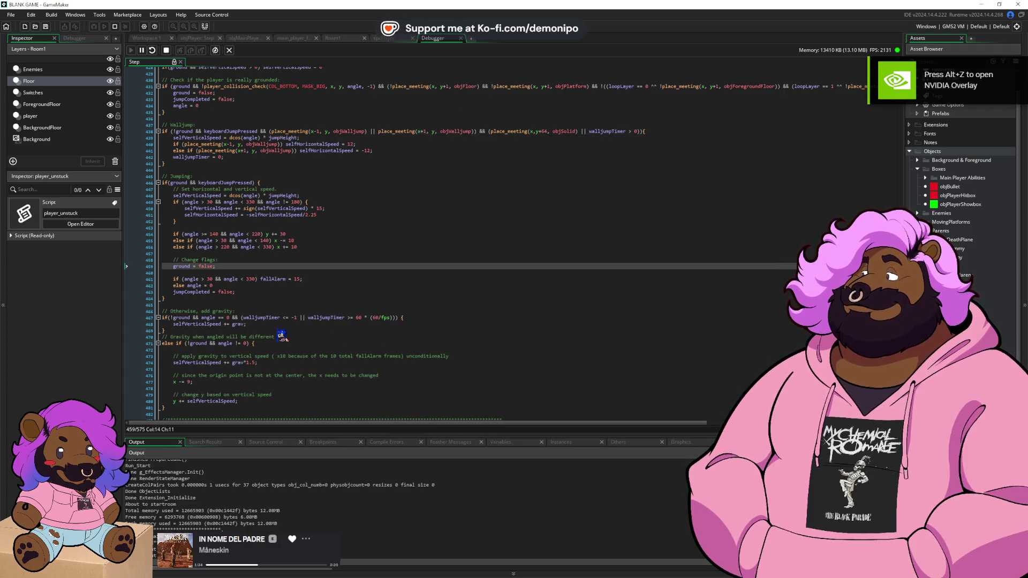
# - Stop the game and change the wall-jump reset to walljumpTimer = -1, then save
pyautogui.click(321, 317)
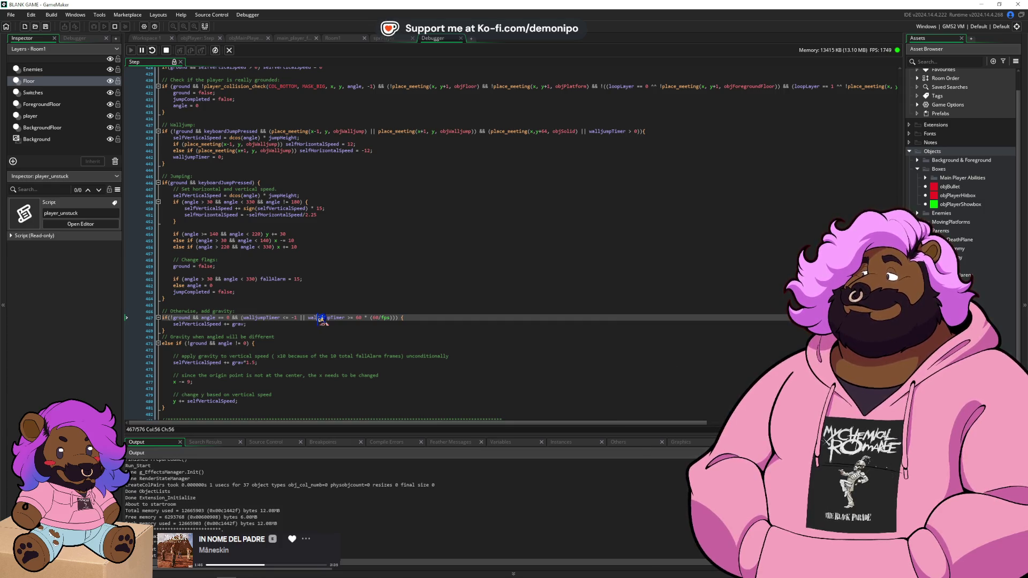
pyautogui.click(221, 157)
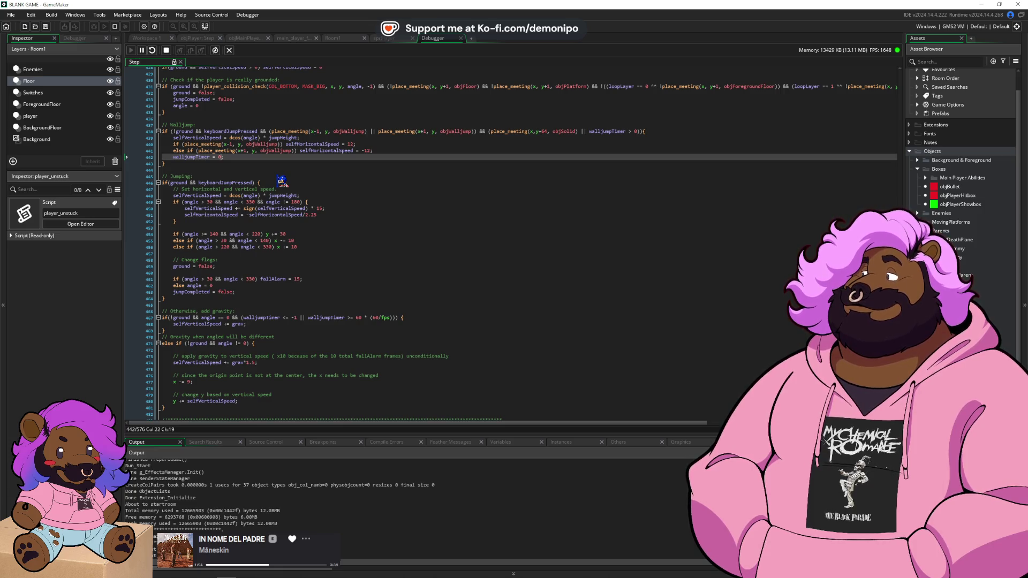
pyautogui.click(166, 50)
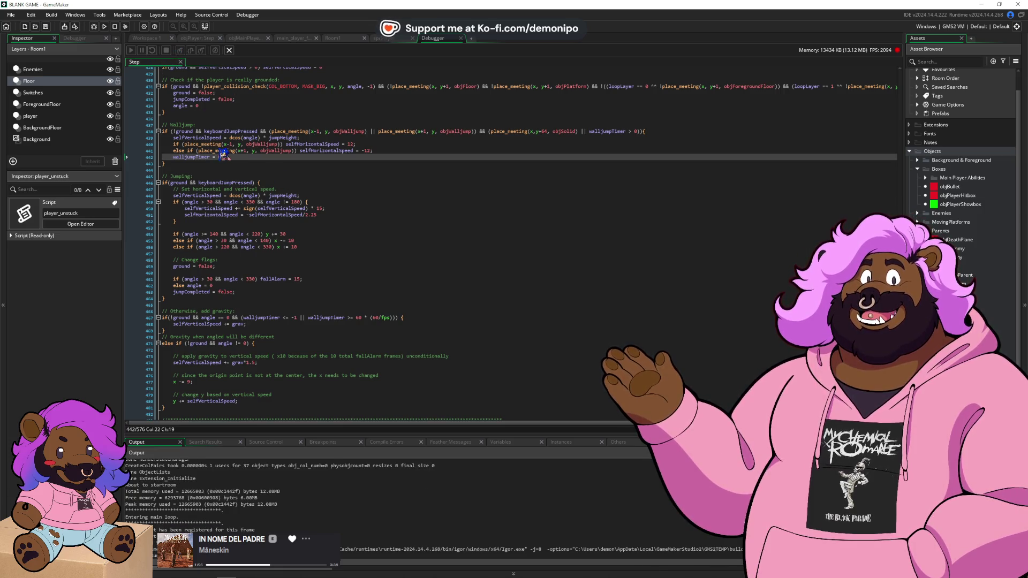
pyautogui.press('BackSpace')
pyautogui.write('-14')
pyautogui.press('BackSpace')
pyautogui.hotkey('ctrl', 's')
# - Select the whole // Walljump block in preparation for duplicating it
pyautogui.scroll(3, 242, 172)
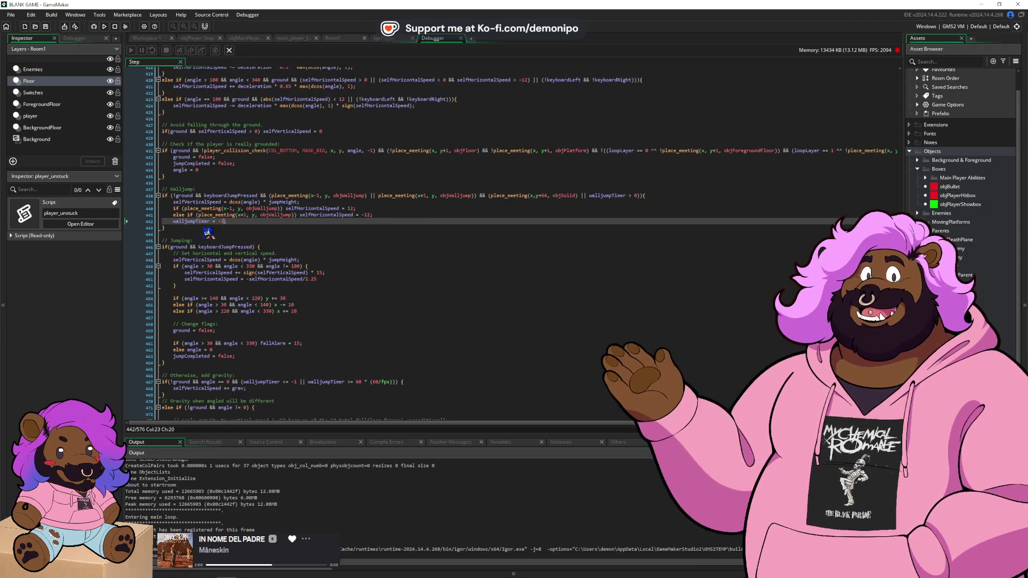
pyautogui.click(205, 222)
pyautogui.moveTo(208, 228); pyautogui.dragTo(212, 190)
pyautogui.click(212, 189)
# - Paste a copy of the walljump block above it and delete 'keyboardJumpPressed && ' from the first copy
pyautogui.press('Return')
pyautogui.press('Return')
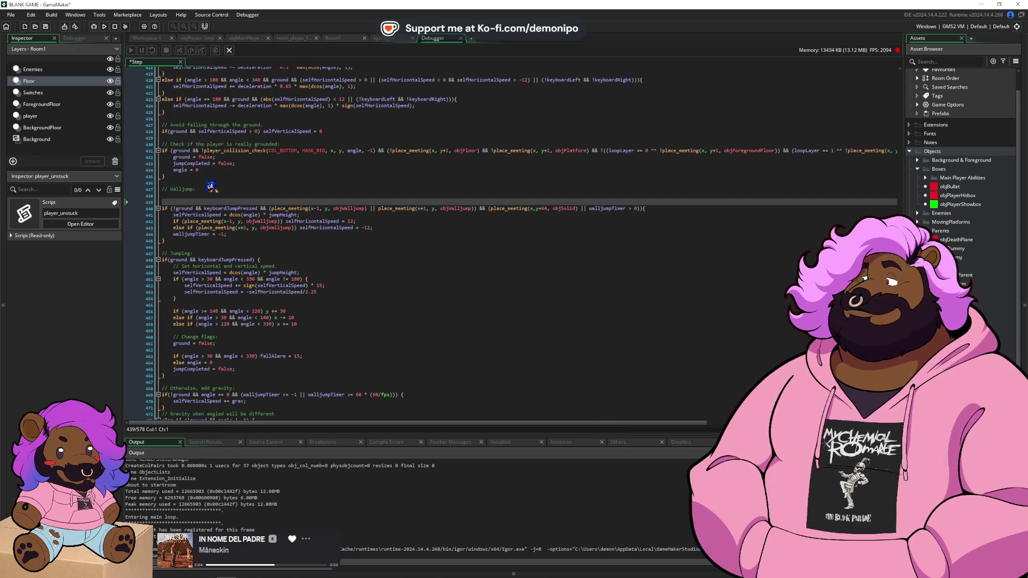
pyautogui.hotkey('ctrl', 'v')
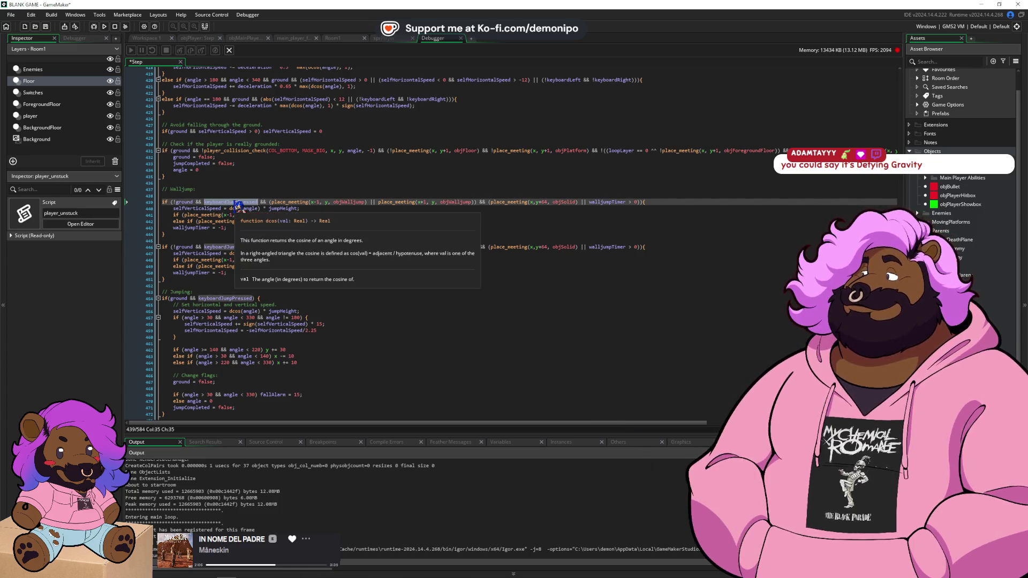
pyautogui.moveTo(258, 202); pyautogui.dragTo(193, 202)
pyautogui.press('BackSpace')
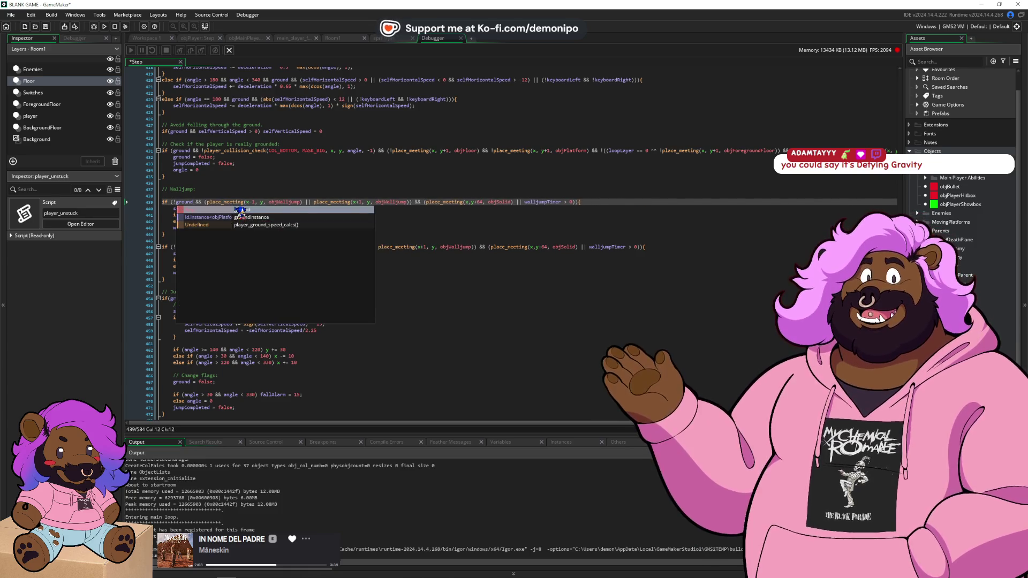
pyautogui.click(436, 221)
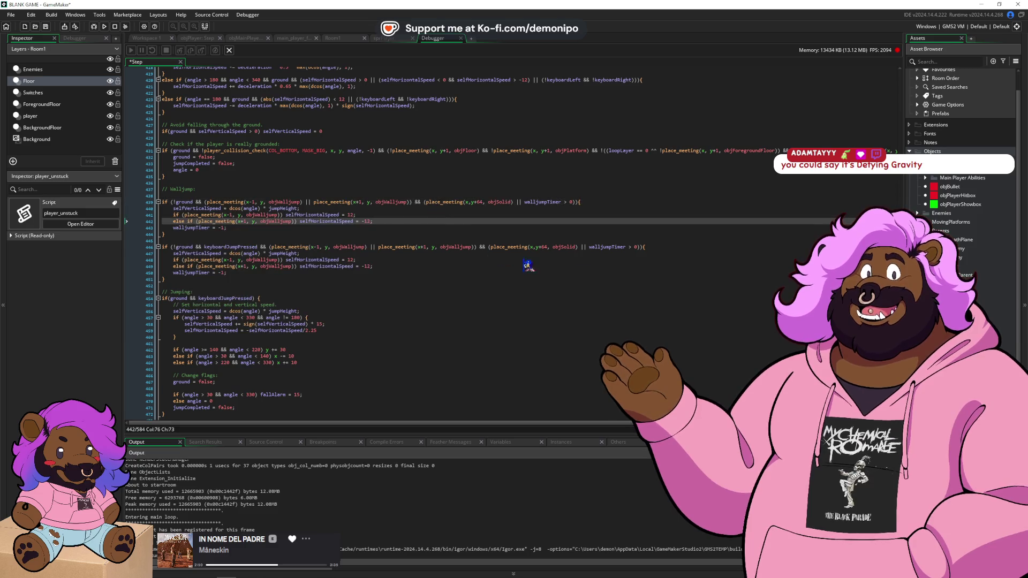
pyautogui.hotkey('alt', 'Tab')
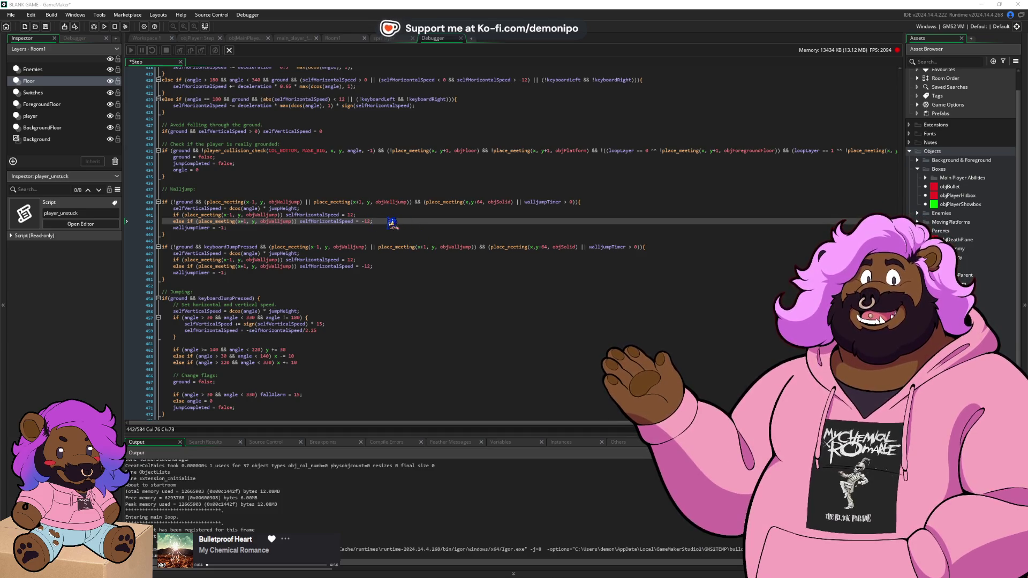
# - Replace the dcos jump speed with selfVerticalSpeed = 0 guarded by a walljumpTimer > 60 check, and save
pyautogui.moveTo(292, 210); pyautogui.dragTo(298, 214)
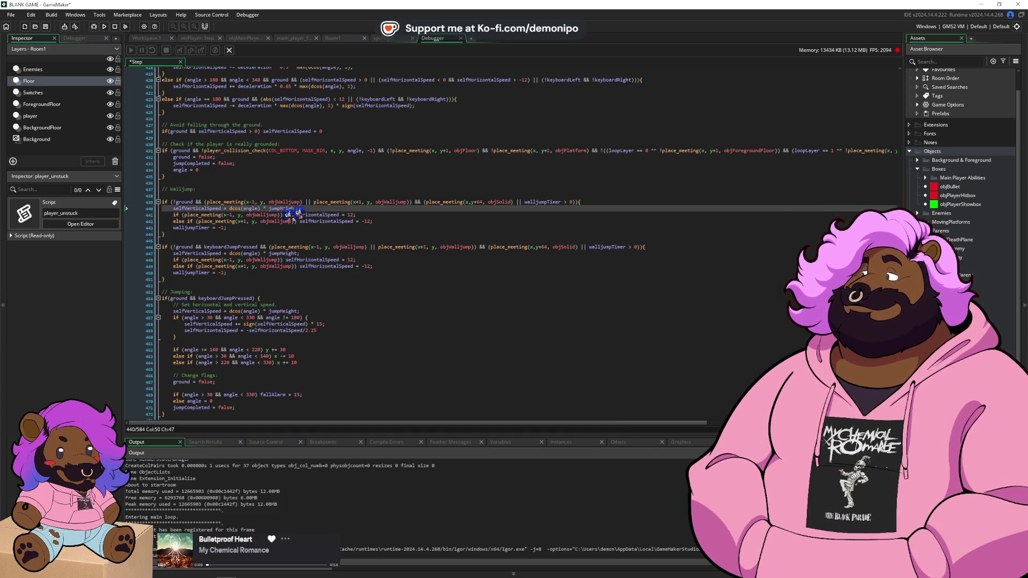
pyautogui.keyDown('shift'); pyautogui.click(233, 209); pyautogui.keyUp('shift')
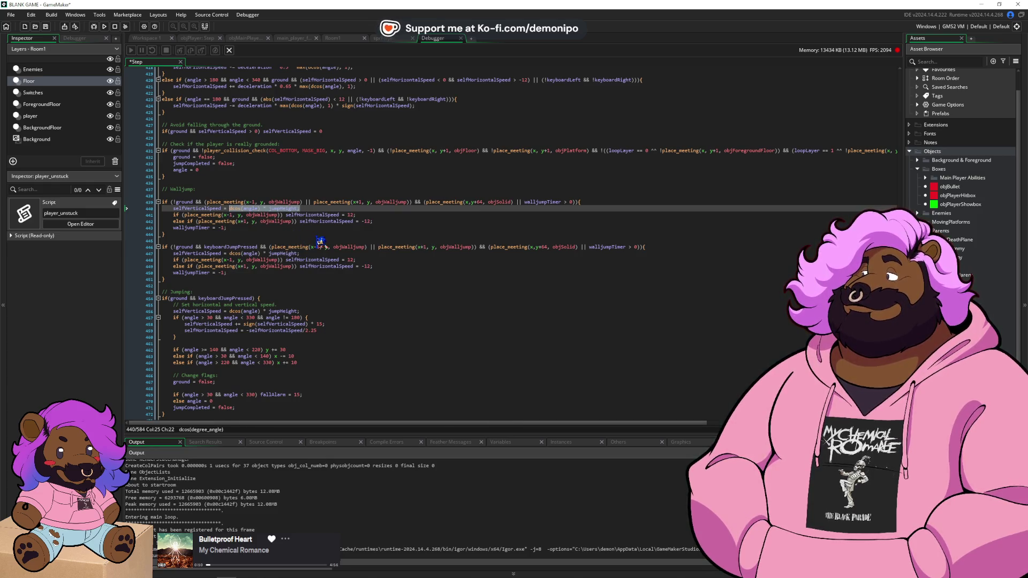
pyautogui.write('0')
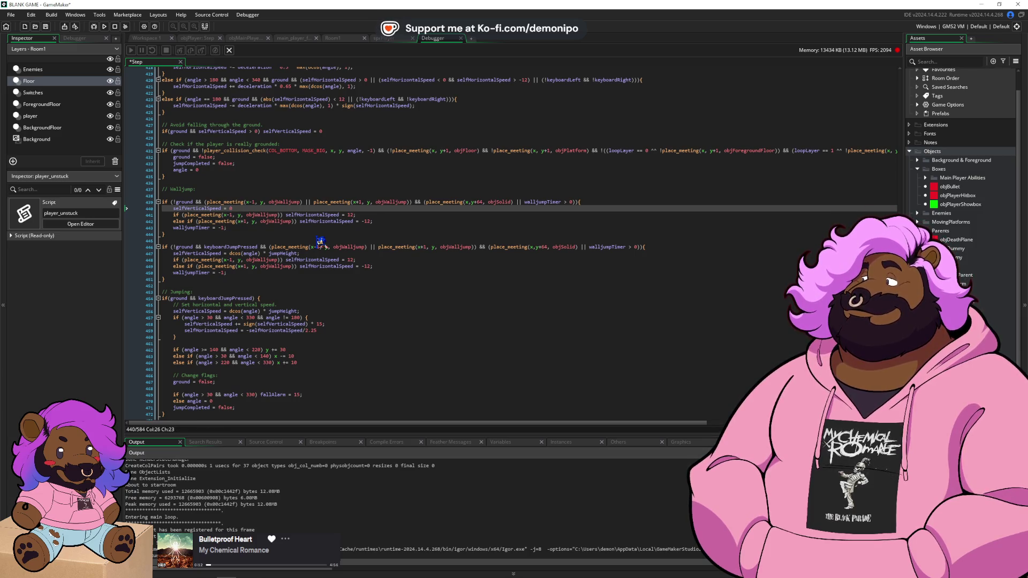
pyautogui.write('if () ')
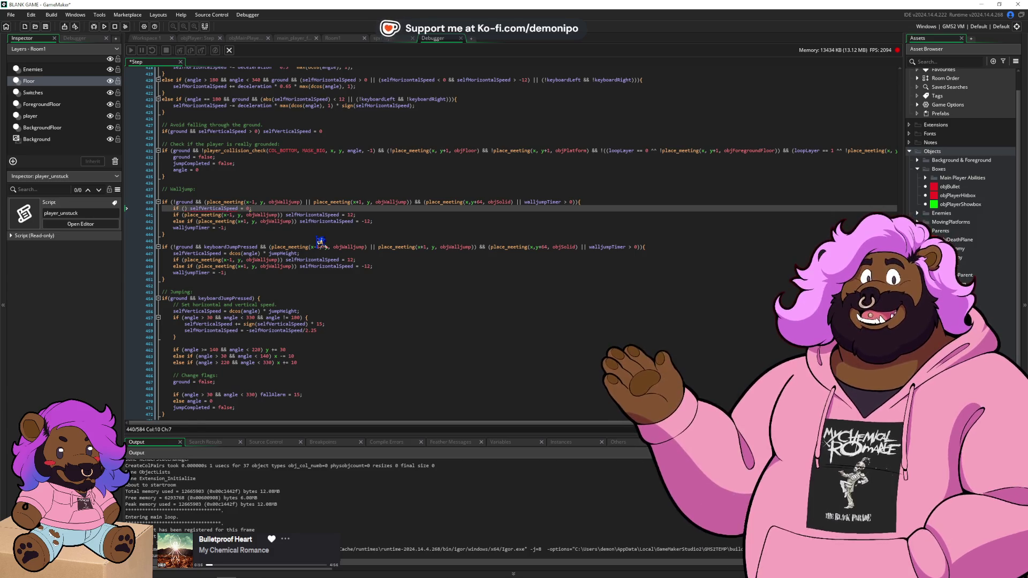
pyautogui.write('waljumpTim')
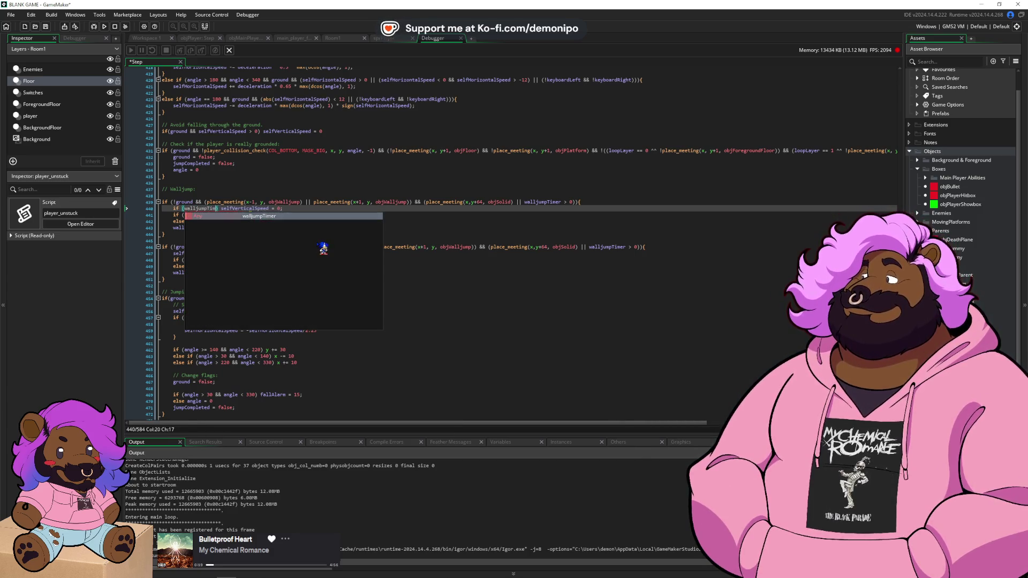
pyautogui.press('Return')
pyautogui.write('>')
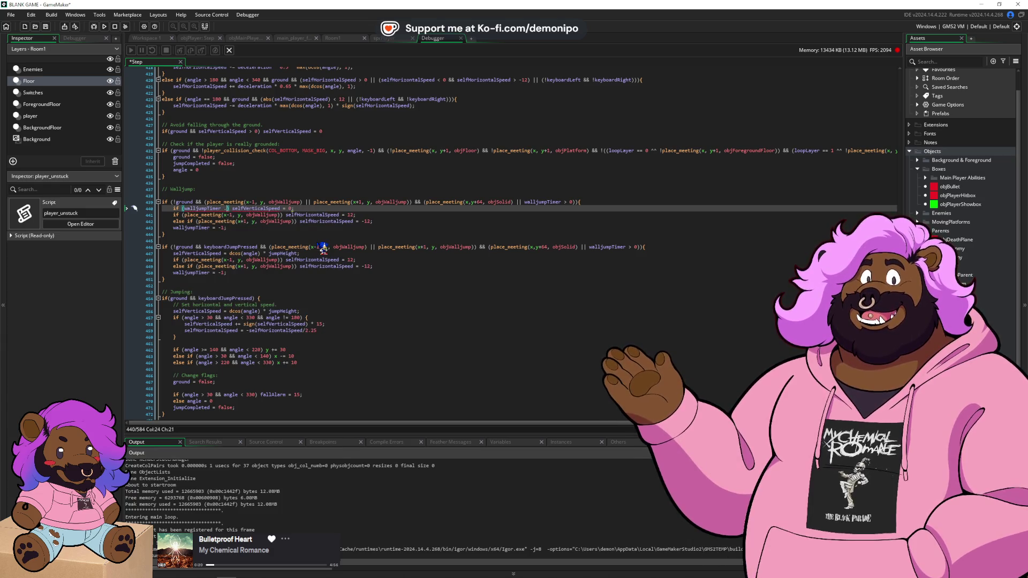
pyautogui.write(' 60')
pyautogui.hotkey('ctrl', 's')
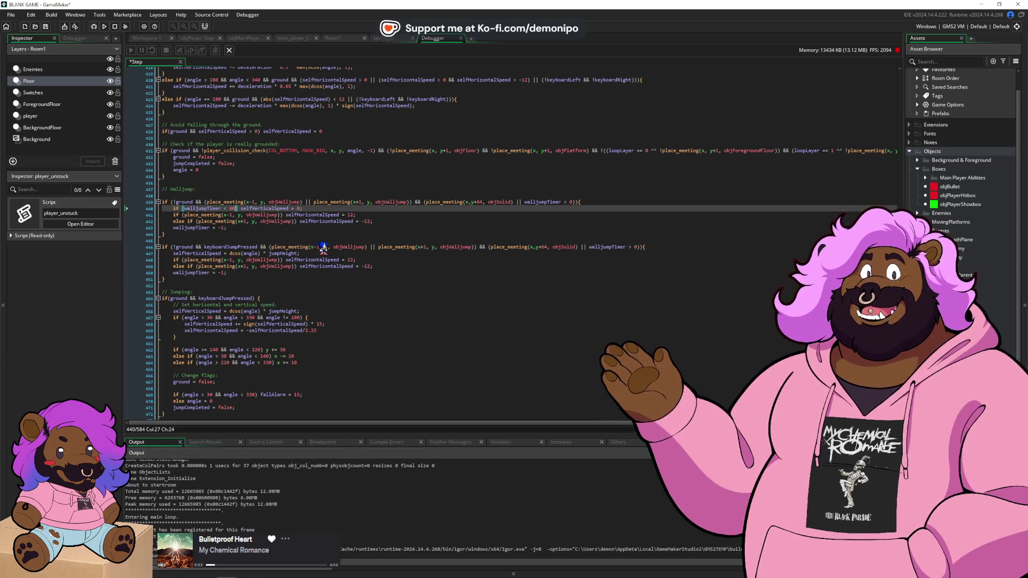
# - Change the timer check to strictly less than, giving walljumpTimer < 60
pyautogui.click(231, 209)
pyautogui.press('BackSpace')
pyautogui.write('<=')
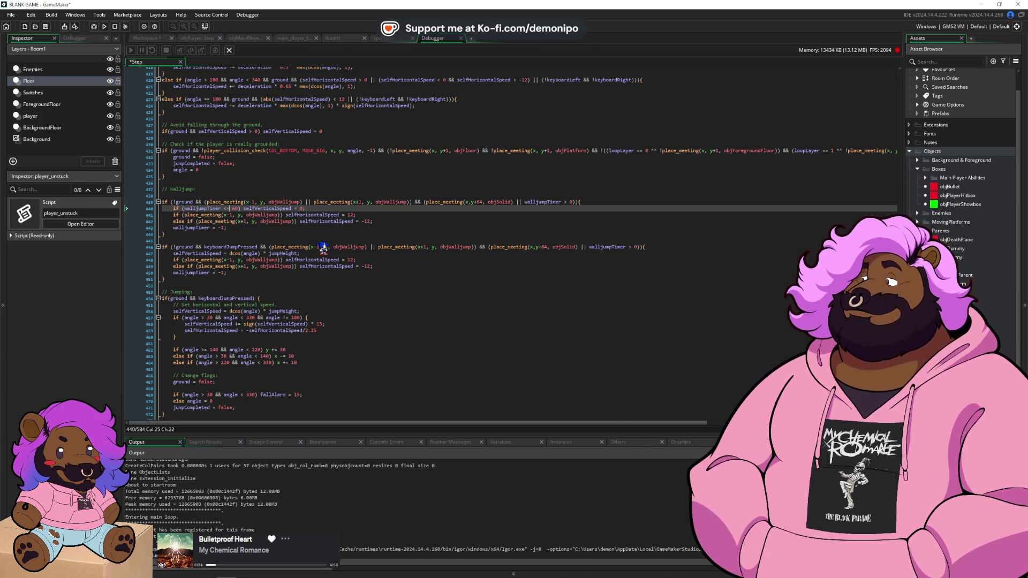
pyautogui.scroll(-3, 350, 270)
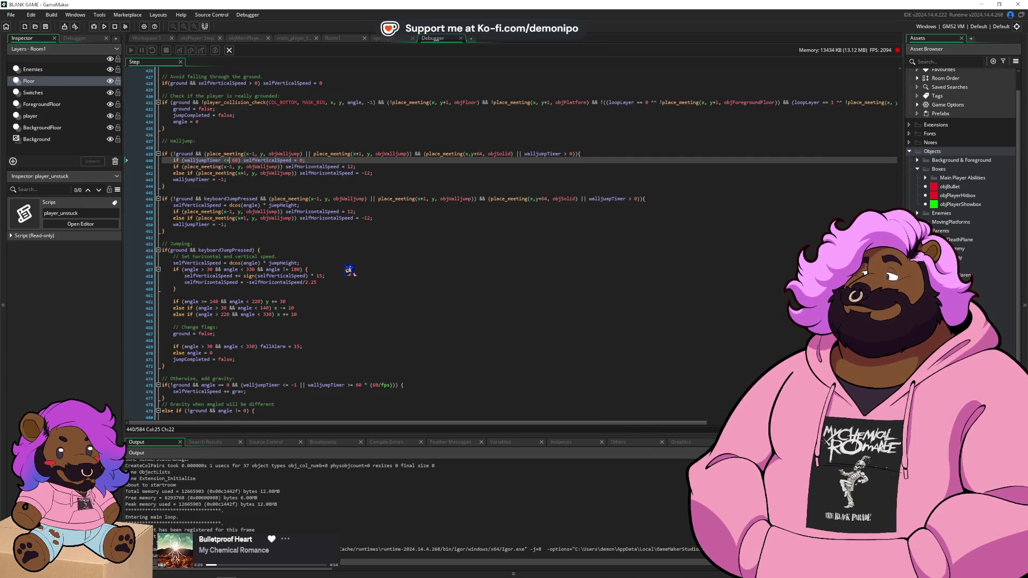
pyautogui.press('BackSpace')
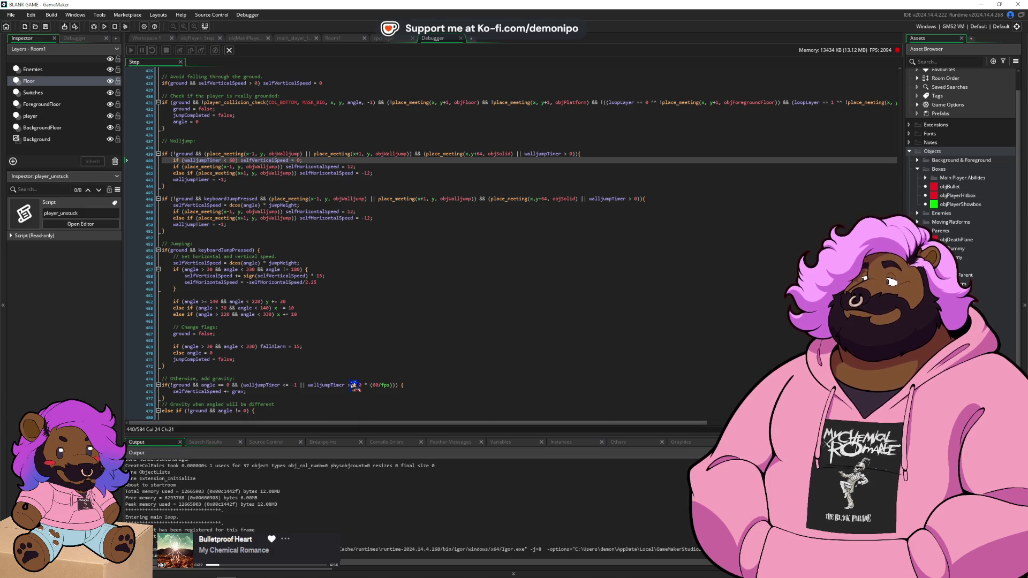
pyautogui.moveTo(245, 170)
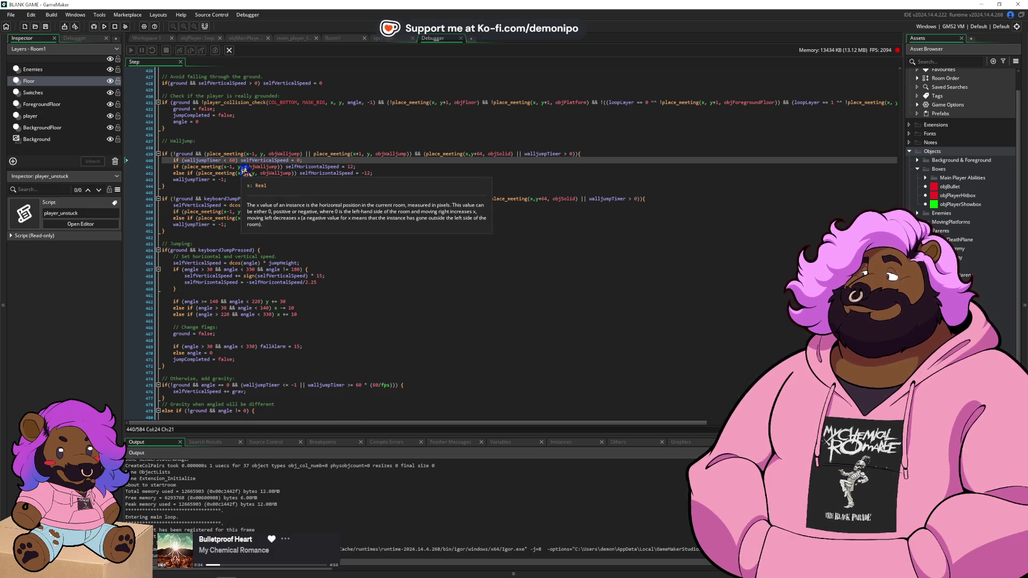
pyautogui.click(325, 160)
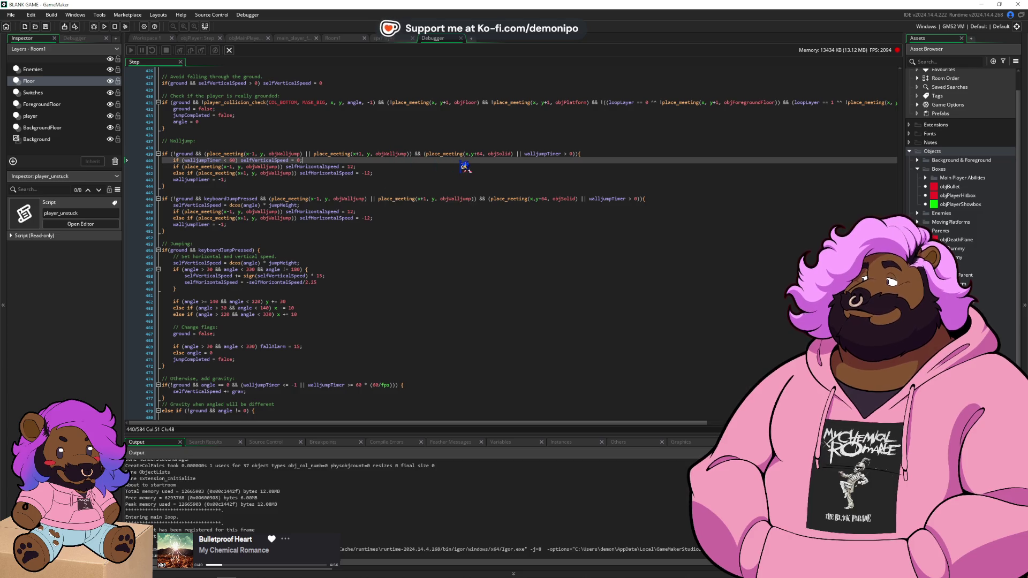
pyautogui.click(524, 154)
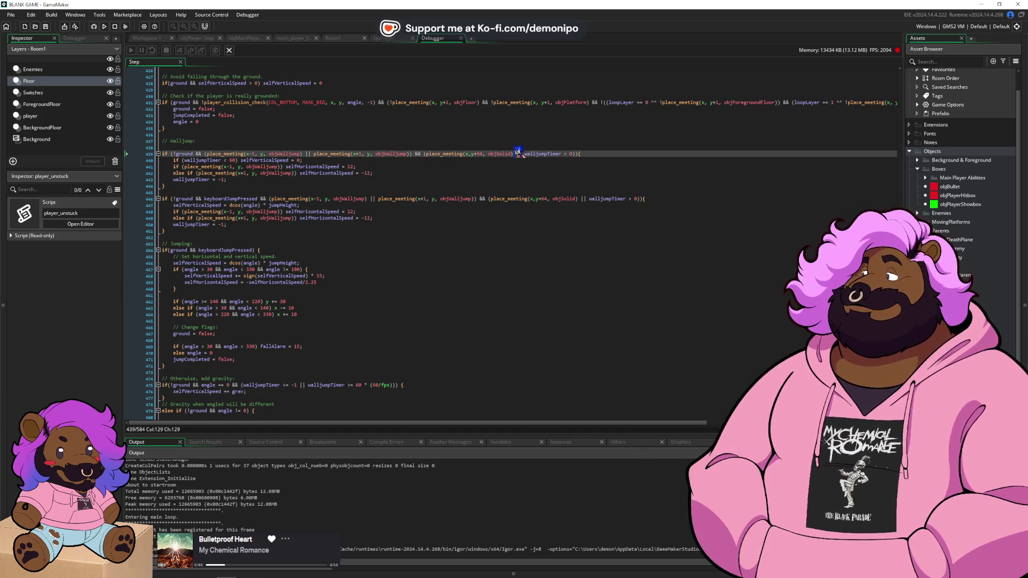
# - Delete the two selfHorizontalSpeed lines and make the timer line 'if (walljumpTimer <= -1) walljumpTimer = 0;'
pyautogui.moveTo(381, 174); pyautogui.dragTo(369, 160)
pyautogui.press('Delete')
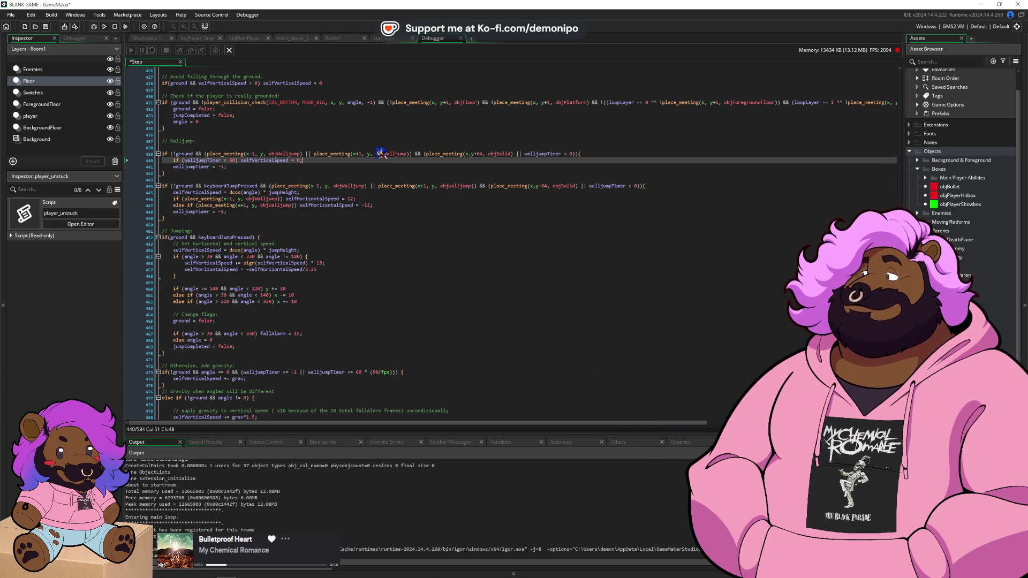
pyautogui.press('Down')
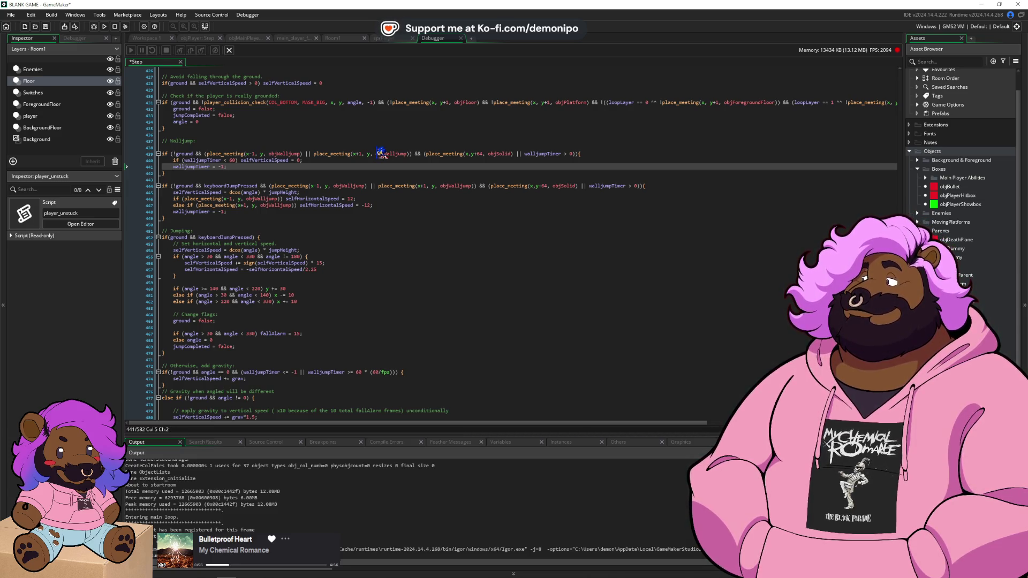
pyautogui.write('if (')
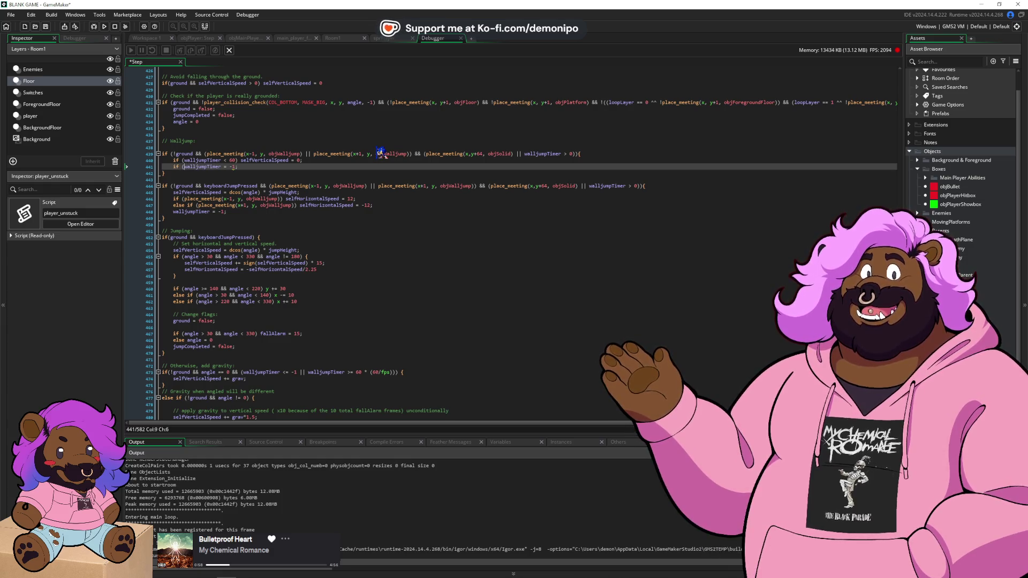
pyautogui.press('End')
pyautogui.press('BackSpace')
pyautogui.write(')')
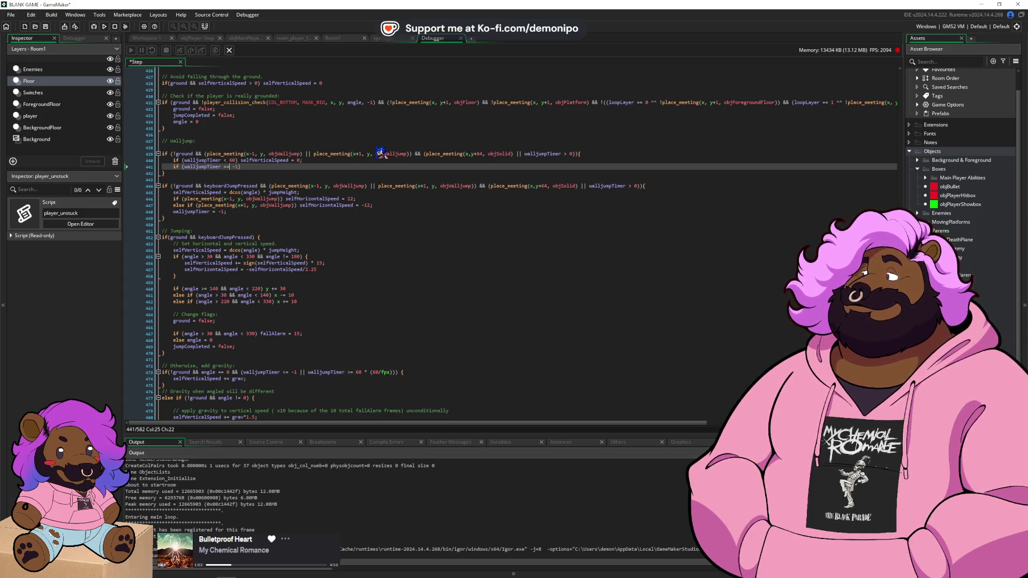
pyautogui.write(' walljumpTimer =')
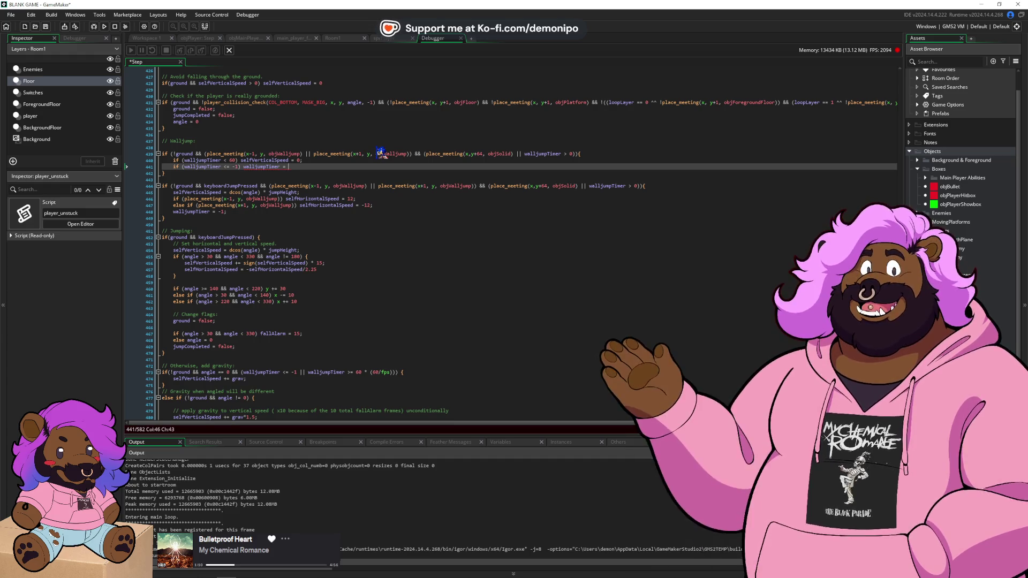
pyautogui.write('0;')
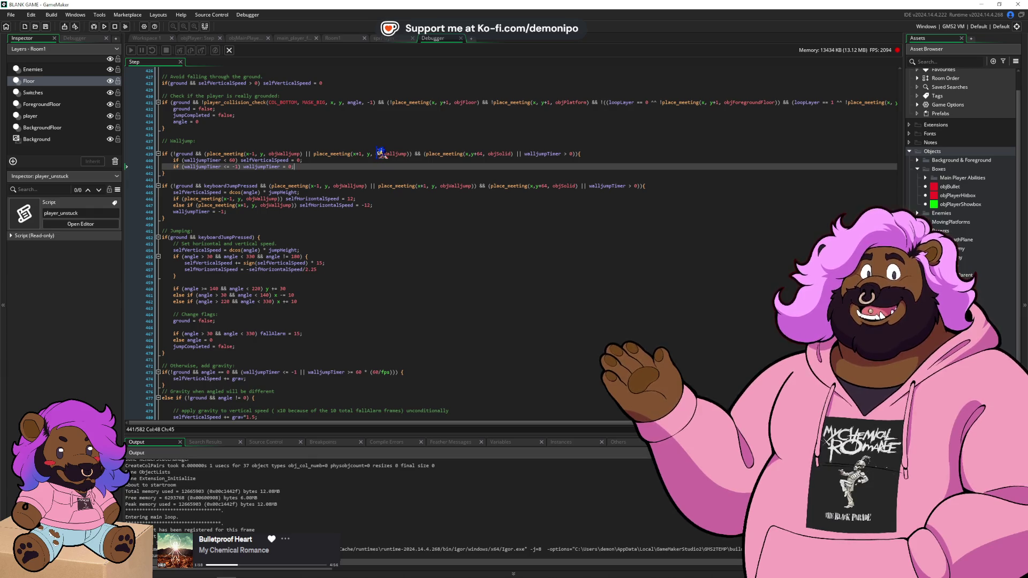
# - Review the place_meeting wall condition and run the game to test
pyautogui.click(398, 154)
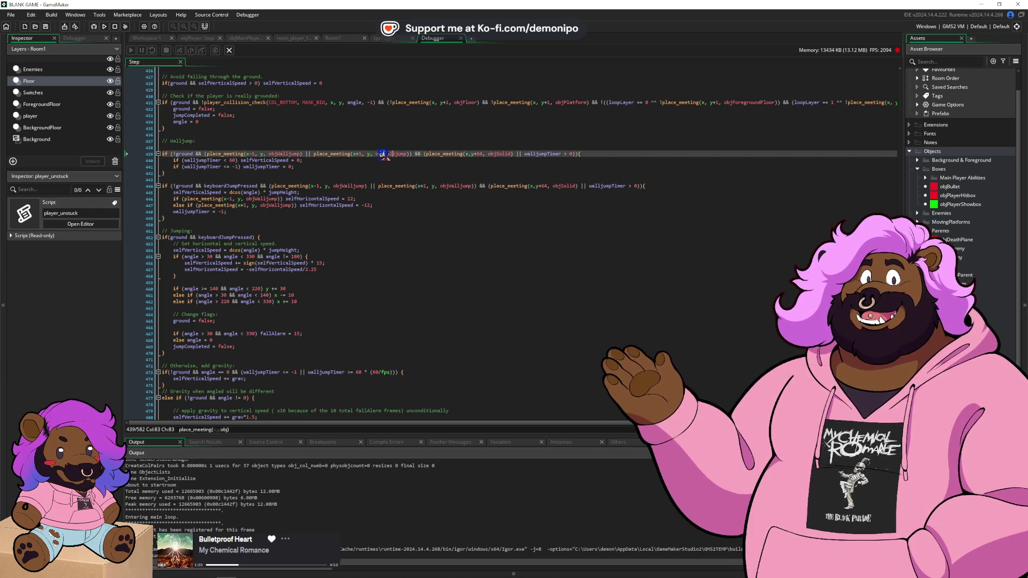
pyautogui.click(421, 154)
pyautogui.click(93, 26)
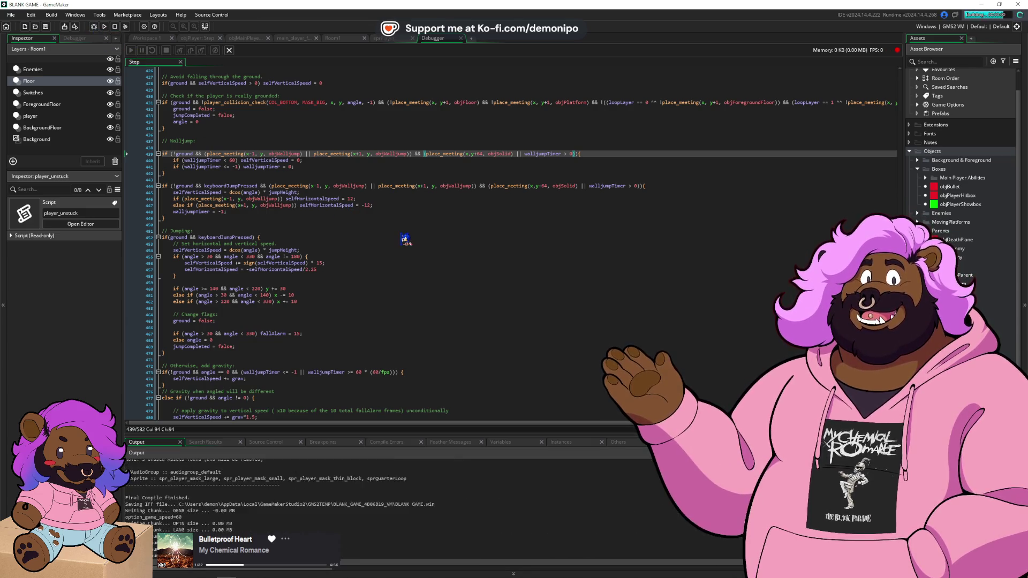
# - Start the game from the START screen and switch back to the code editor
pyautogui.press('Return')
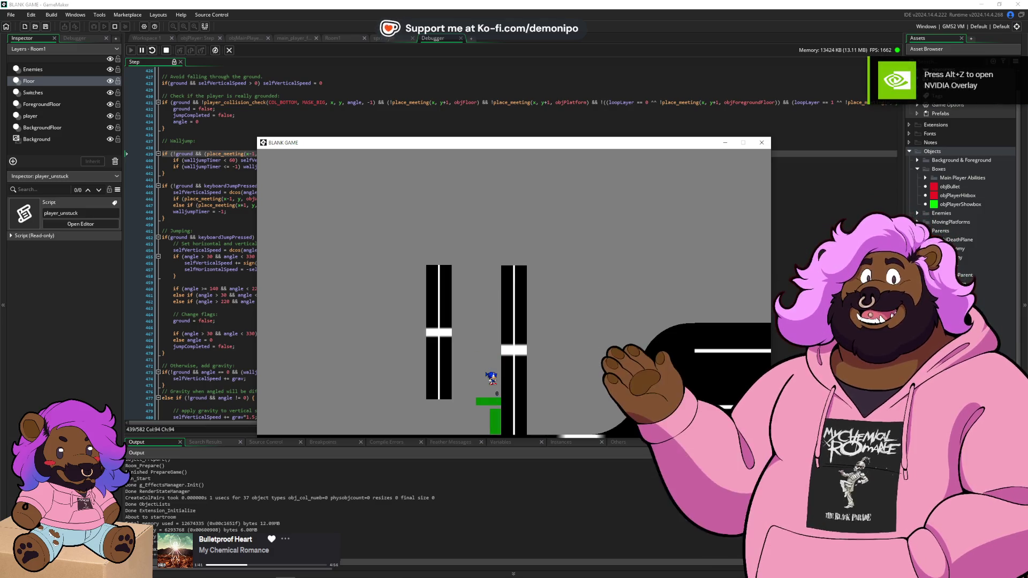
pyautogui.hotkey('alt', 'Tab')
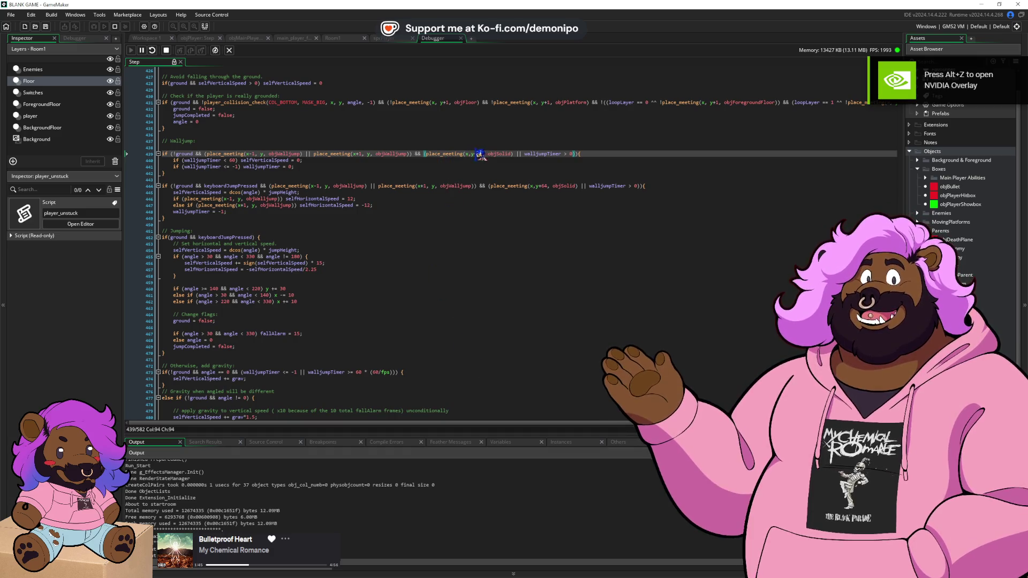
# - Negate the place_meeting(x,y+64,objSolid) check, then stop and rerun the game
pyautogui.click(431, 152)
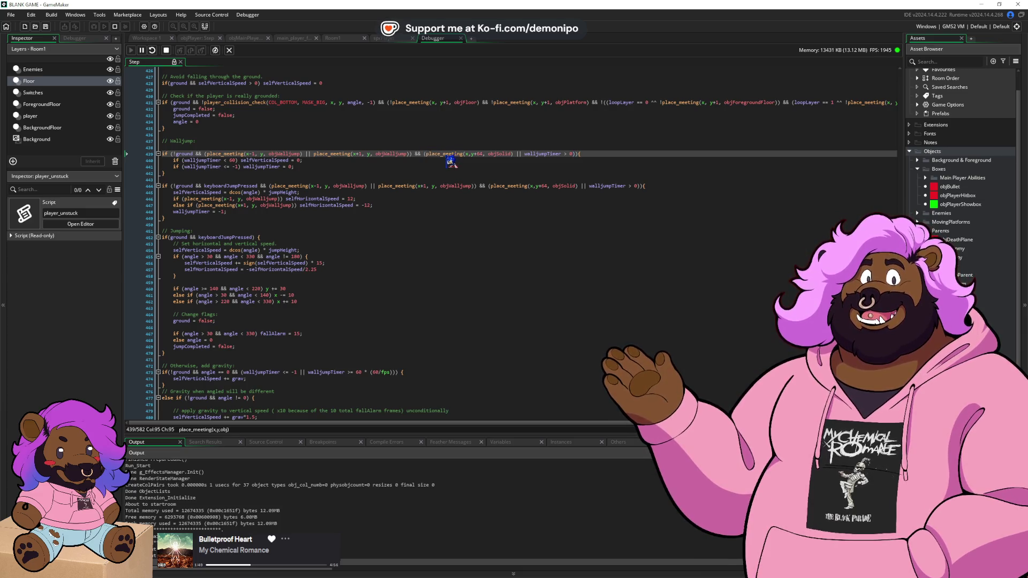
pyautogui.click(167, 50)
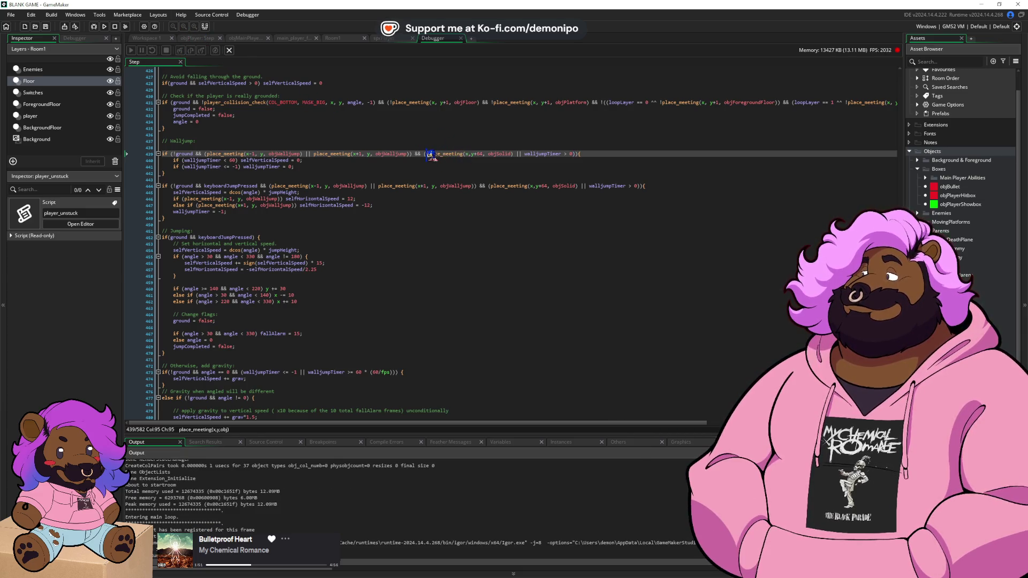
pyautogui.write('!')
pyautogui.click(93, 26)
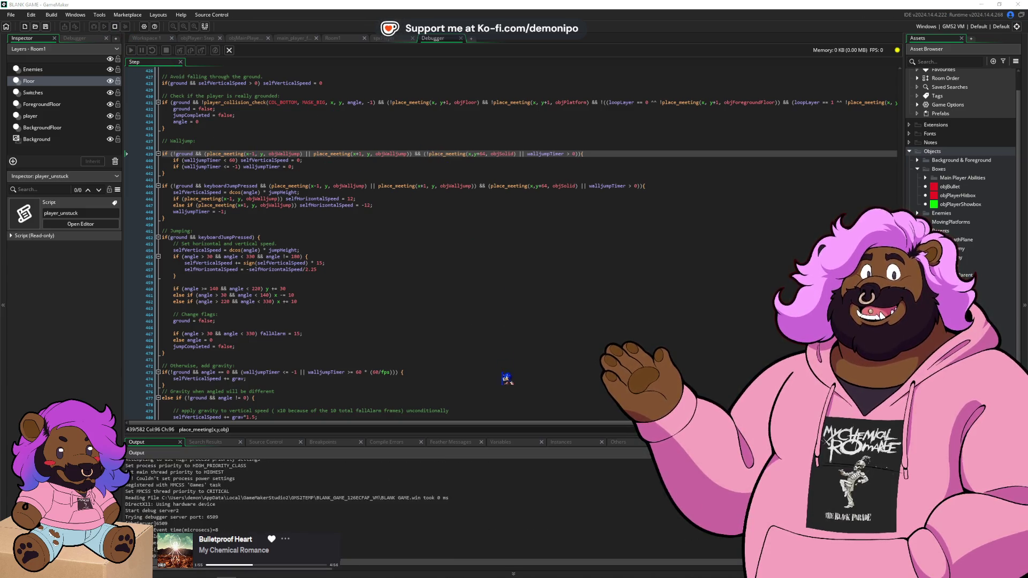
# - Test wall jumping up the right pillar, then close the game and return to the jumping code
pyautogui.click(506, 376)
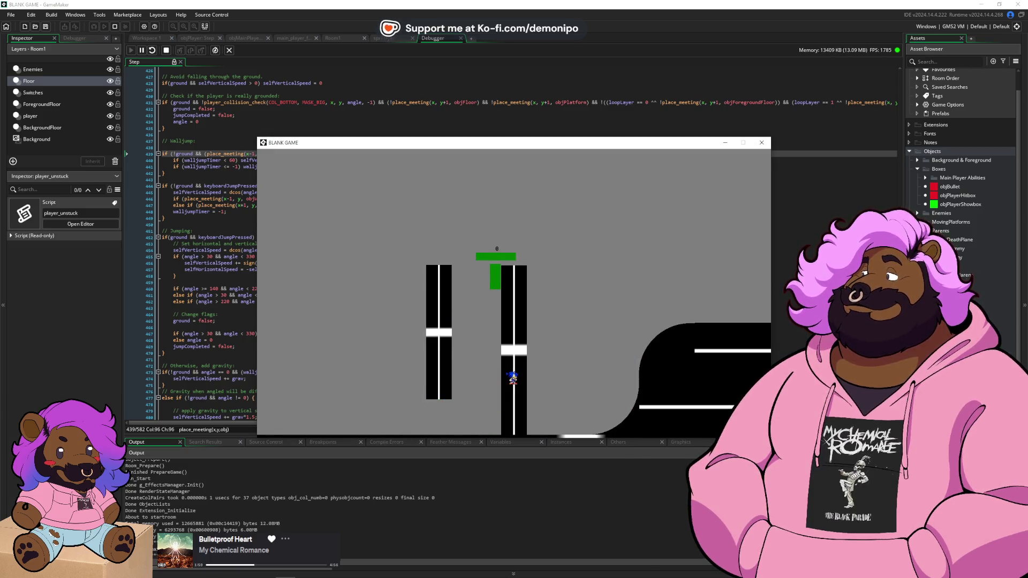
pyautogui.press('space')
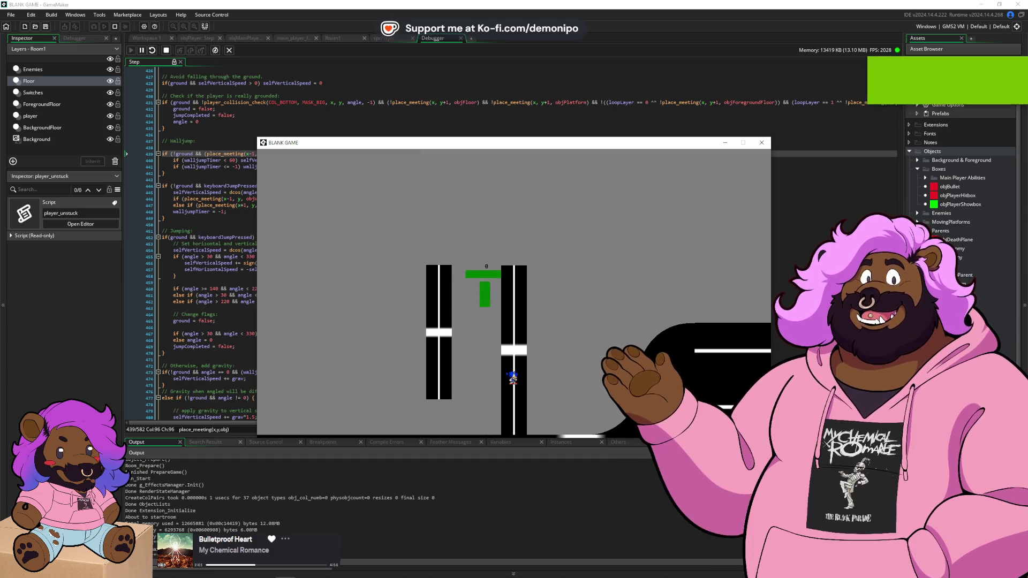
pyautogui.press('space')
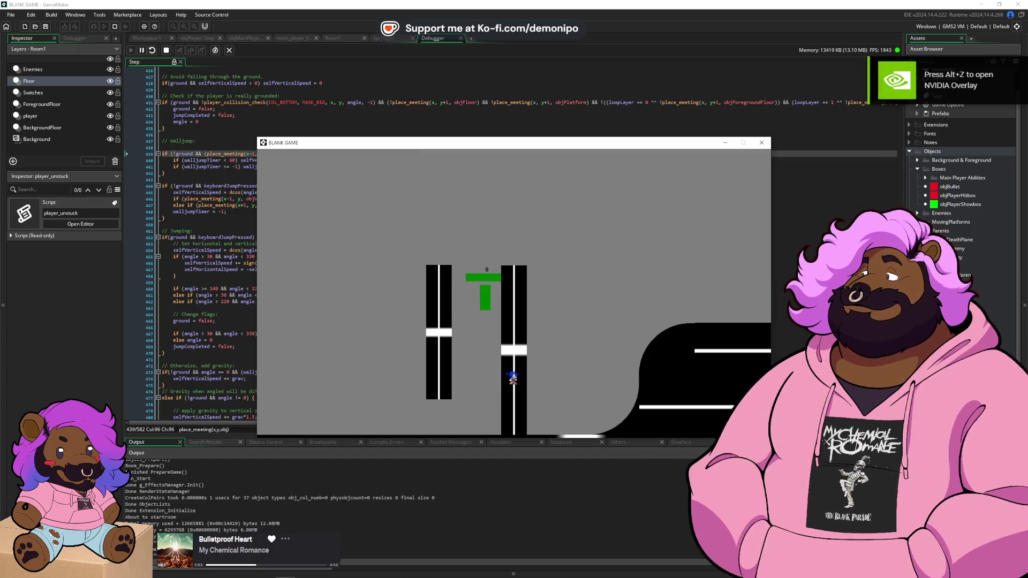
pyautogui.press('space')
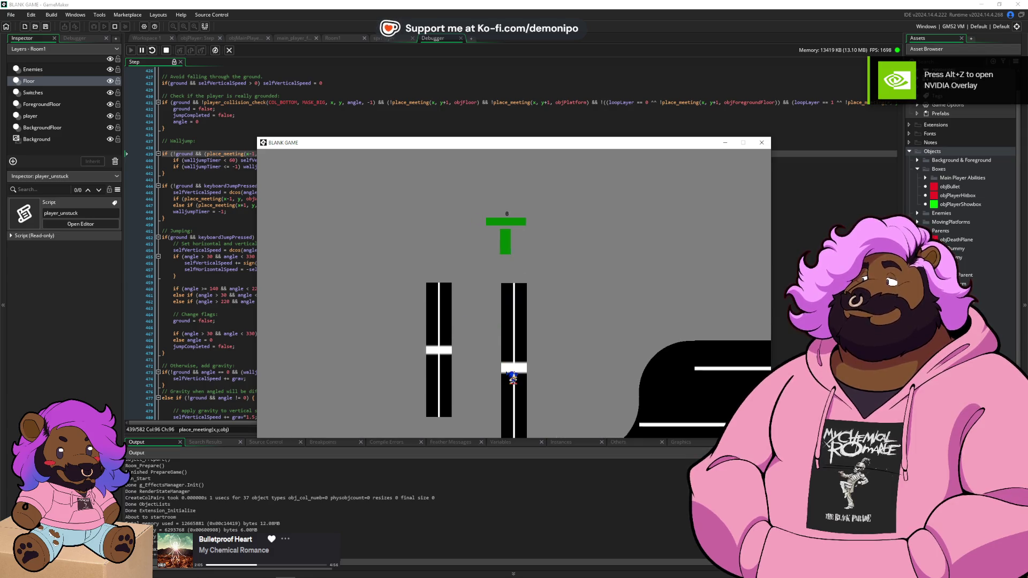
pyautogui.press('Escape')
pyautogui.click(340, 244)
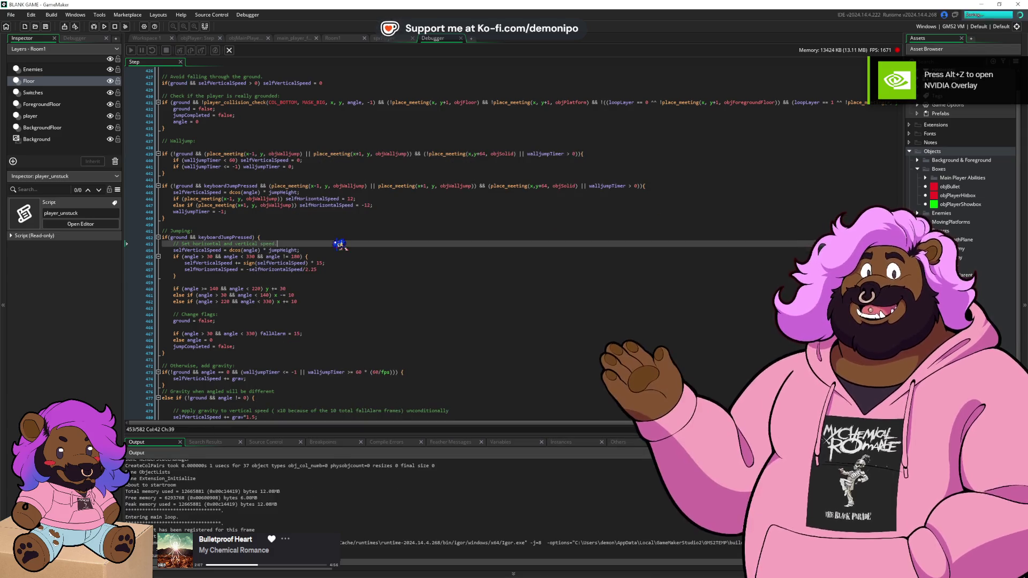
# - Wrap the gravity line in if (walljumpTimer <= -1), add an else if (walljumpTimer >= 0) copy, and save
pyautogui.scroll(-2, 334, 250)
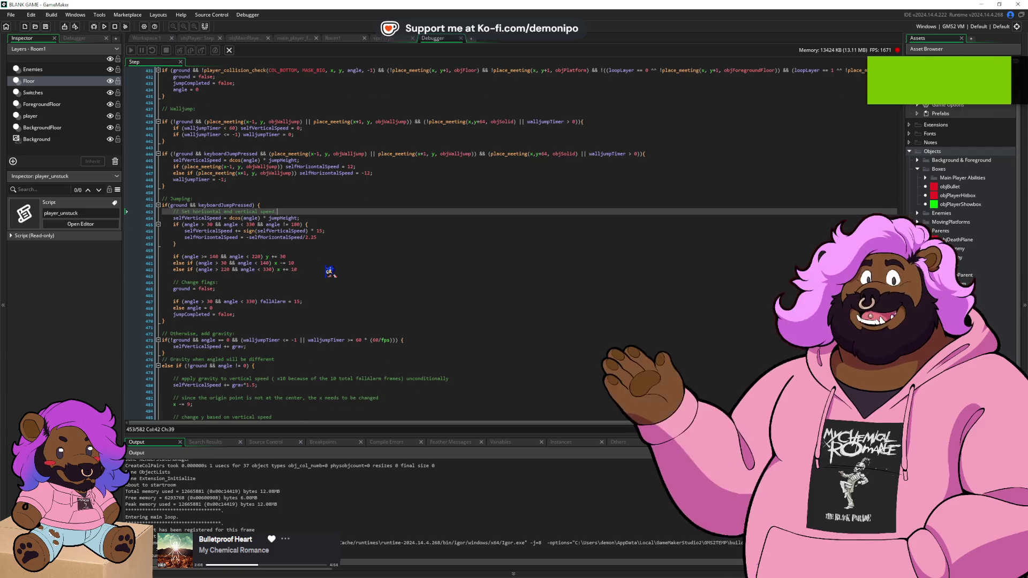
pyautogui.click(290, 346)
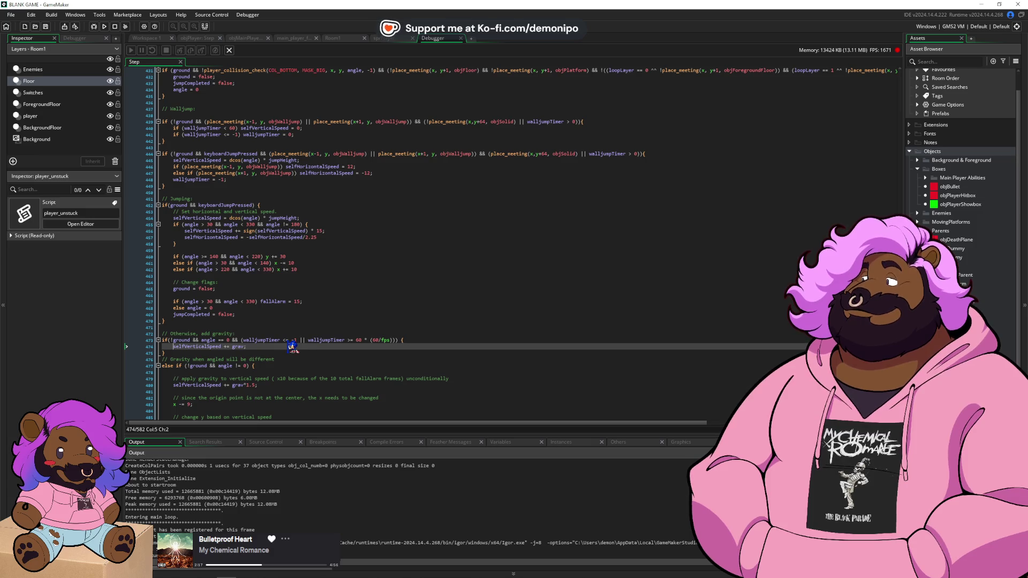
pyautogui.write('if ()w')
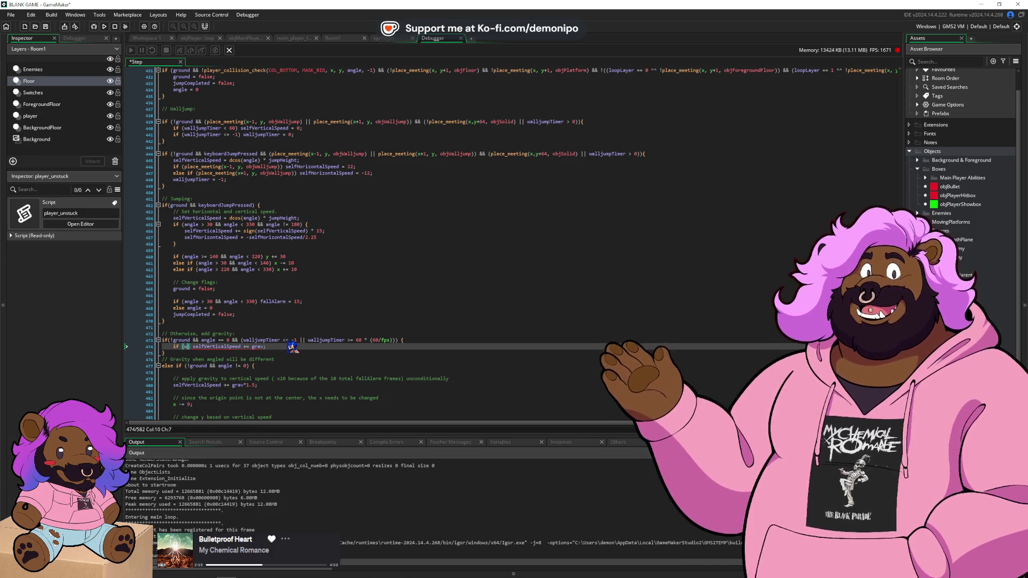
pyautogui.write('jumpTimer ')
pyautogui.write('<')
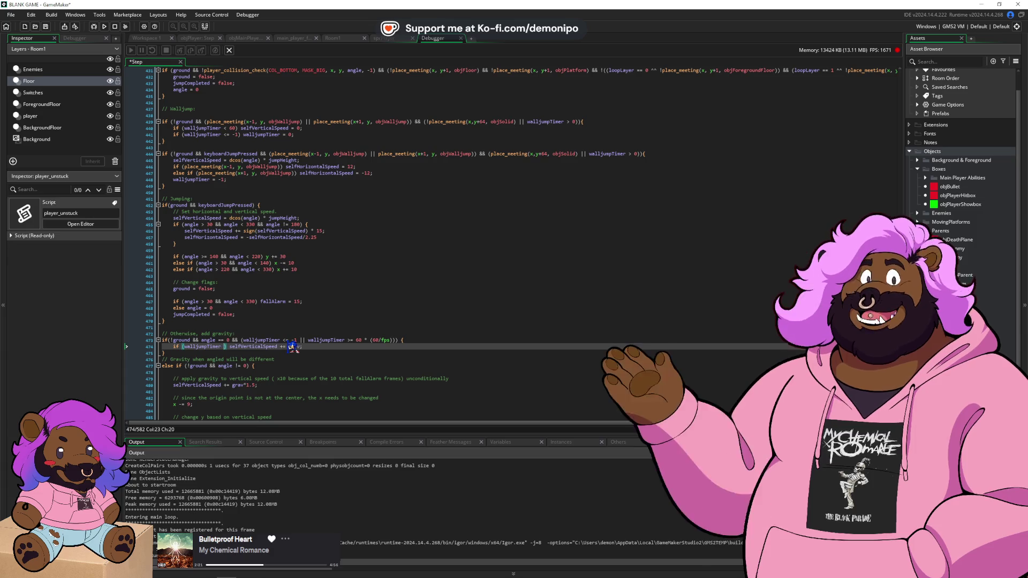
pyautogui.write('1')
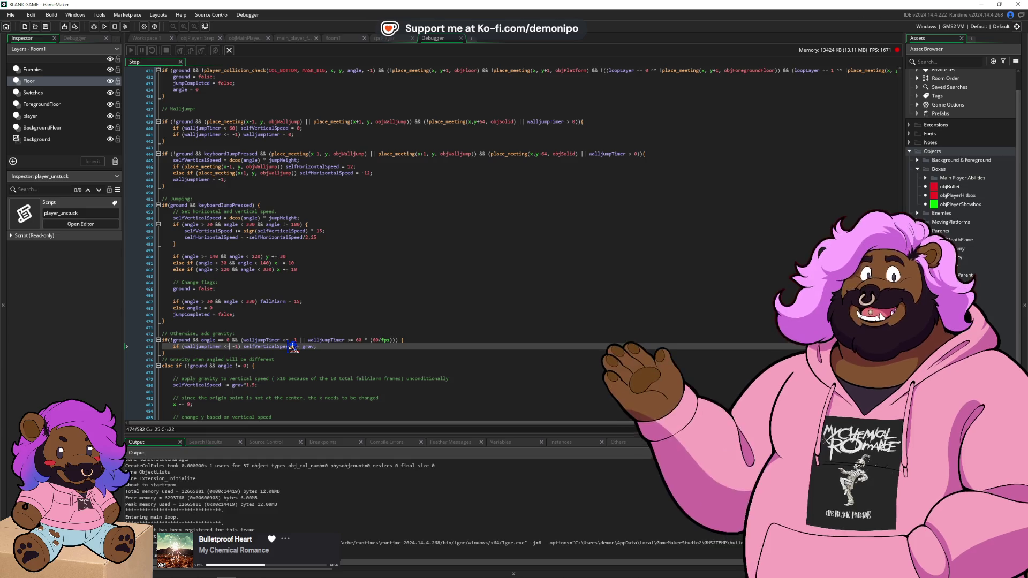
pyautogui.hotkey('ctrl', 'd')
pyautogui.write('lse')
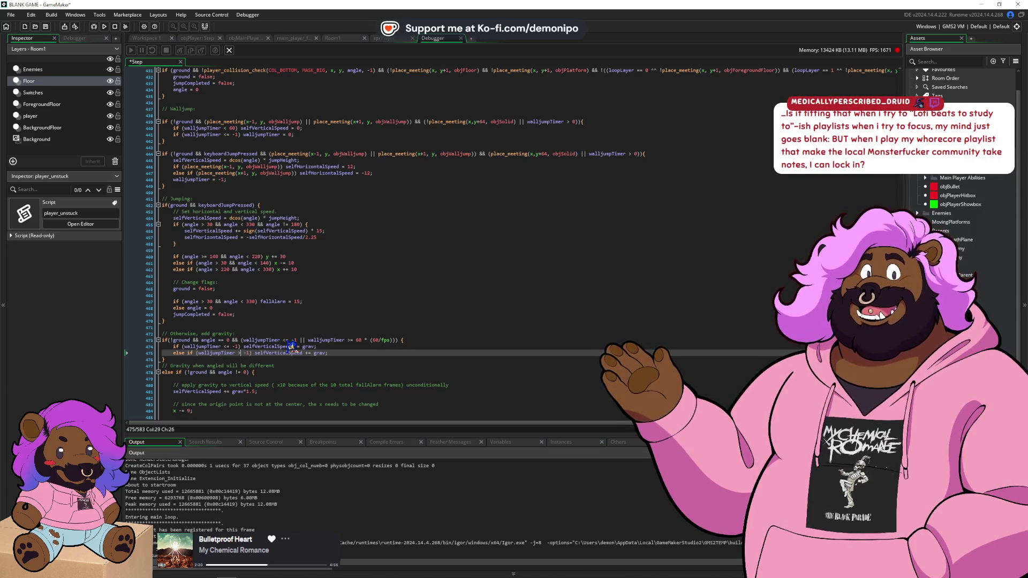
pyautogui.press('BackSpace')
pyautogui.press('BackSpace')
pyautogui.write('0')
pyautogui.hotkey('ctrl', 's')
# - Make the else-if branch add grav / 3 and run the game
pyautogui.click(327, 352)
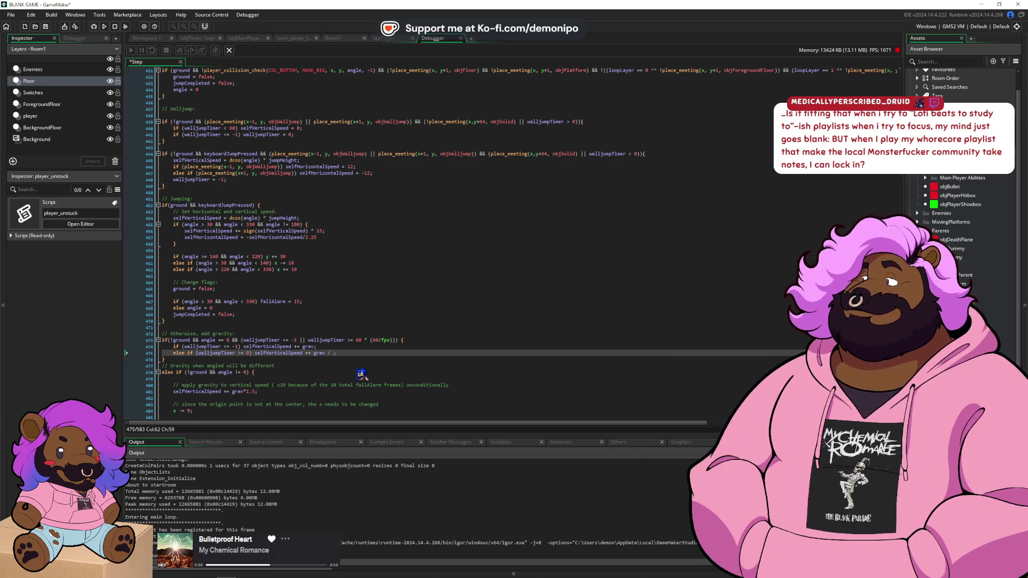
pyautogui.click(94, 27)
pyautogui.write('3')
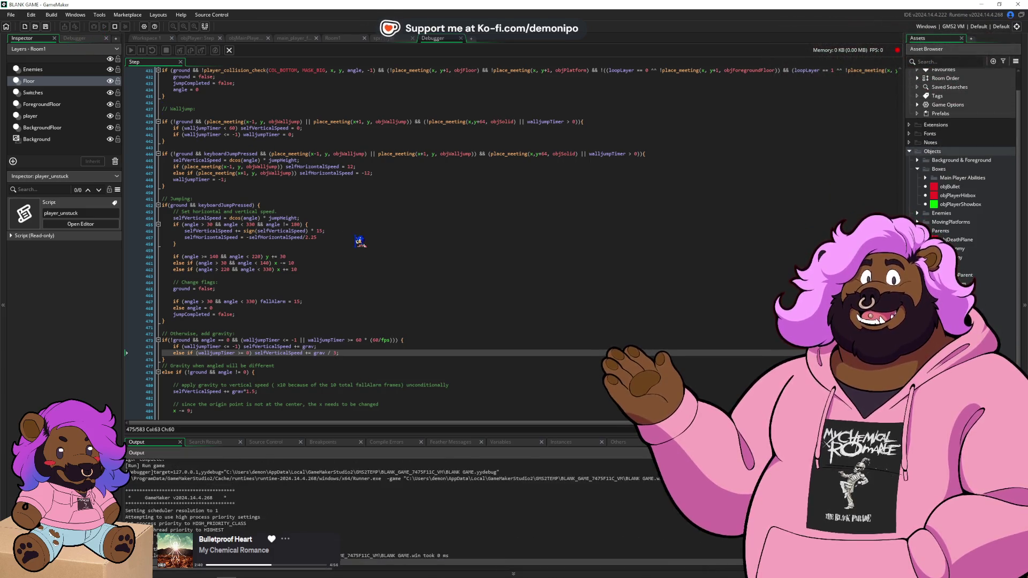
pyautogui.press('Return')
# - Test climbing the right pillar with repeated wall jumps, then return to the code editor
pyautogui.press('Right')
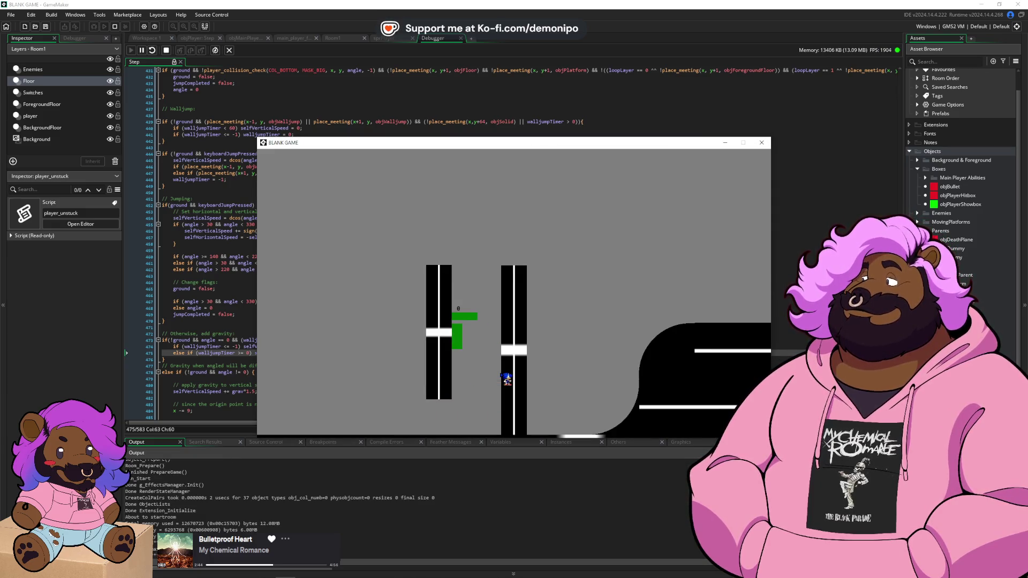
pyautogui.press('Right')
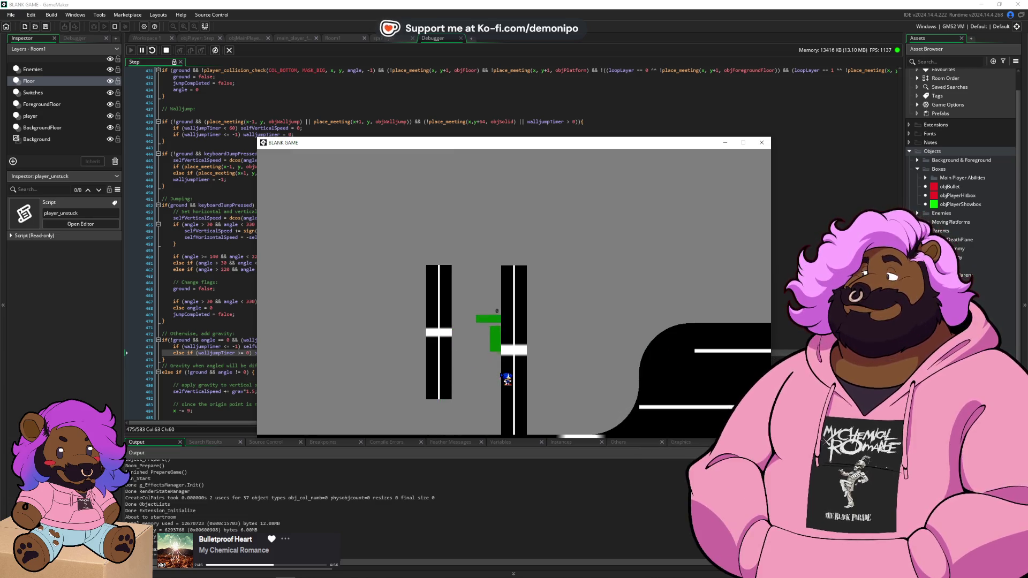
pyautogui.press('space')
pyautogui.press('Left')
pyautogui.press('Right')
pyautogui.press('Left')
pyautogui.press('Right')
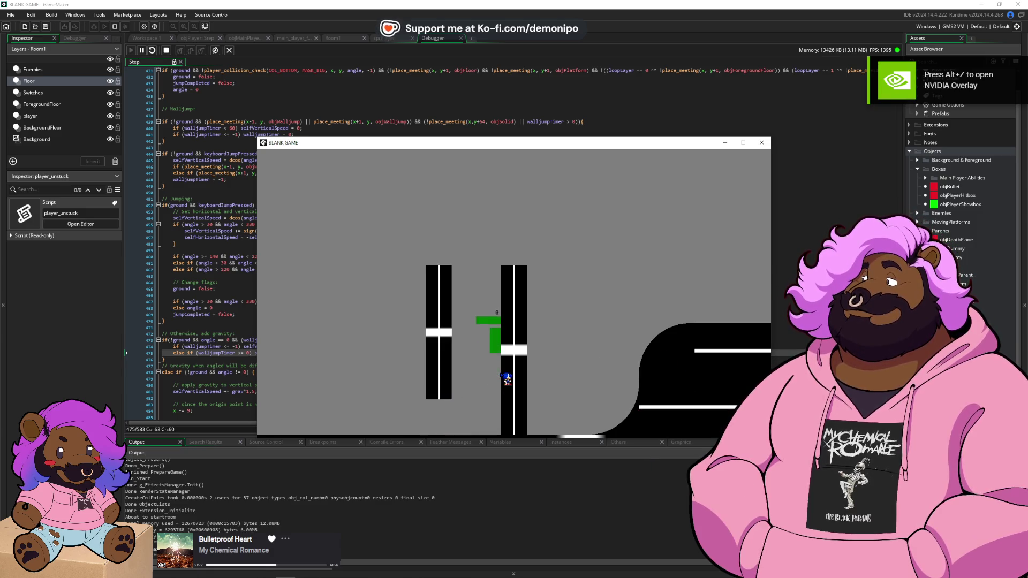
pyautogui.press('Right')
pyautogui.hotkey('alt', 'Tab')
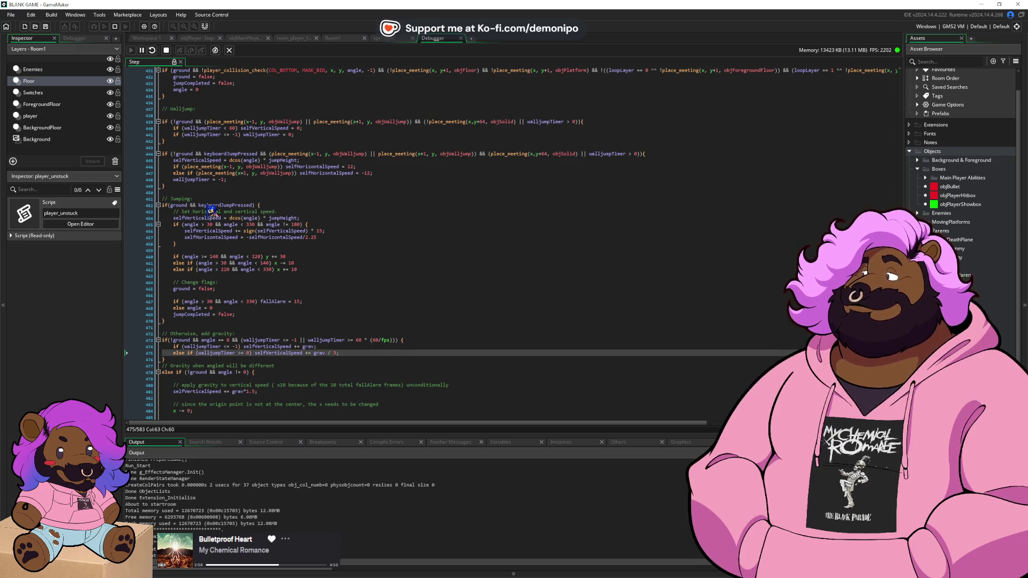
# - Break on line 439 to read walljumpTimer as -1, then clear the breakpoint, resume, and close the game
pyautogui.click(151, 122)
pyautogui.moveTo(558, 121)
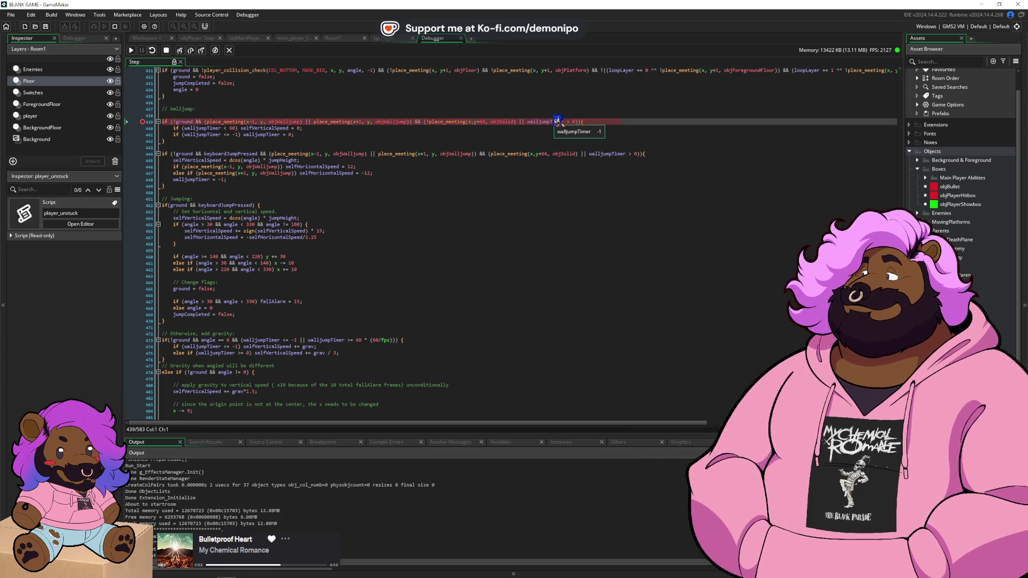
pyautogui.click(150, 117)
pyautogui.click(150, 122)
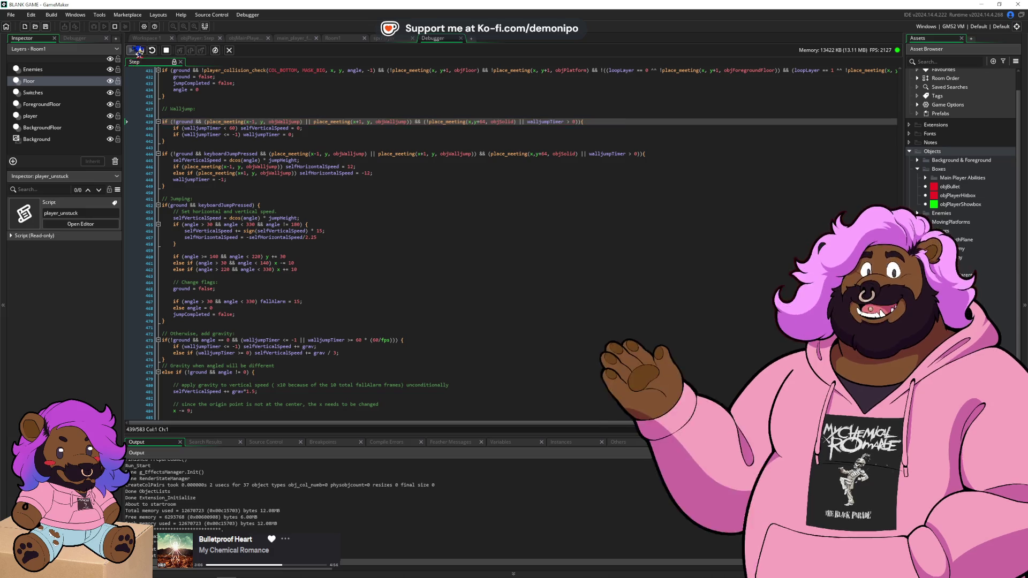
pyautogui.click(131, 49)
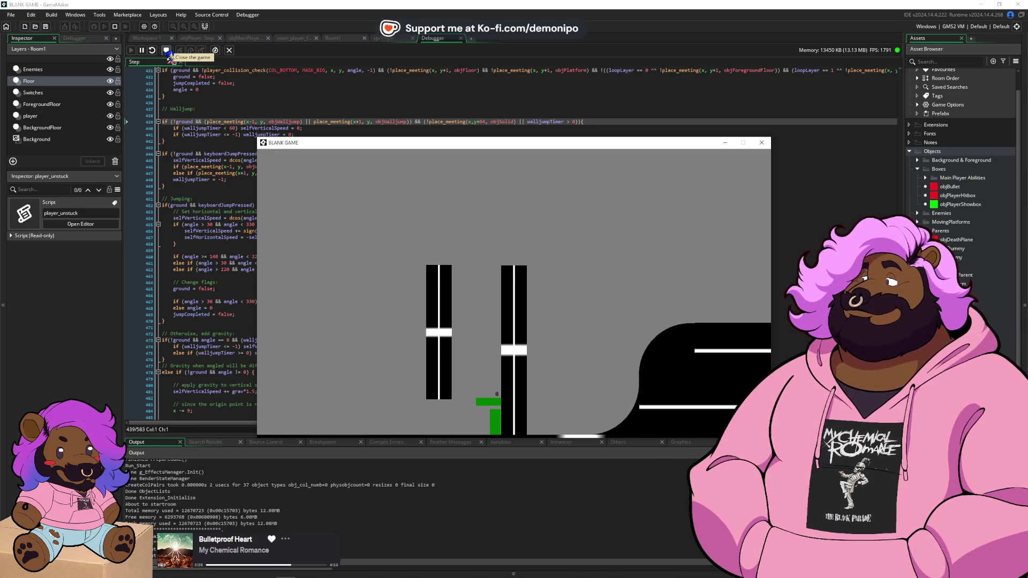
pyautogui.click(166, 50)
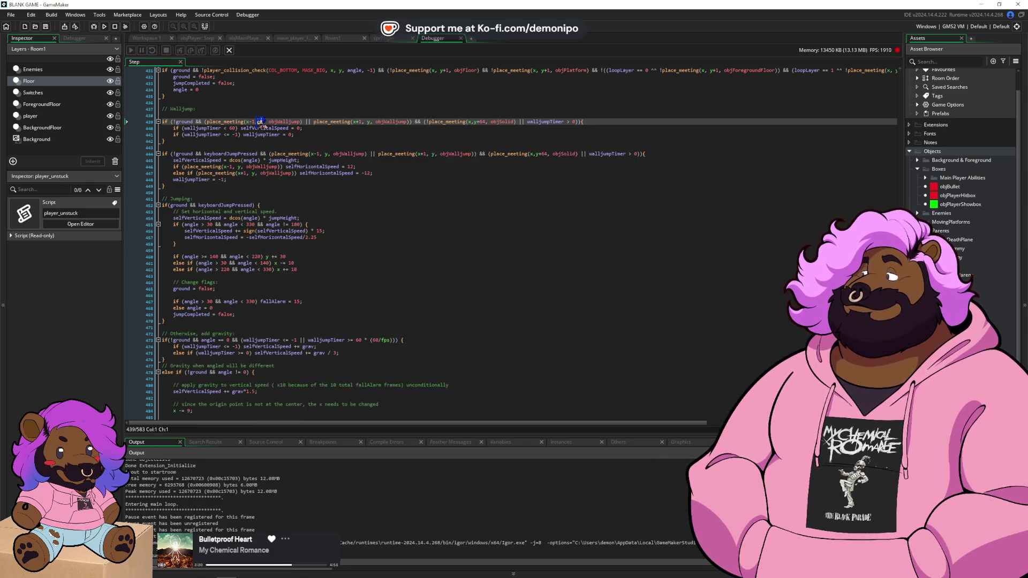
# - Change the left and right wall offsets from 1 to 2 and rebuild with F6
pyautogui.press('BackSpace')
pyautogui.write('2')
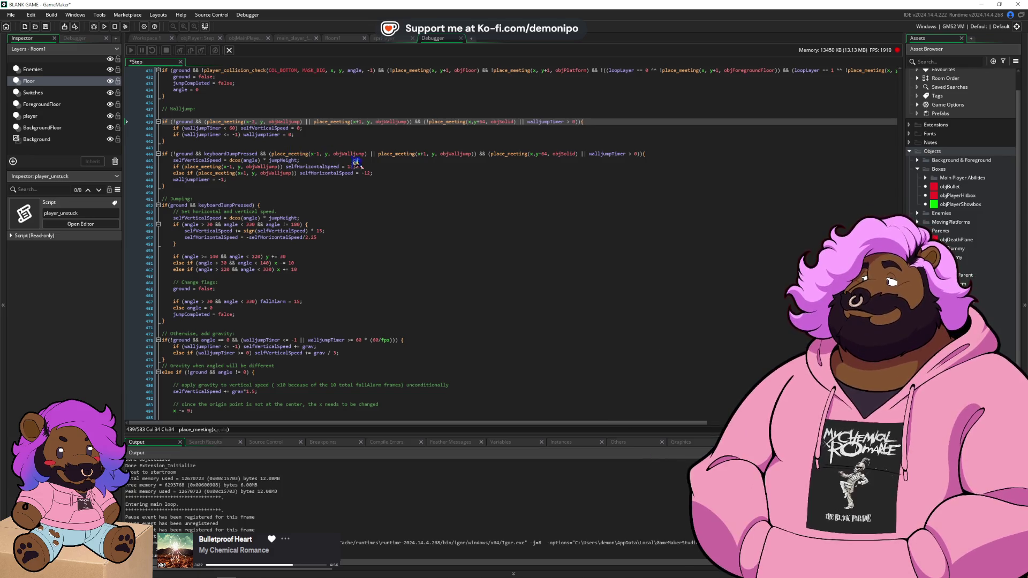
pyautogui.press('BackSpace')
pyautogui.write('2')
pyautogui.press('F6')
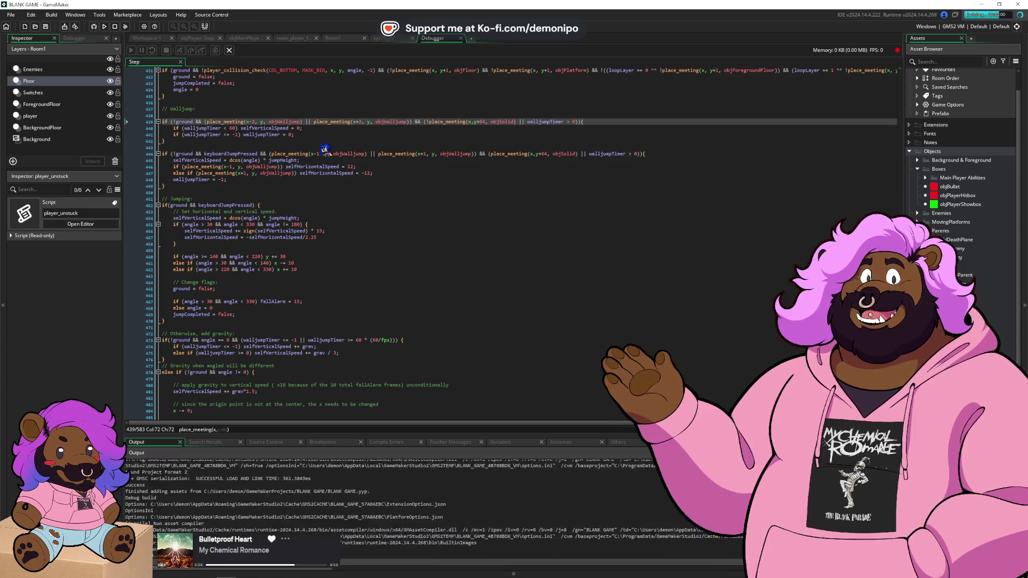
# - Start the level and wall-jump the player between the left and right pillars
pyautogui.click(515, 378)
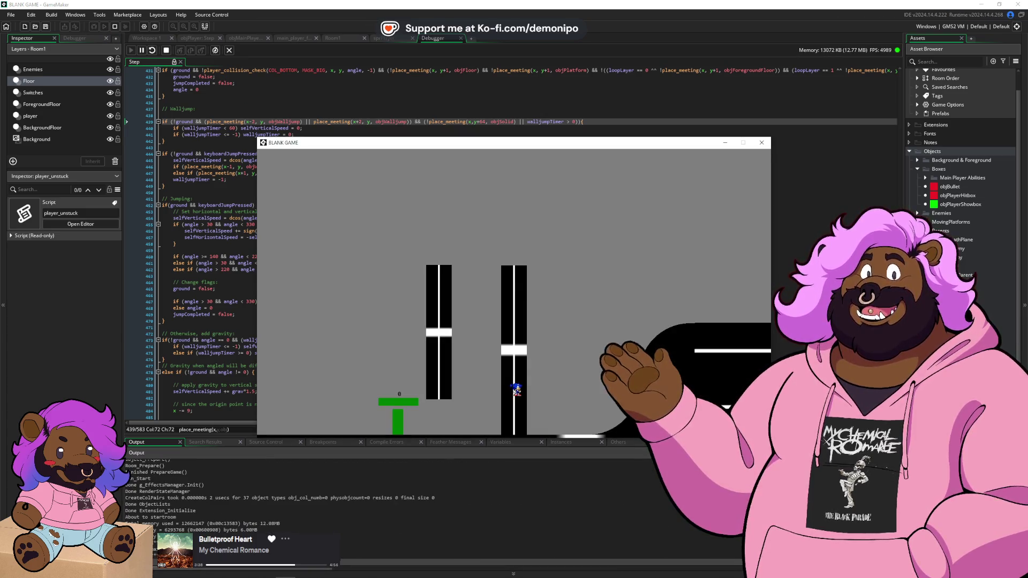
pyautogui.press('Right')
pyautogui.press('space')
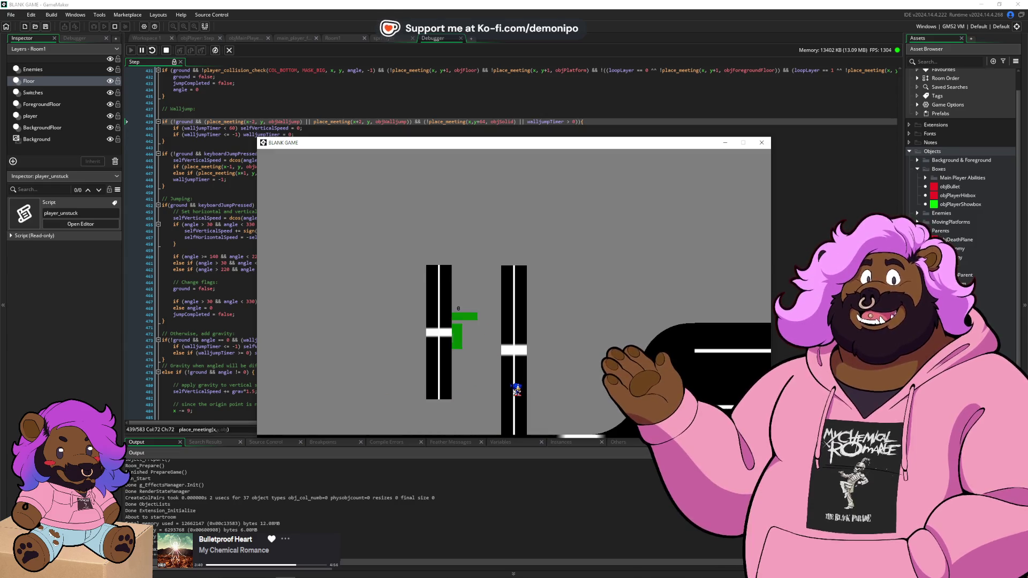
pyautogui.press('Left')
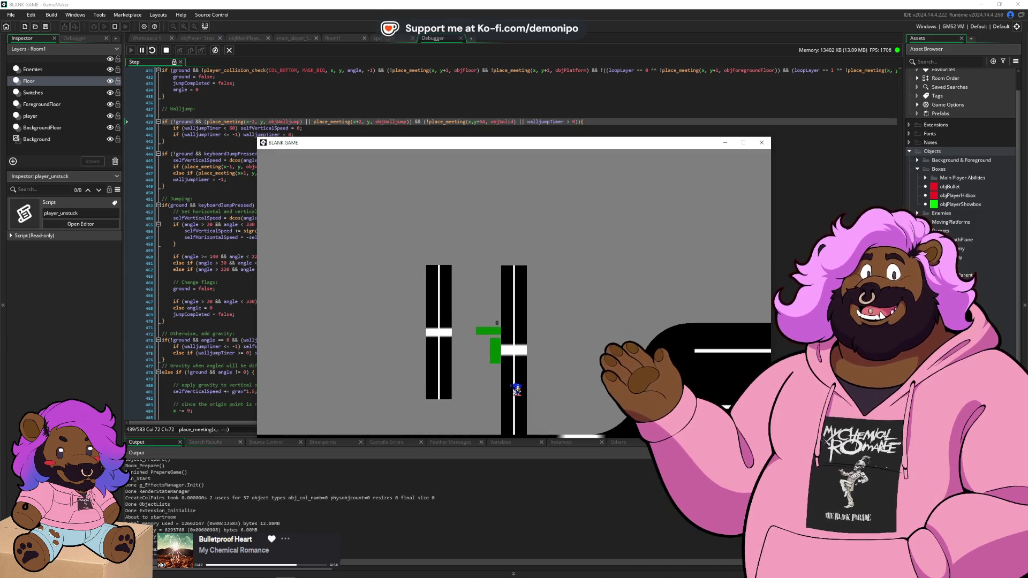
pyautogui.press('space')
pyautogui.press('space')
pyautogui.press('Left')
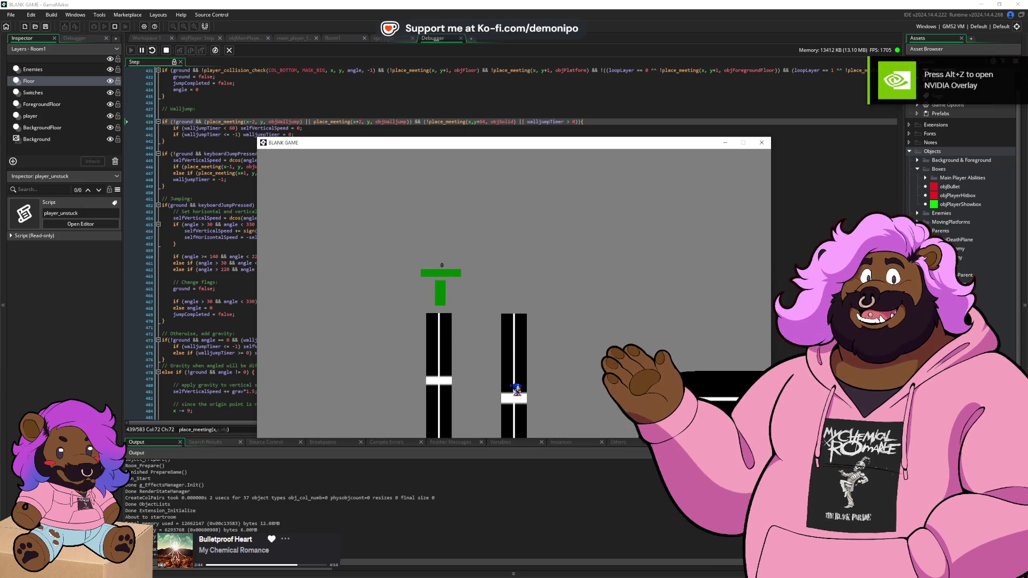
pyautogui.press('space')
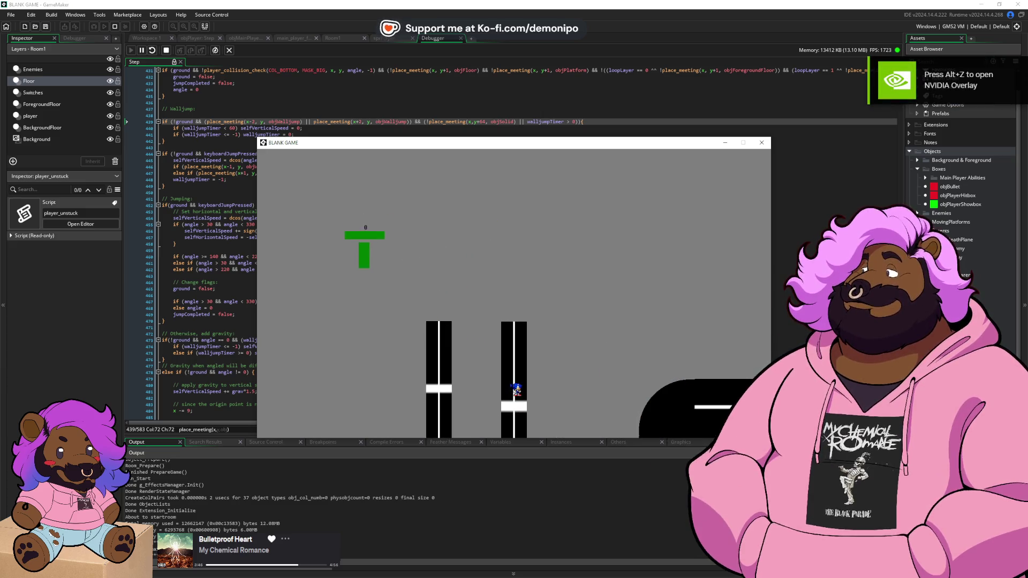
pyautogui.press('Right')
pyautogui.press('space')
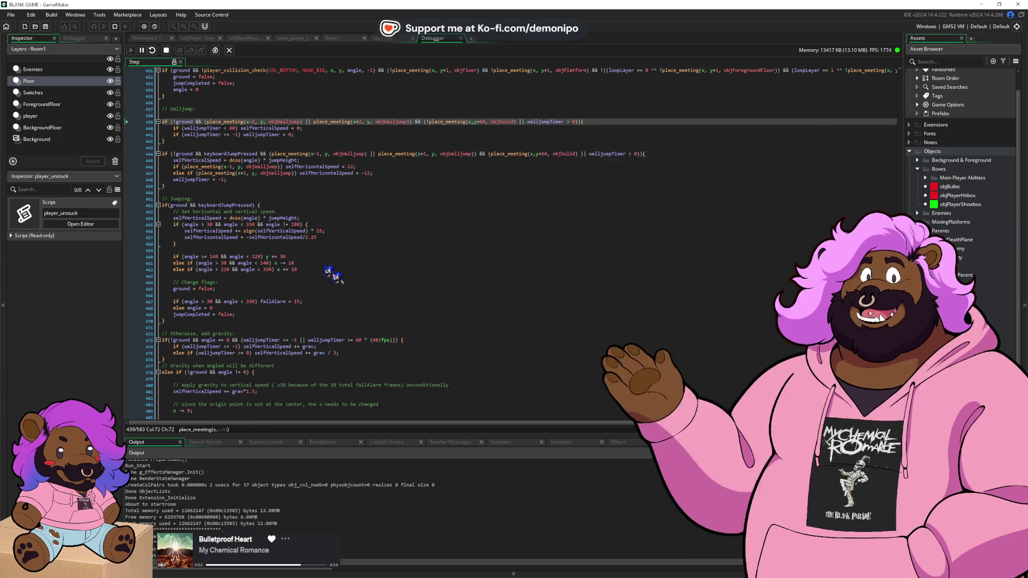
# - Set a breakpoint on line 445's wall-jump speed line and wall-jump to hit it
pyautogui.click(143, 160)
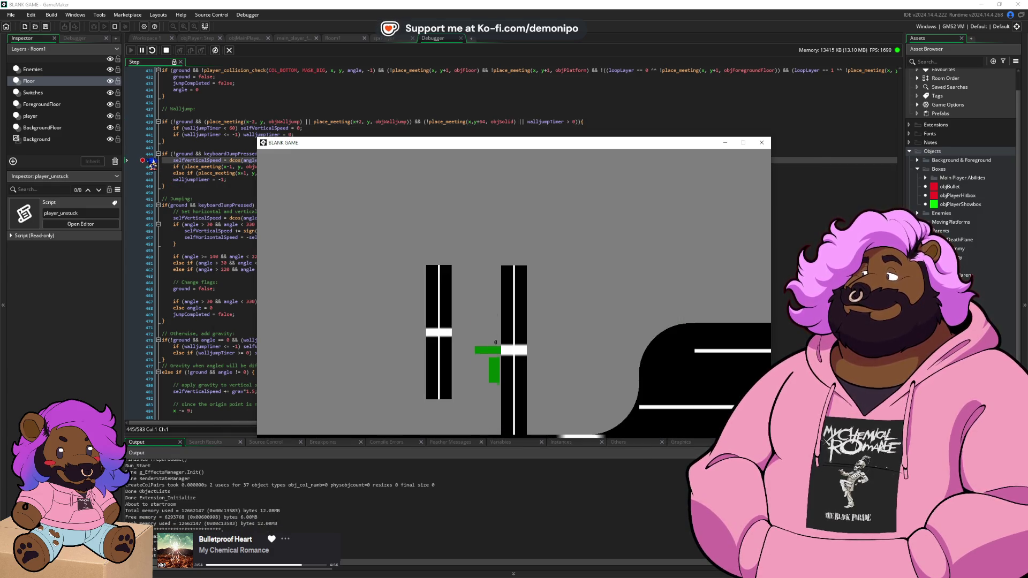
pyautogui.press('space')
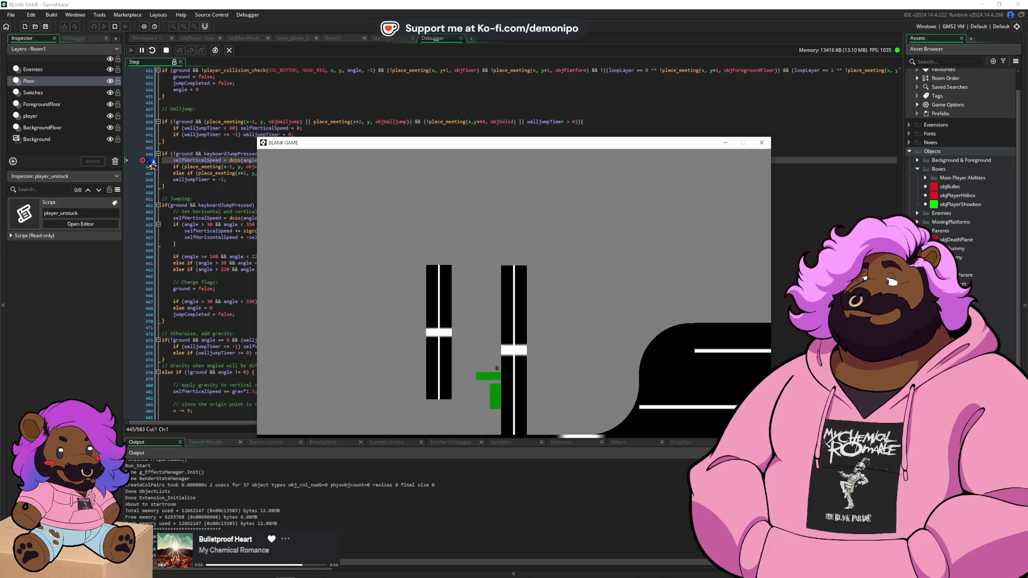
pyautogui.press('space')
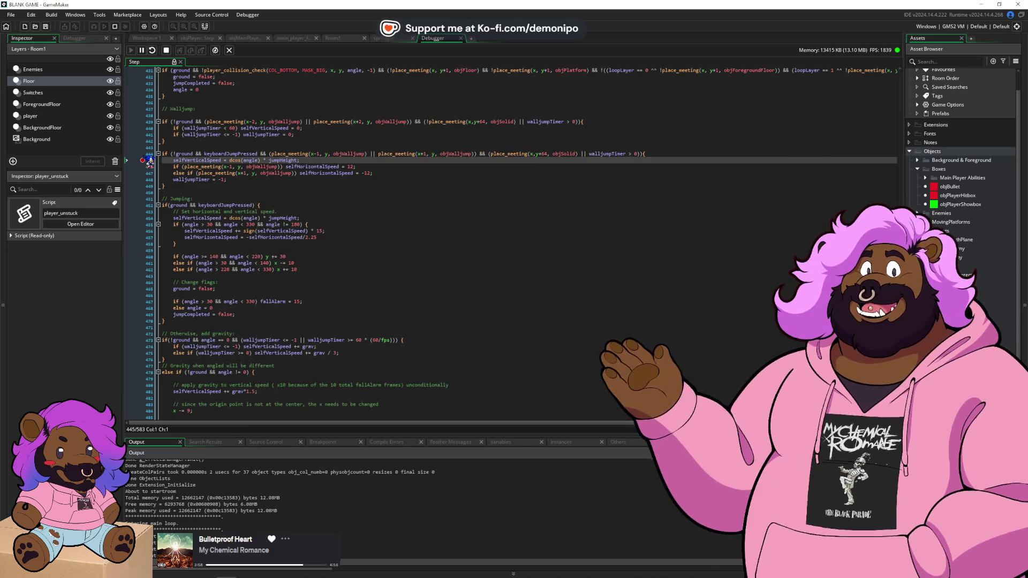
# - Stop debugging and add '!' before the place_meeting floor check in the wall-jump condition
pyautogui.click(143, 153)
pyautogui.moveTo(603, 152)
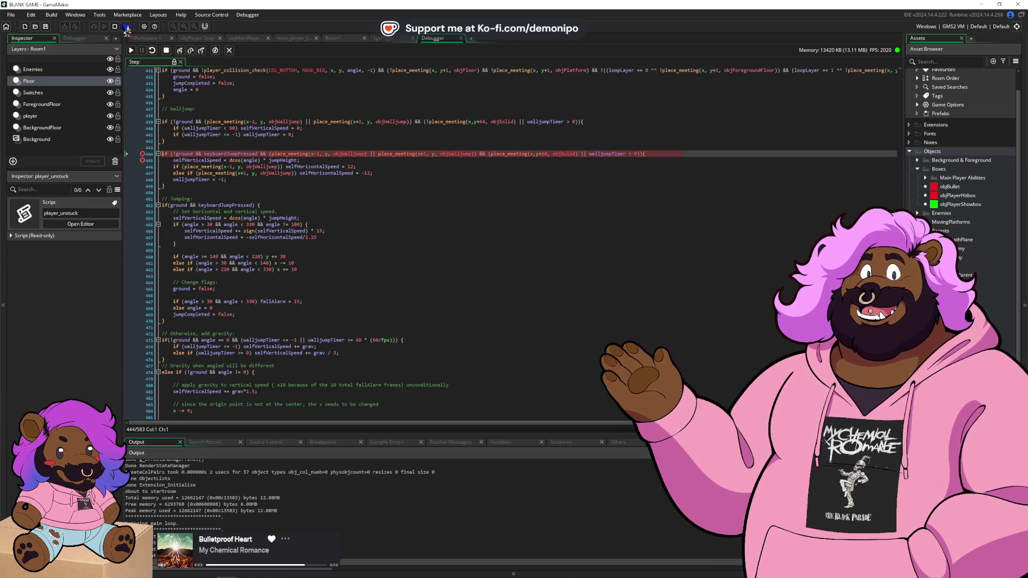
pyautogui.click(115, 26)
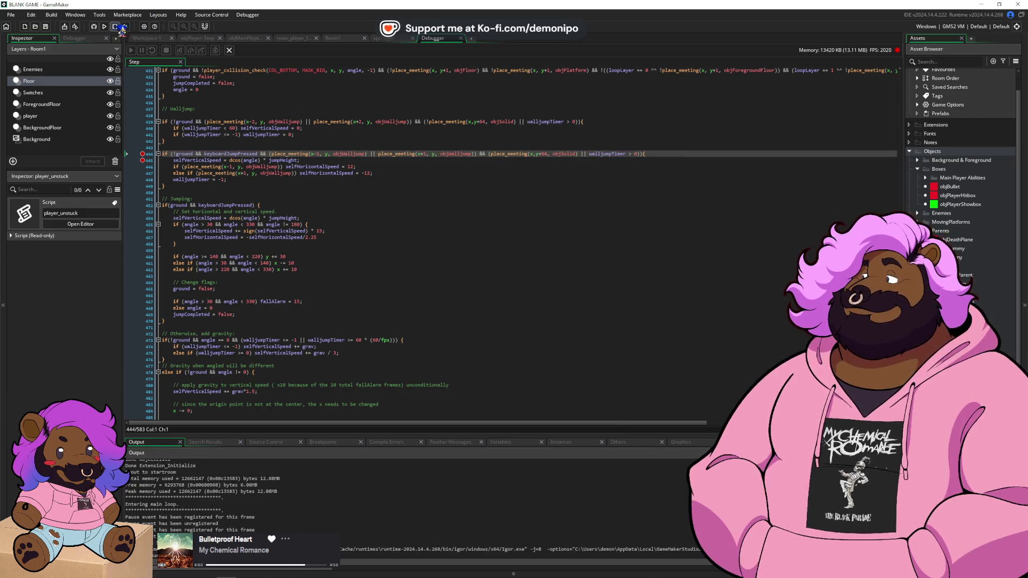
pyautogui.click(491, 154)
pyautogui.write('!')
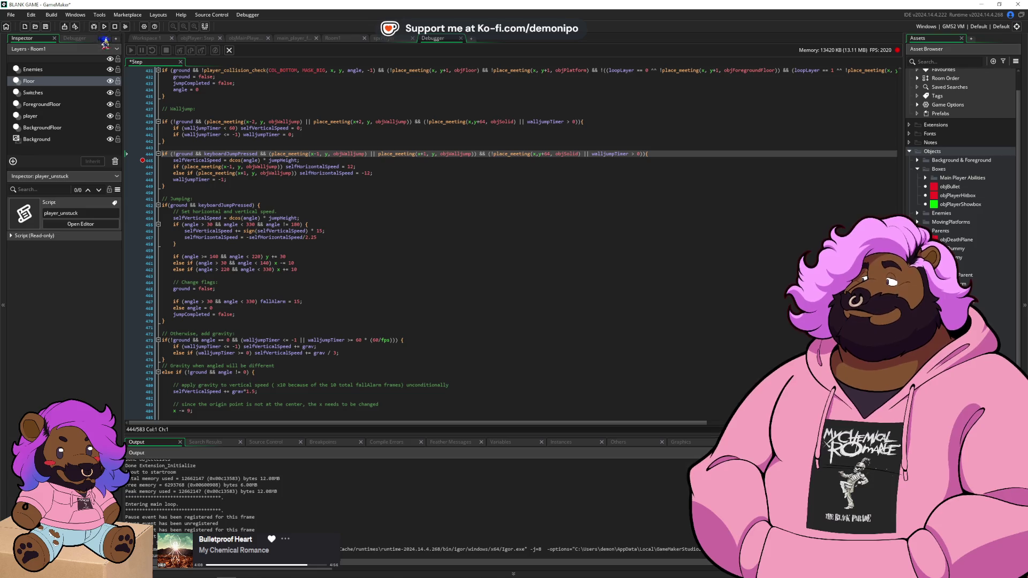
pyautogui.click(151, 161)
# - Run the edited game and attempt a wall jump on the right pillar
pyautogui.click(104, 28)
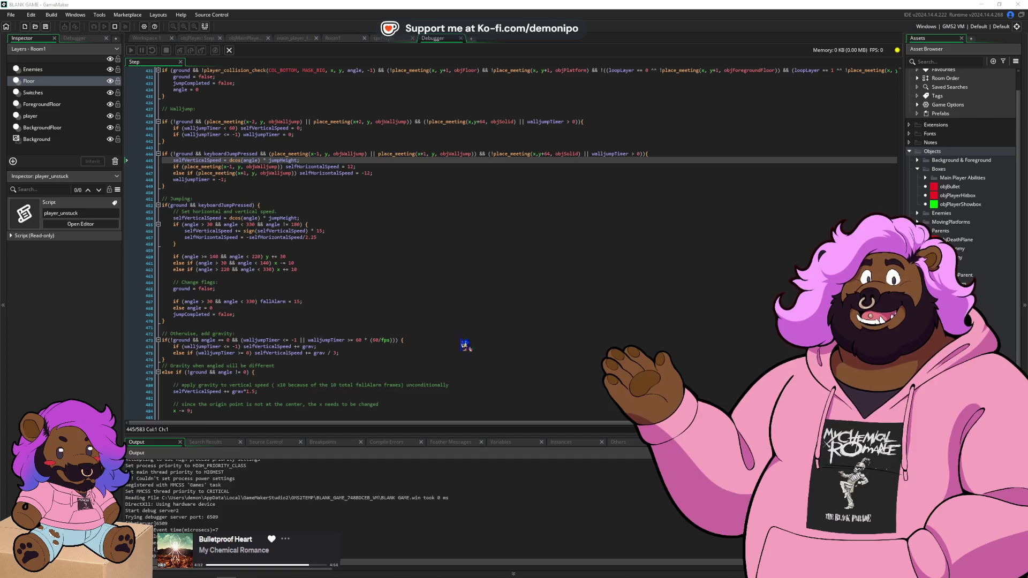
pyautogui.click(527, 375)
pyautogui.press('space')
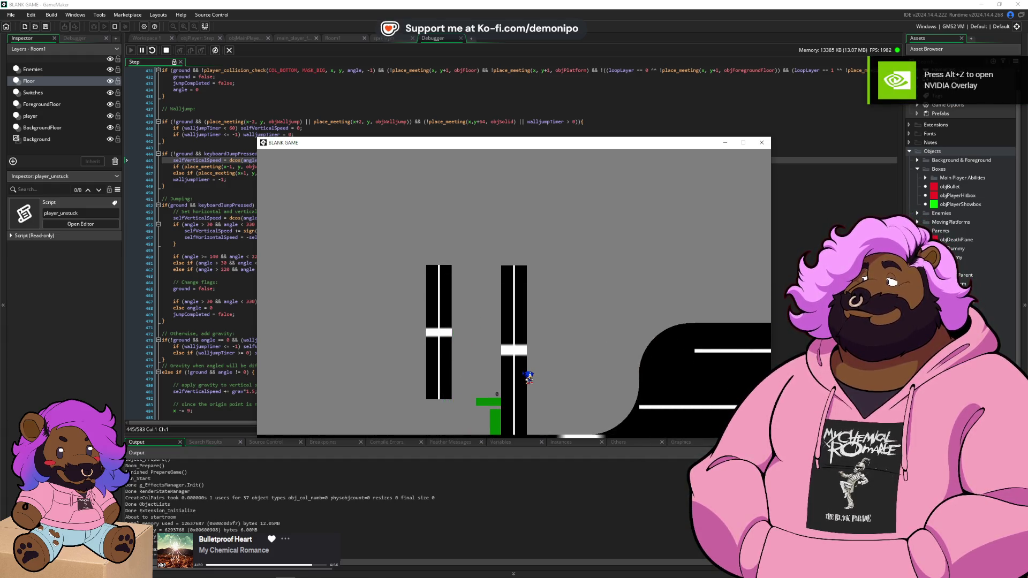
pyautogui.press('Escape')
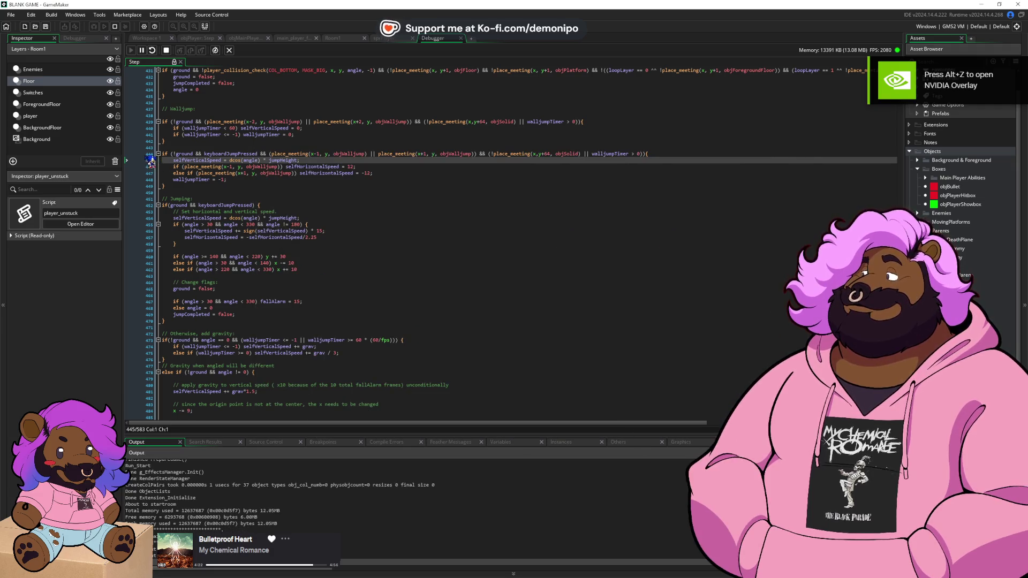
pyautogui.hotkey('alt', 'Tab')
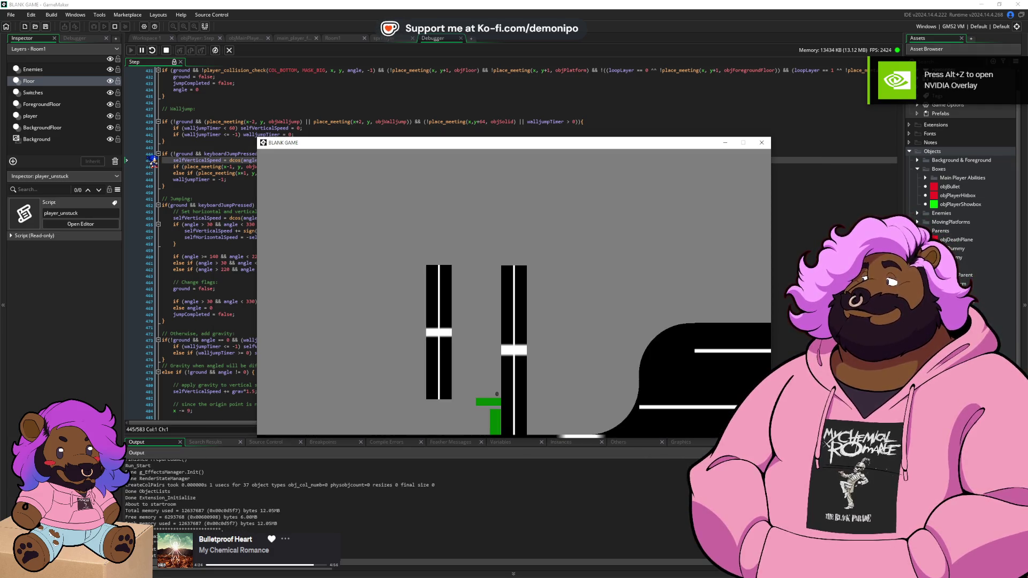
# - Break at the wall-jump condition, inspect its values, continue with F5, then stop the game
pyautogui.click(153, 158)
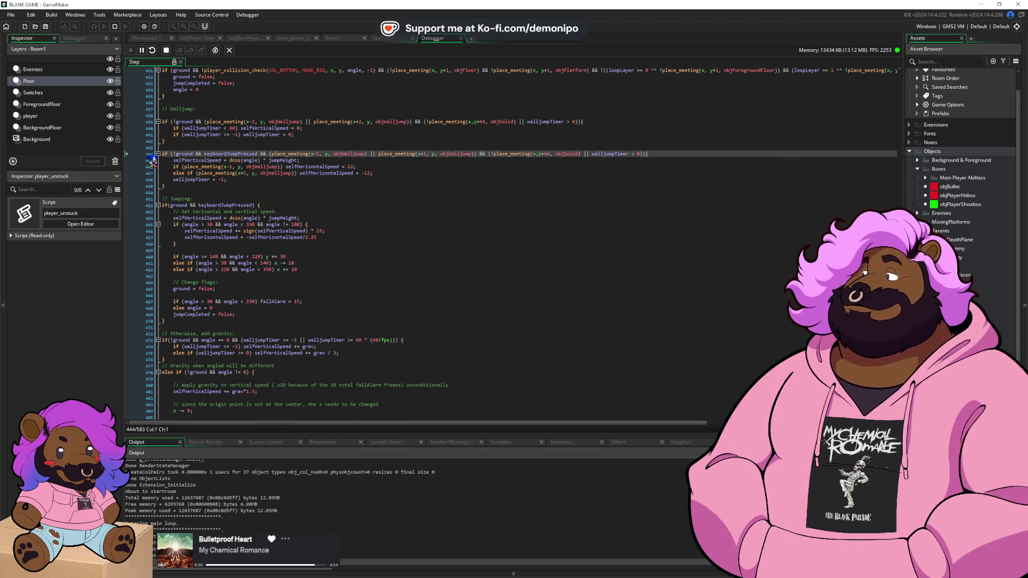
pyautogui.hotkey('alt', 'Tab')
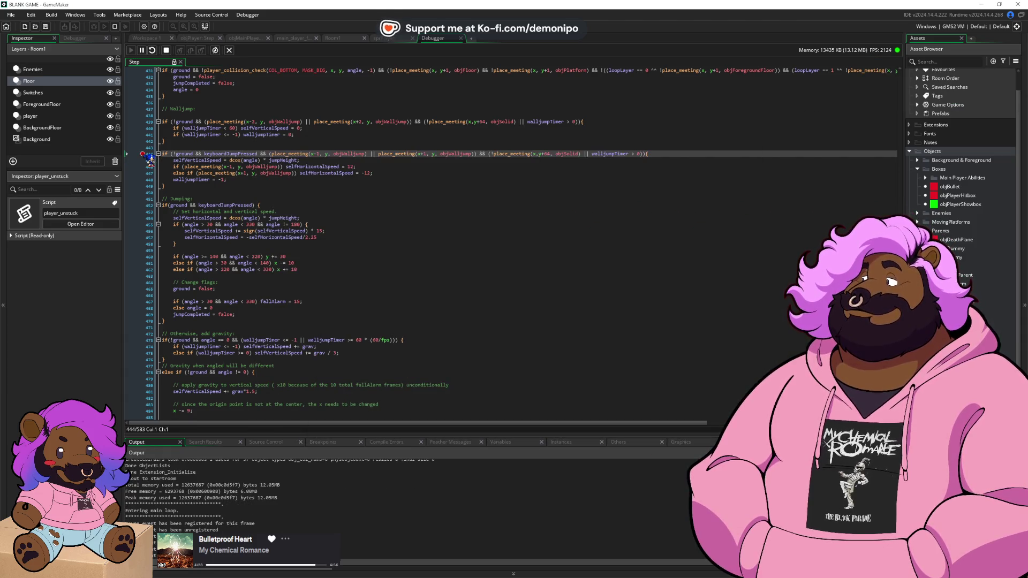
pyautogui.moveTo(185, 154)
pyautogui.press('F5')
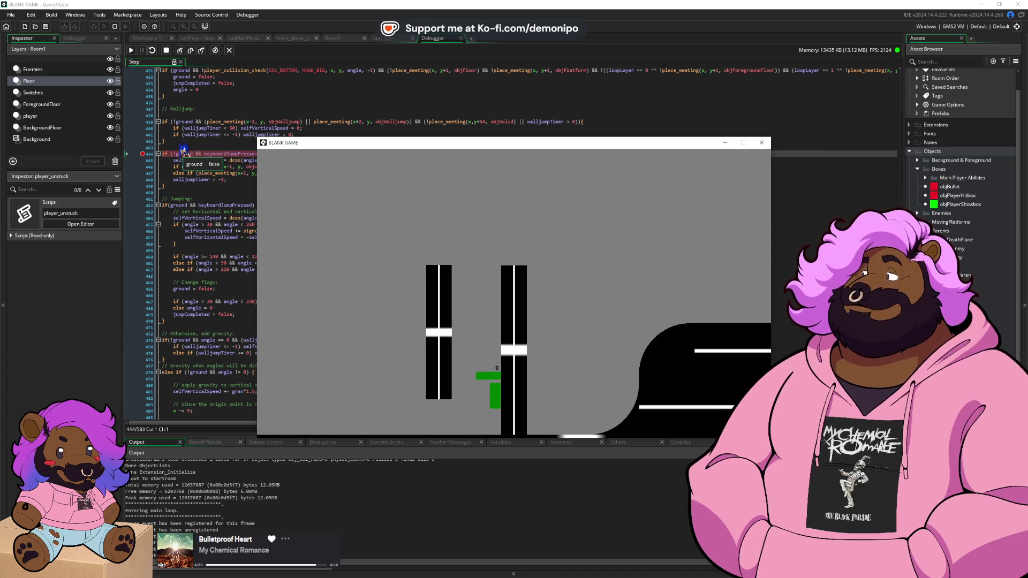
pyautogui.moveTo(230, 151)
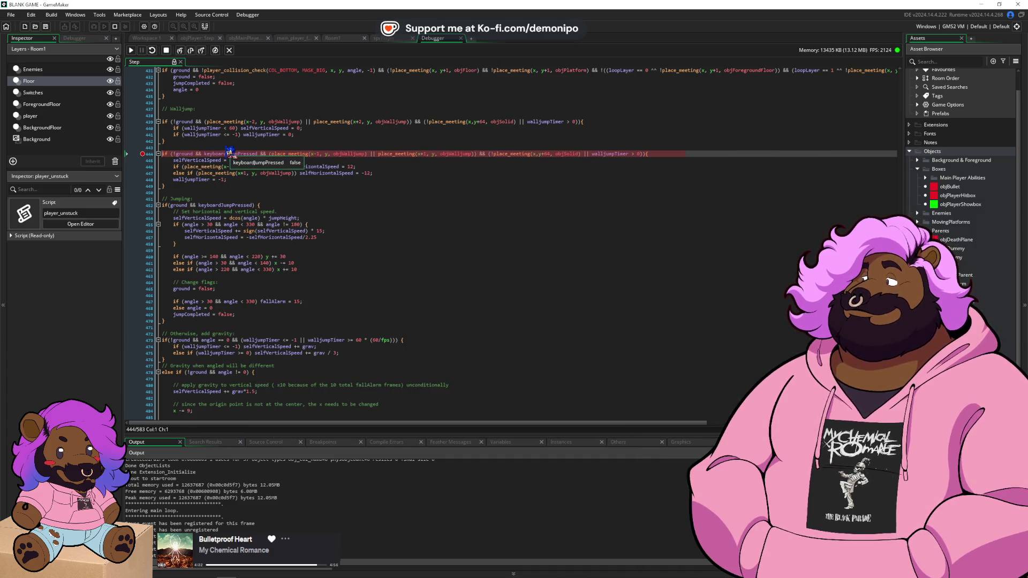
pyautogui.press('F5')
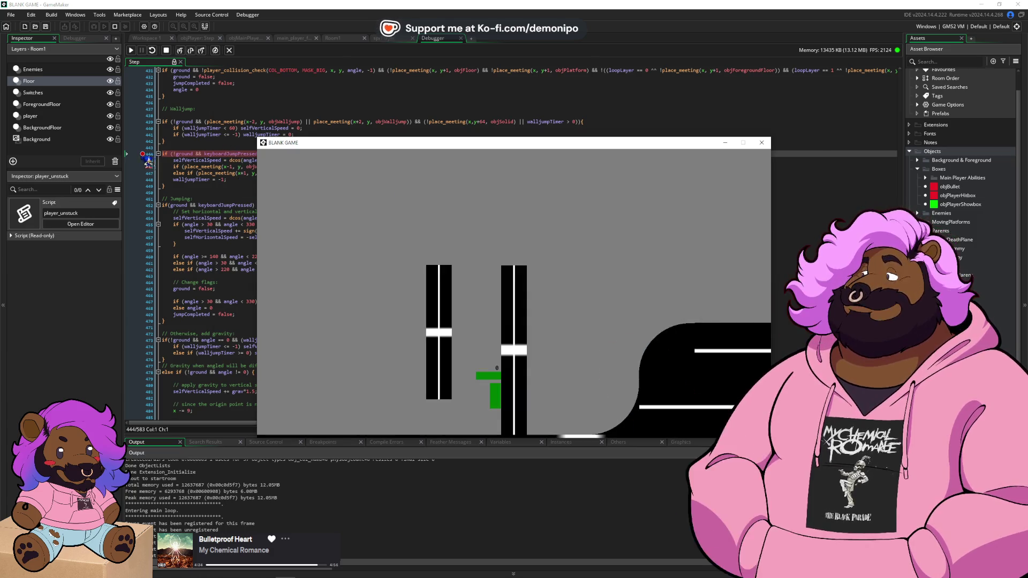
pyautogui.click(131, 50)
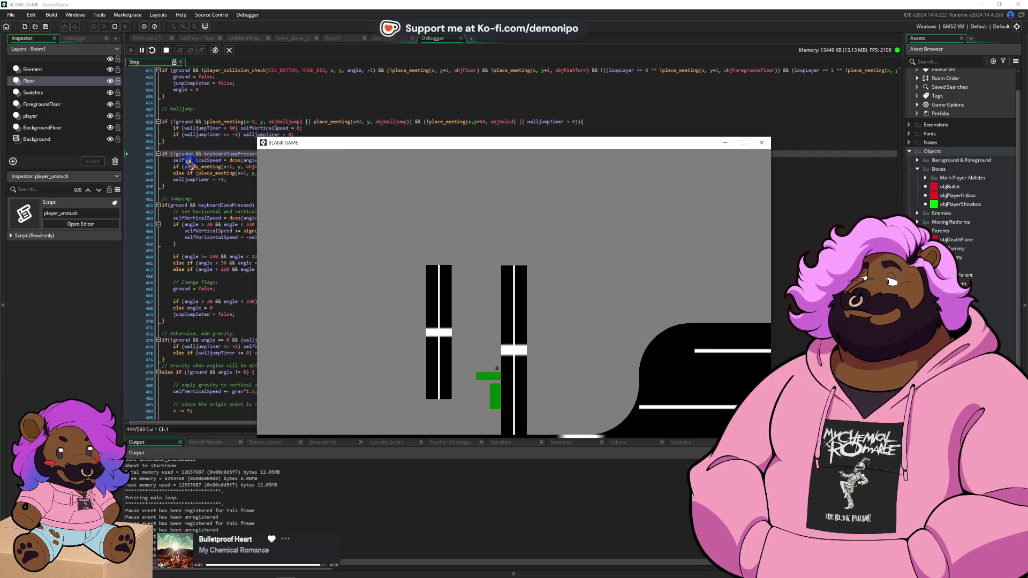
pyautogui.moveTo(325, 145); pyautogui.dragTo(379, 168)
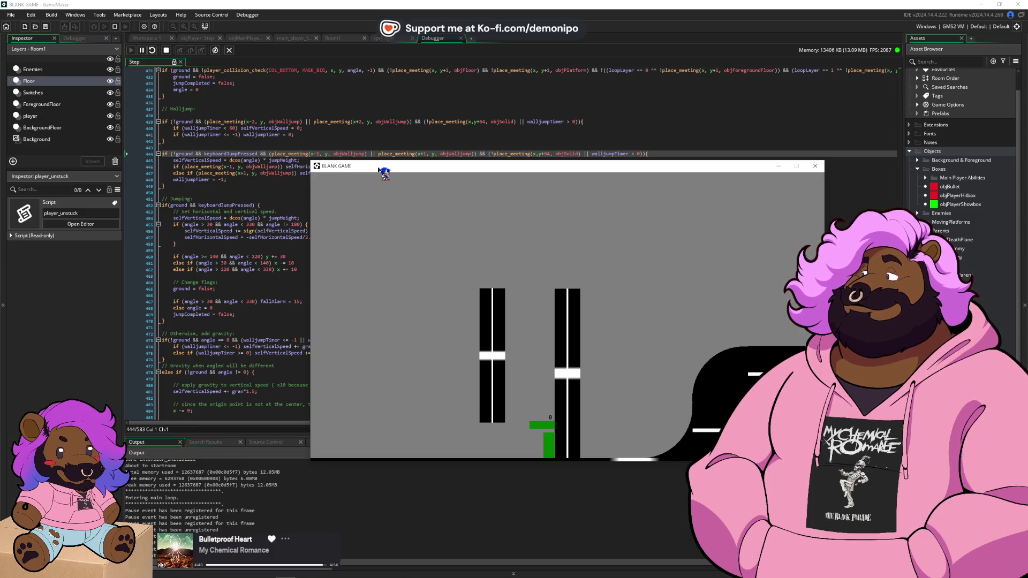
pyautogui.click(167, 51)
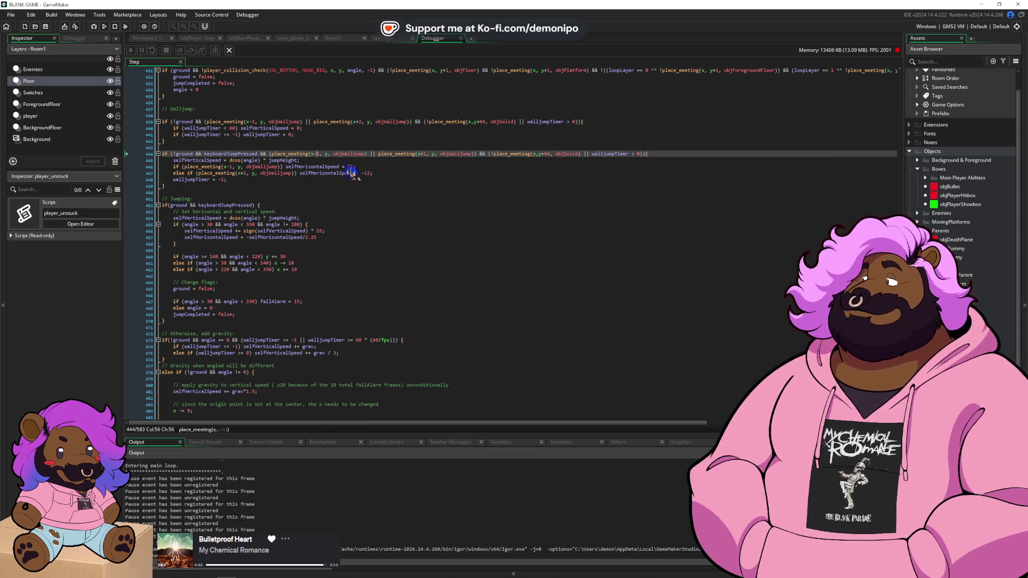
# - Debug-run the level, watch the wall jump magnified, and break on line 446's left-wall launch line
pyautogui.click(425, 154)
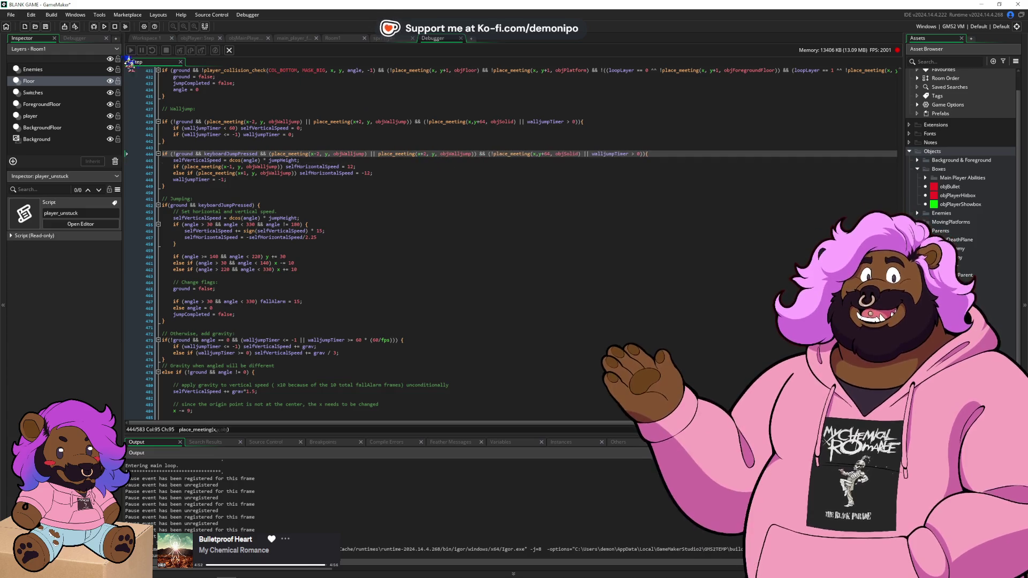
pyautogui.click(96, 27)
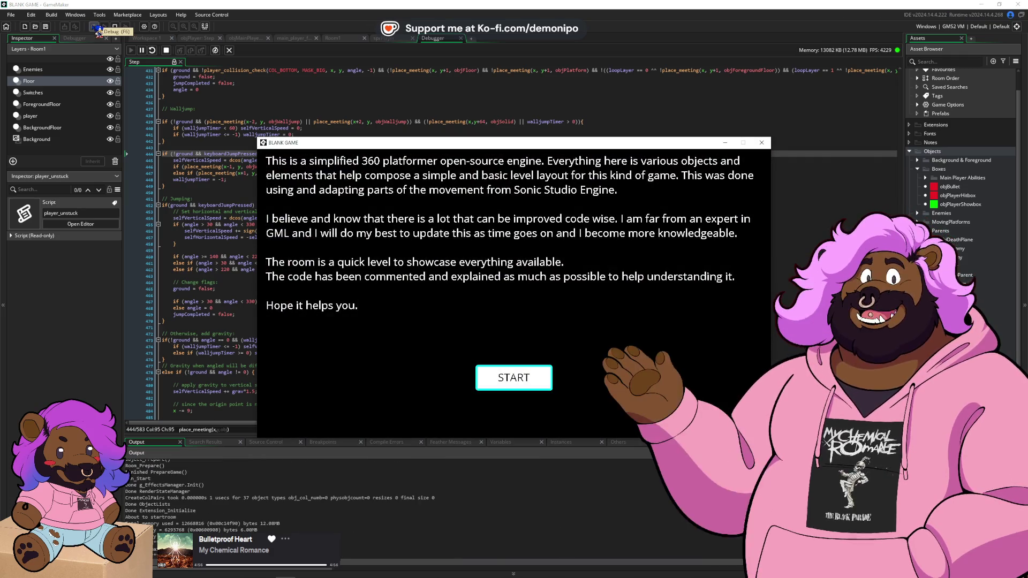
pyautogui.press('Return')
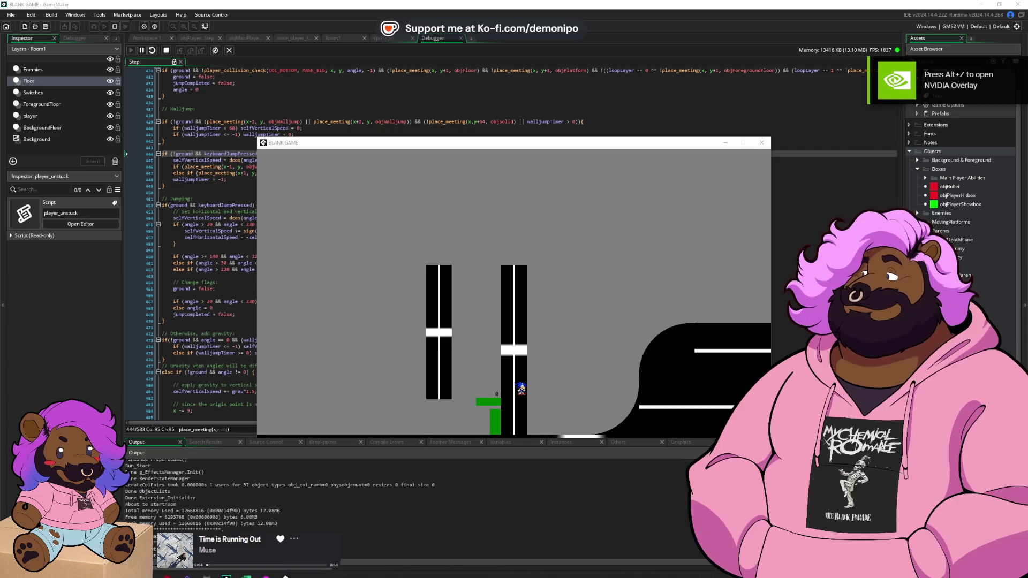
pyautogui.press('super+plus')
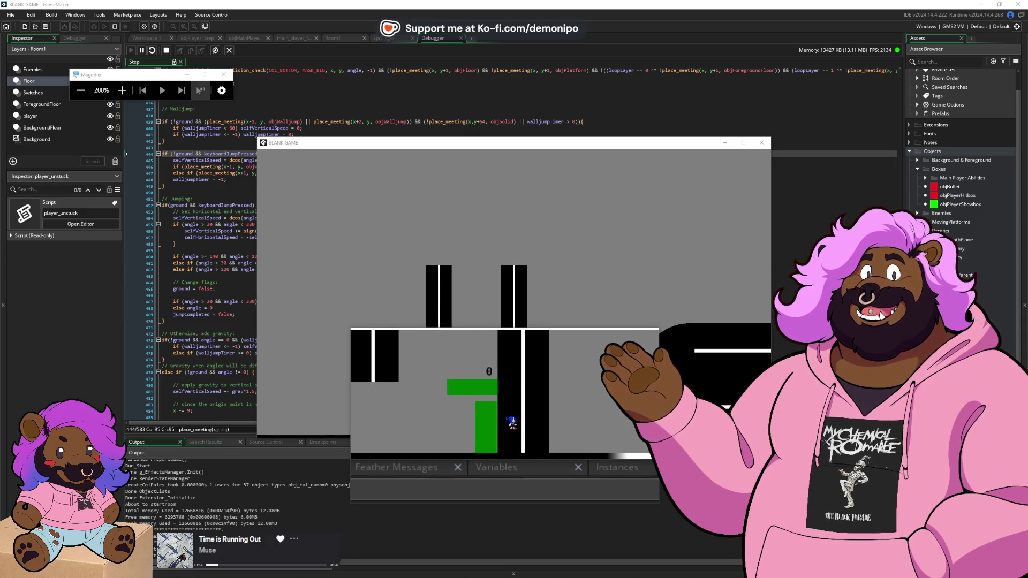
pyautogui.click(224, 75)
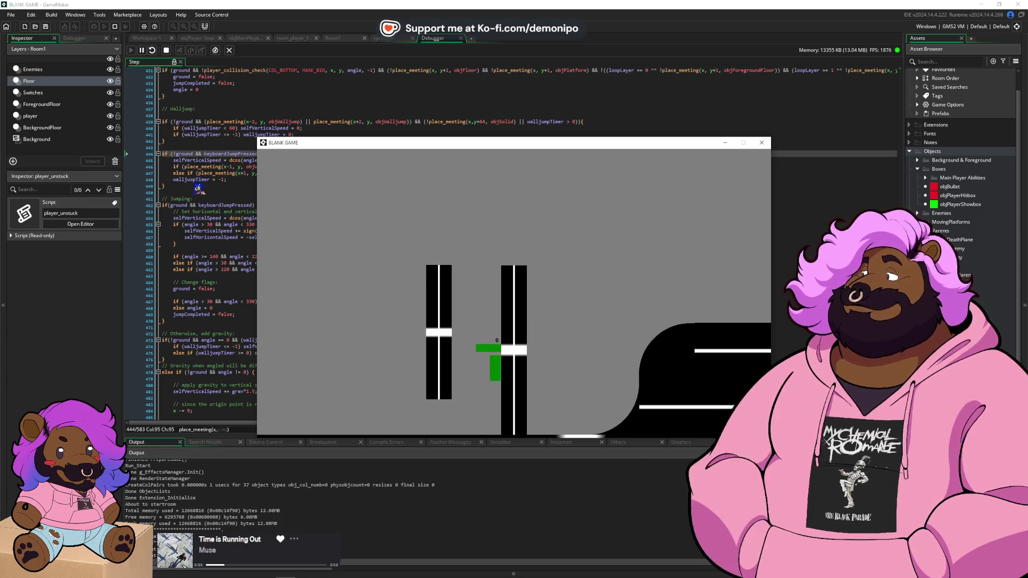
pyautogui.click(155, 167)
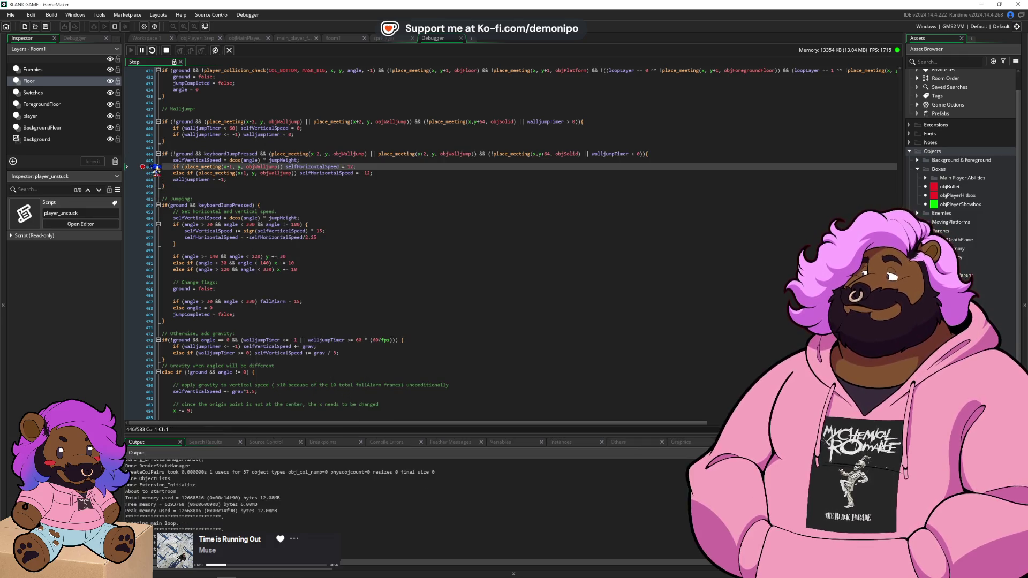
# - Change the launch-speed wall checks to x-2 and x+2, clear the breakpoint, and retest the wall jump
pyautogui.press('F5')
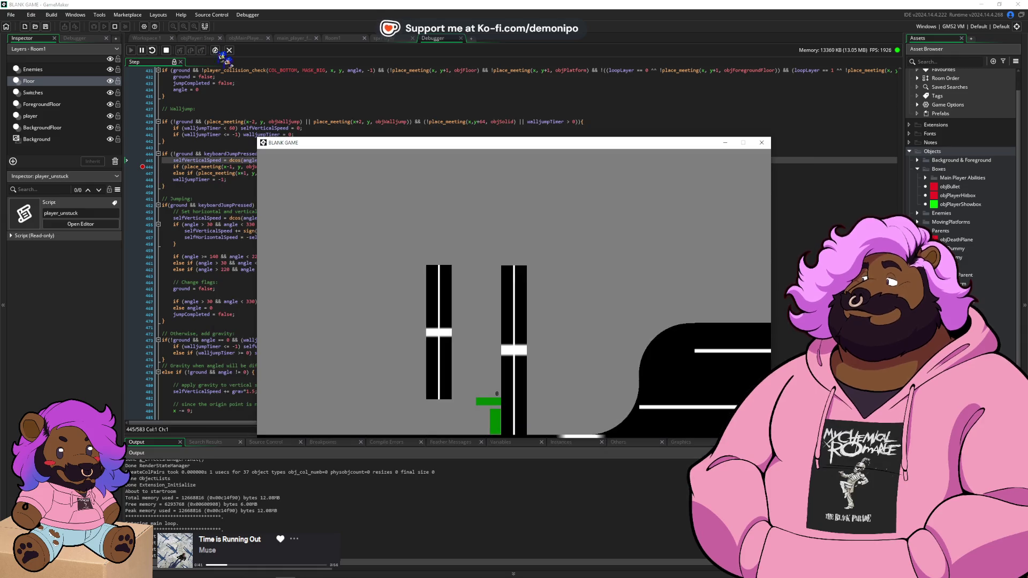
pyautogui.click(168, 51)
pyautogui.click(231, 167)
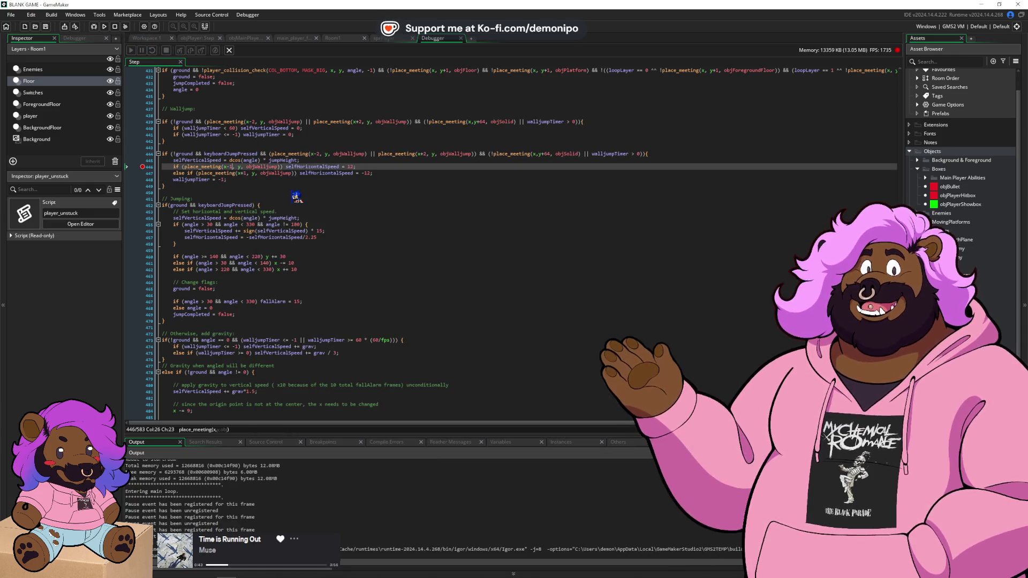
pyautogui.press('Down')
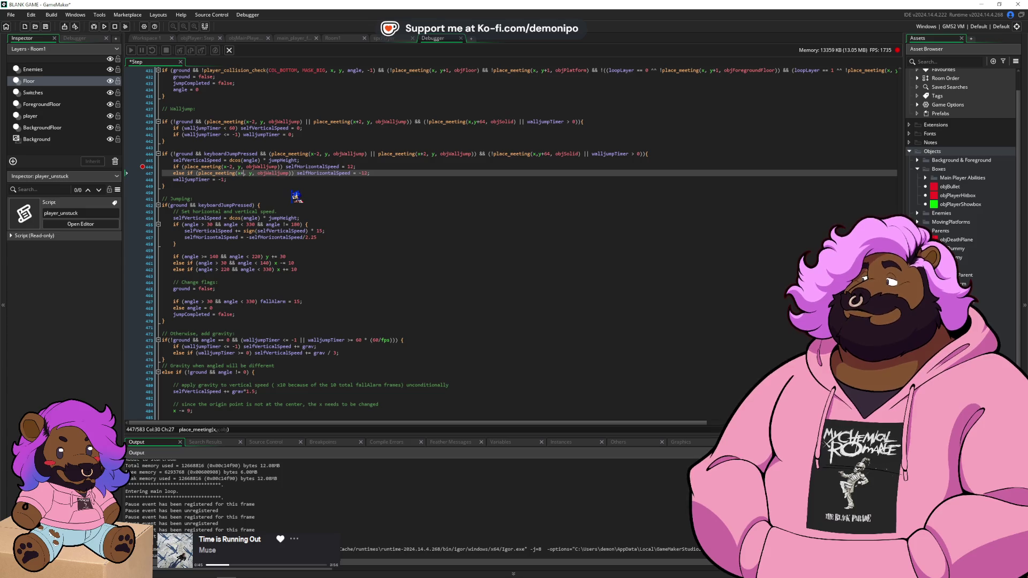
pyautogui.click(145, 168)
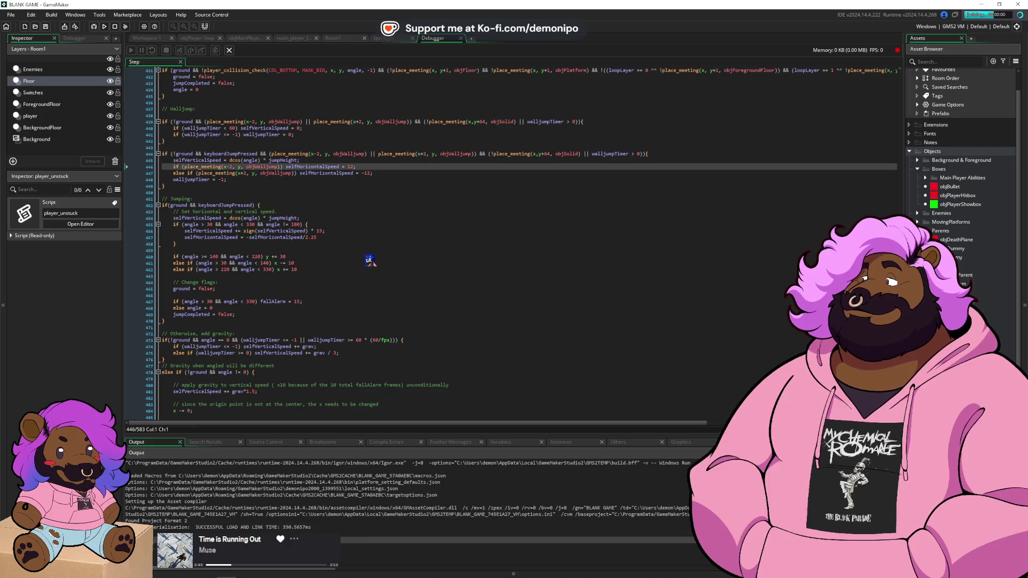
pyautogui.click(515, 371)
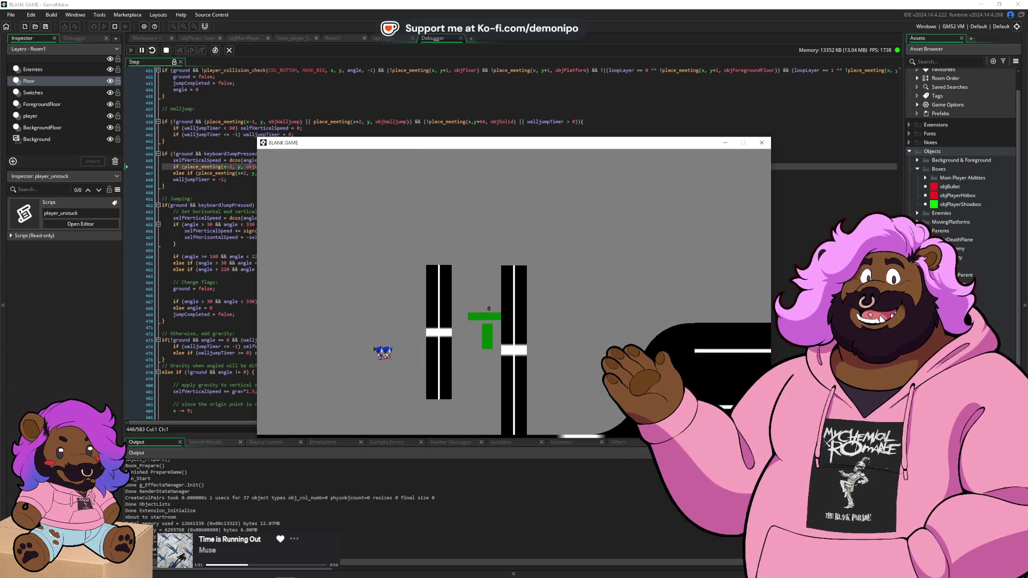
pyautogui.click(233, 277)
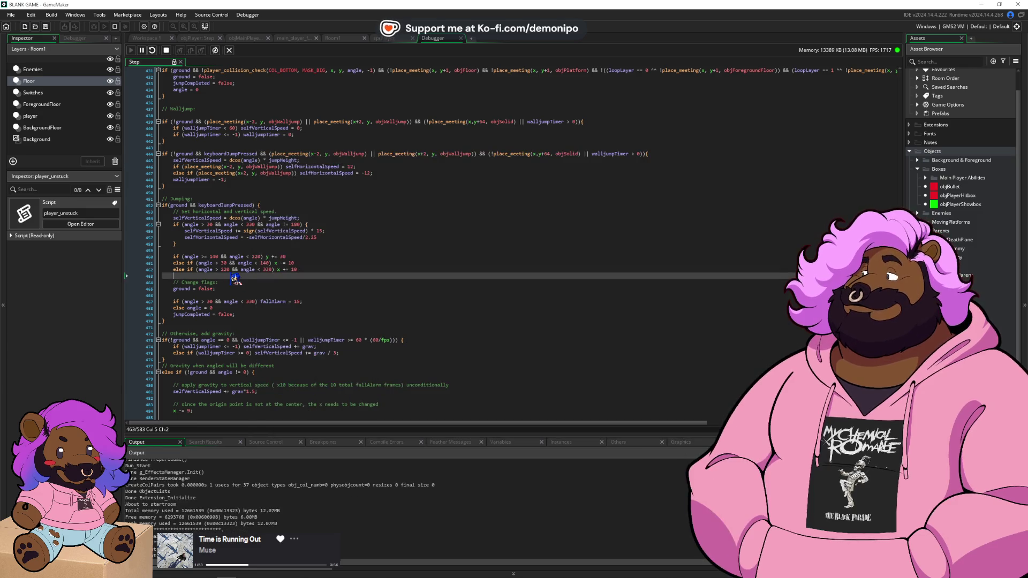